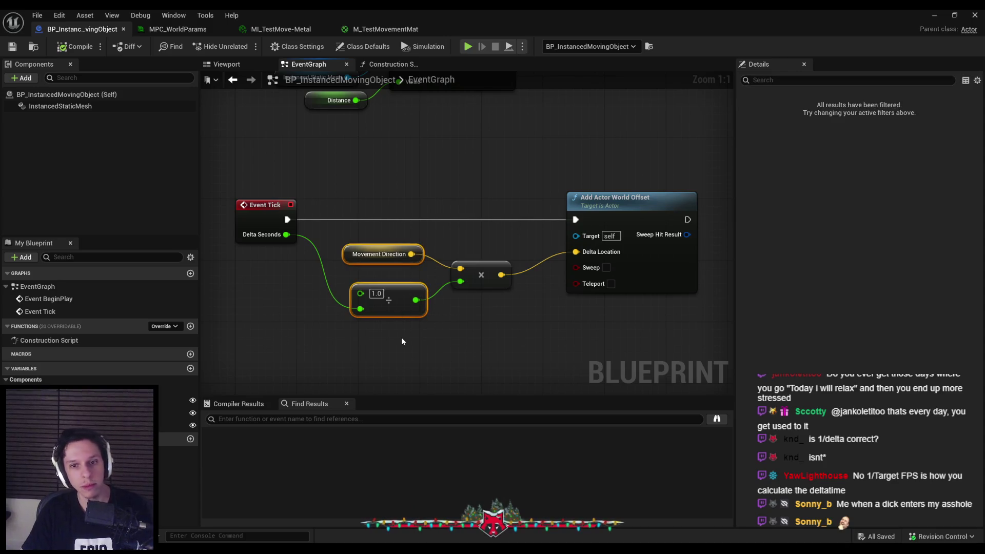
# Save the Blueprint and replace the Delta Seconds divisor with a constant 60 on the Divide node.
pyautogui.moveTo(380, 254); pyautogui.dragTo(383, 254)
pyautogui.click(13, 46)
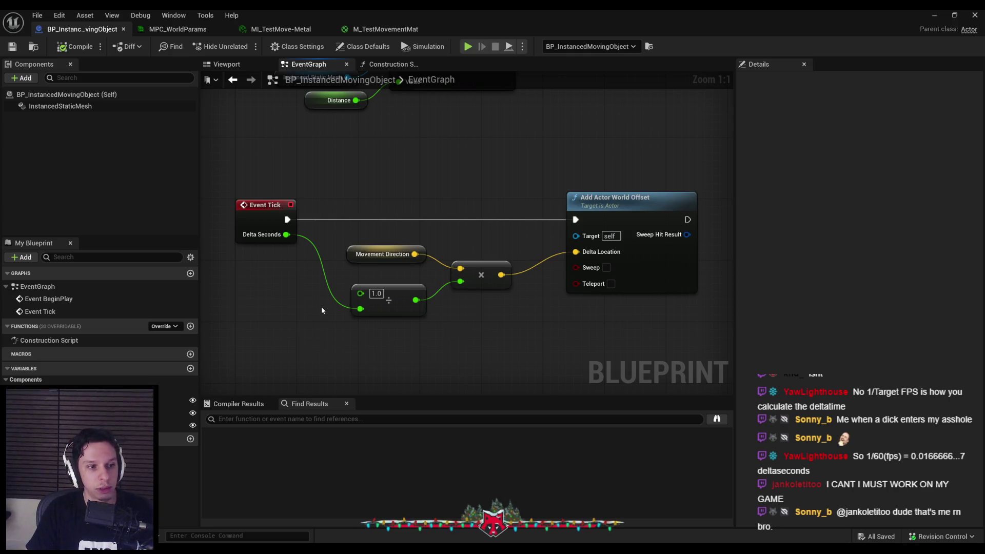
pyautogui.keyDown('alt'); pyautogui.click(361, 309); pyautogui.keyUp('alt')
pyautogui.write('160')
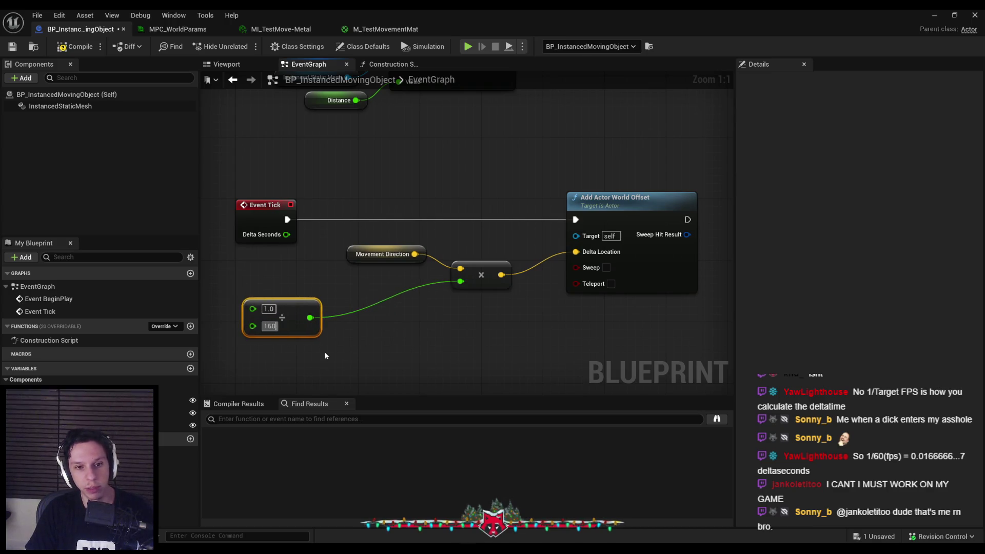
pyautogui.press('BackSpace')
pyautogui.press('BackSpace')
pyautogui.write('609')
pyautogui.press('BackSpace')
# Compile BP_InstancedMovingObject and check the running level.
pyautogui.moveTo(287, 318); pyautogui.dragTo(364, 303)
pyautogui.click(413, 370)
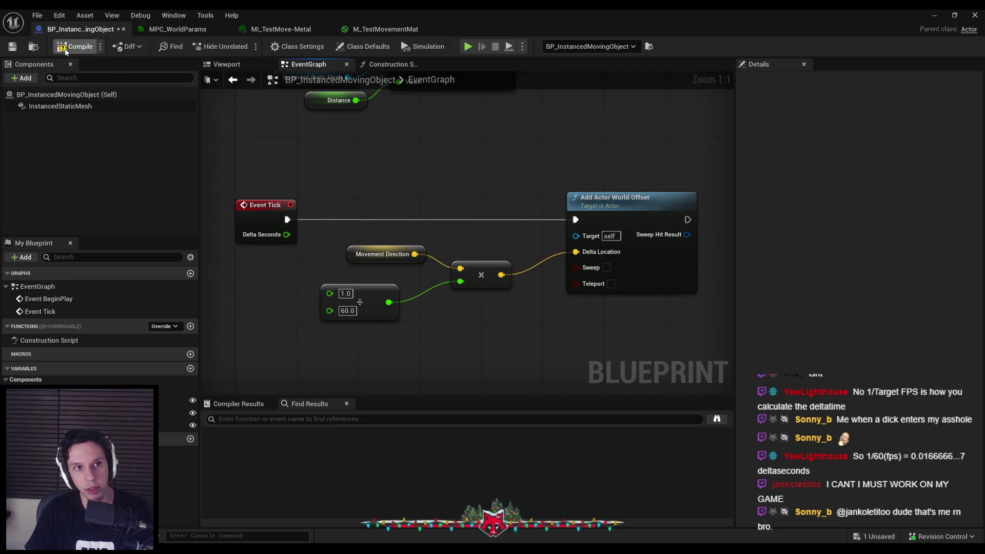
pyautogui.click(928, 10)
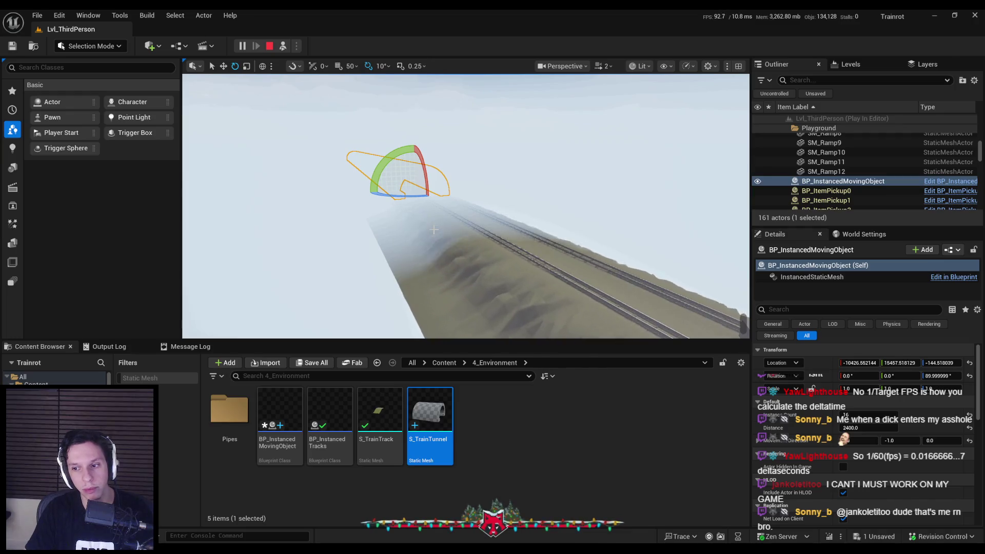
# Stop play, delete the 1.0/60.0 Divide node in BP_InstancedMovingObject, and open MPC_WorldParams.
pyautogui.press('Escape')
pyautogui.doubleClick(280, 413)
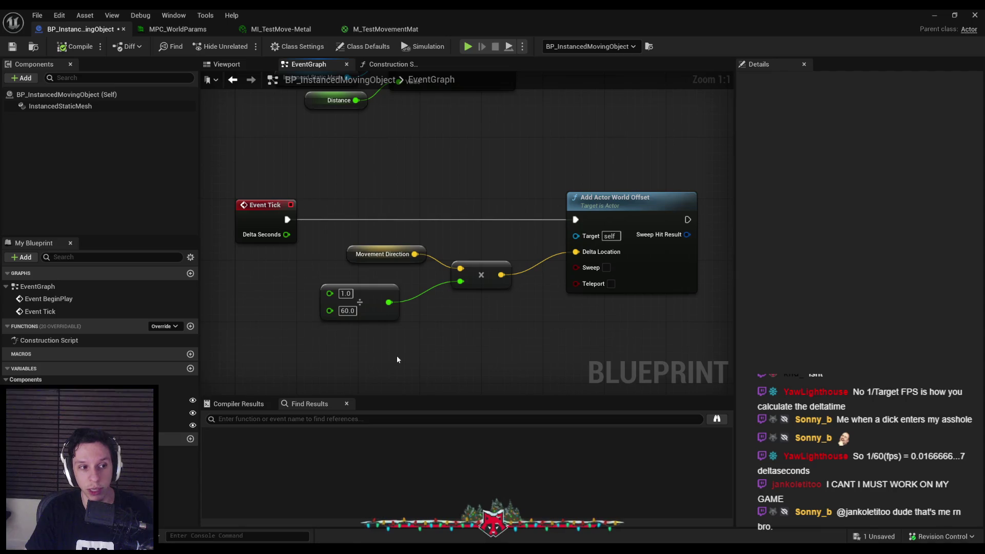
pyautogui.moveTo(375, 314)
pyautogui.mouseDown()
pyautogui.moveTo(288, 329)
pyautogui.moveTo(398, 313)
pyautogui.mouseUp()
pyautogui.press('Delete')
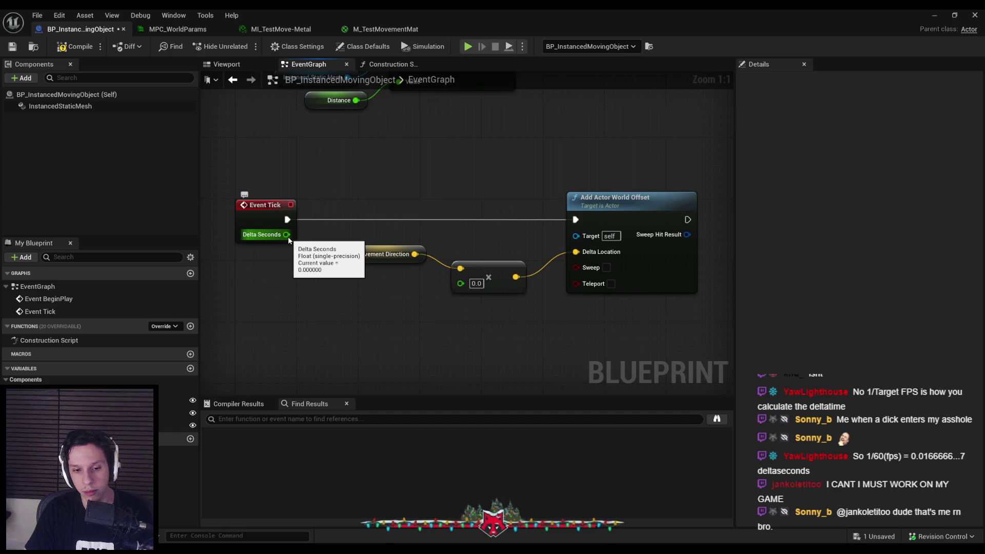
pyautogui.click(180, 30)
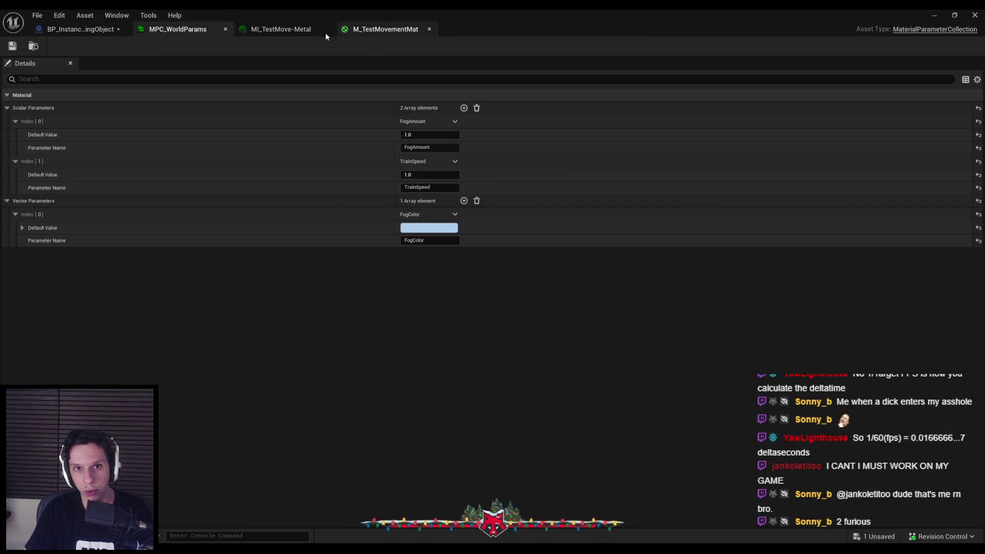
# Read the Time node's full description in M_TestMovementMat, then return to the level view.
pyautogui.click(333, 34)
pyautogui.click(354, 30)
pyautogui.click(391, 223)
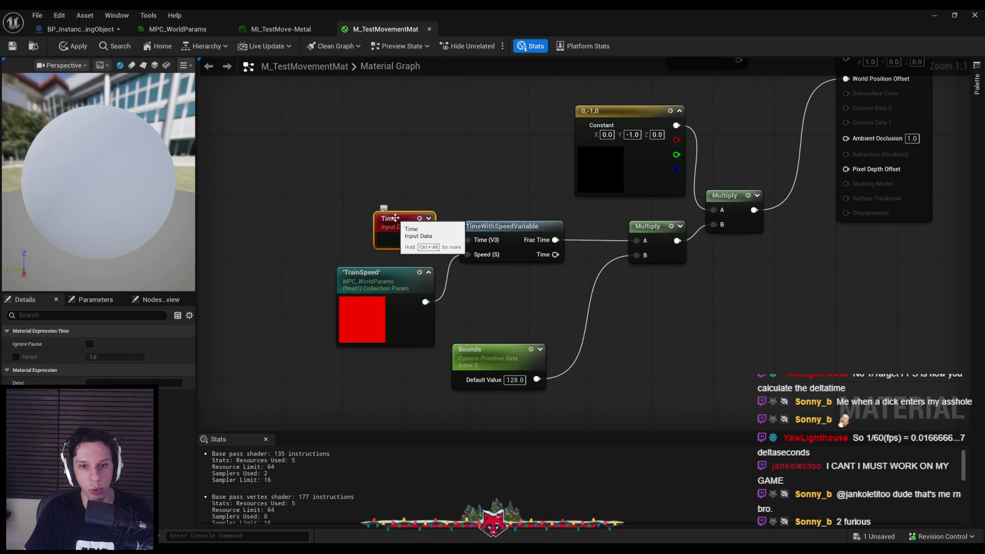
pyautogui.hotkey('ctrl', 'alt')
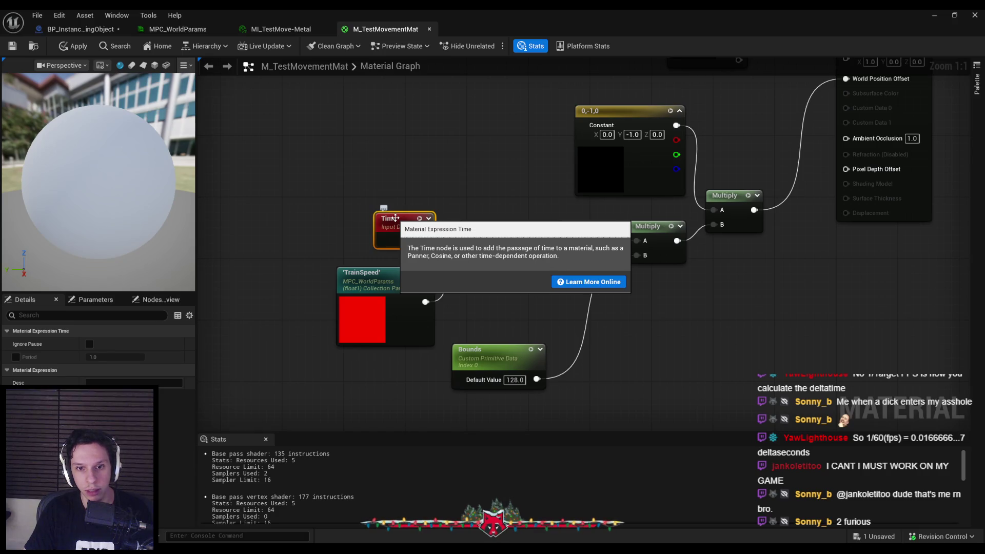
pyautogui.click(934, 15)
pyautogui.press('`')
# Cap the editor frame rate with t.maxfps 30, then bring the material editor back.
pyautogui.write('t.maxfps 30')
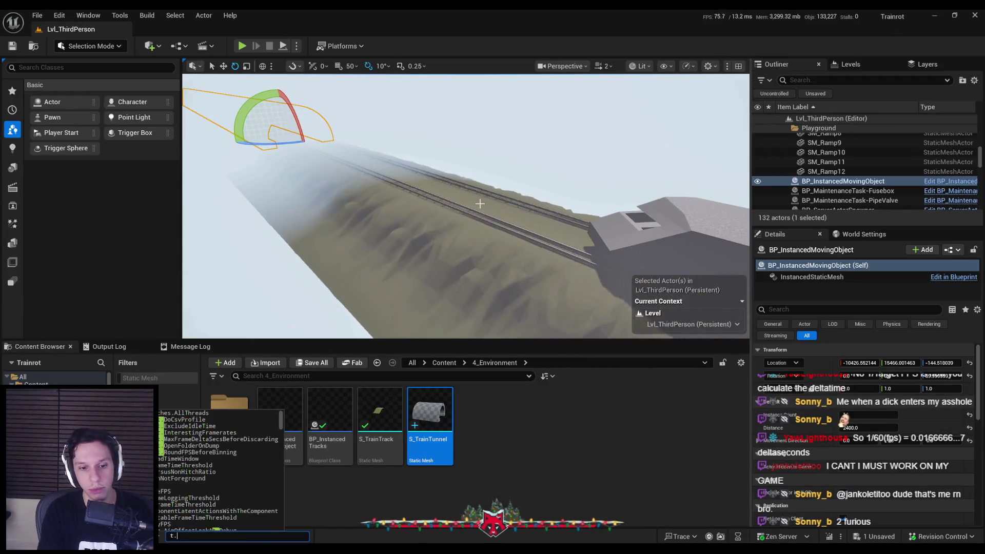
pyautogui.press('Return')
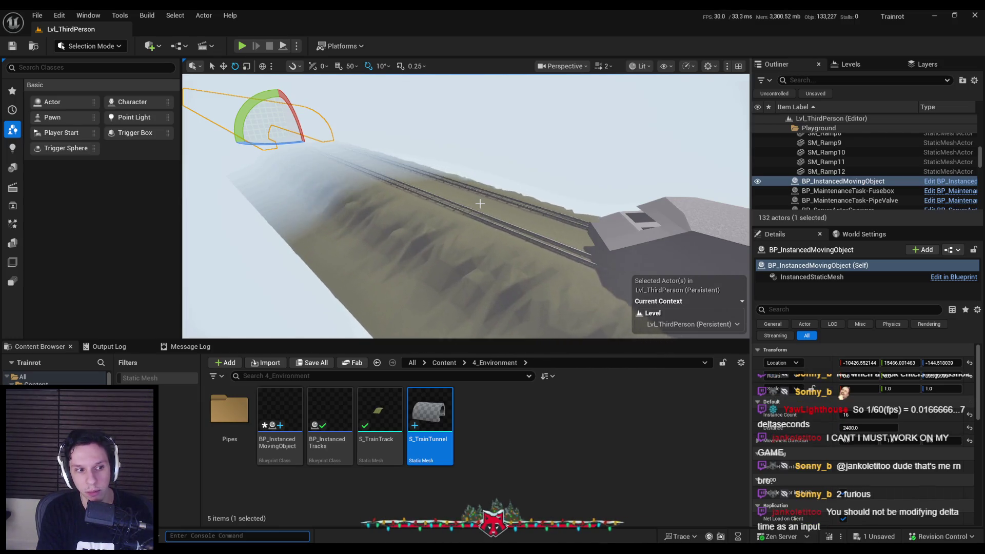
pyautogui.press('`')
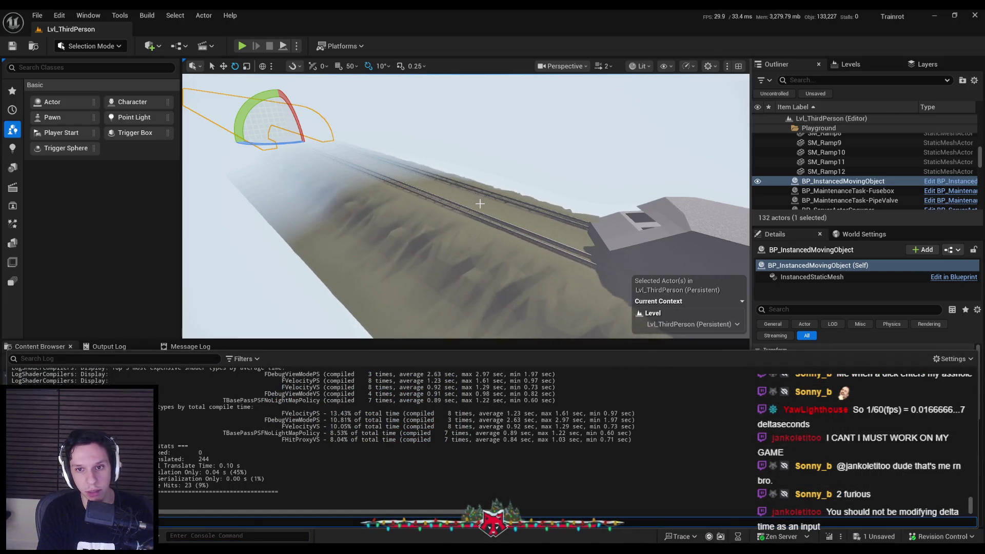
pyautogui.press('Escape')
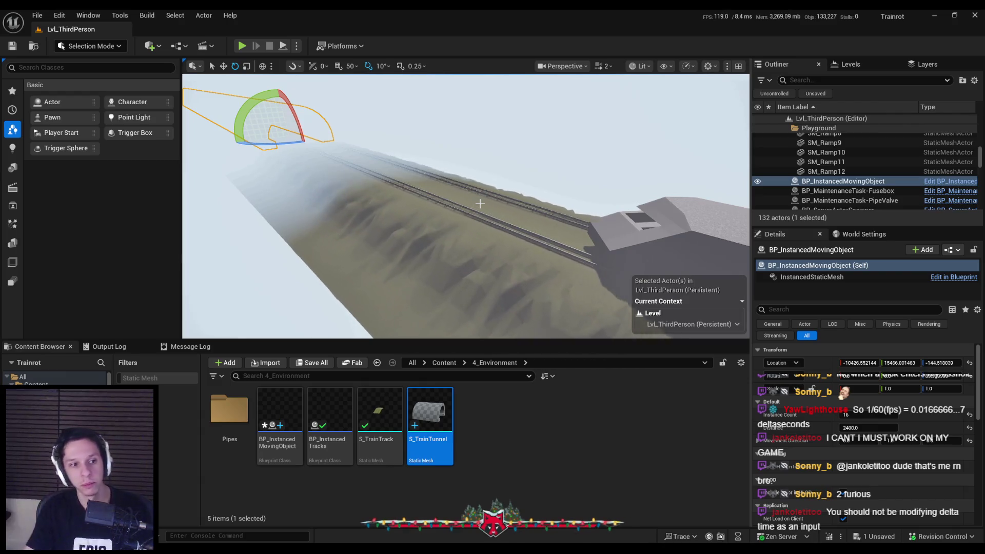
pyautogui.click(352, 519)
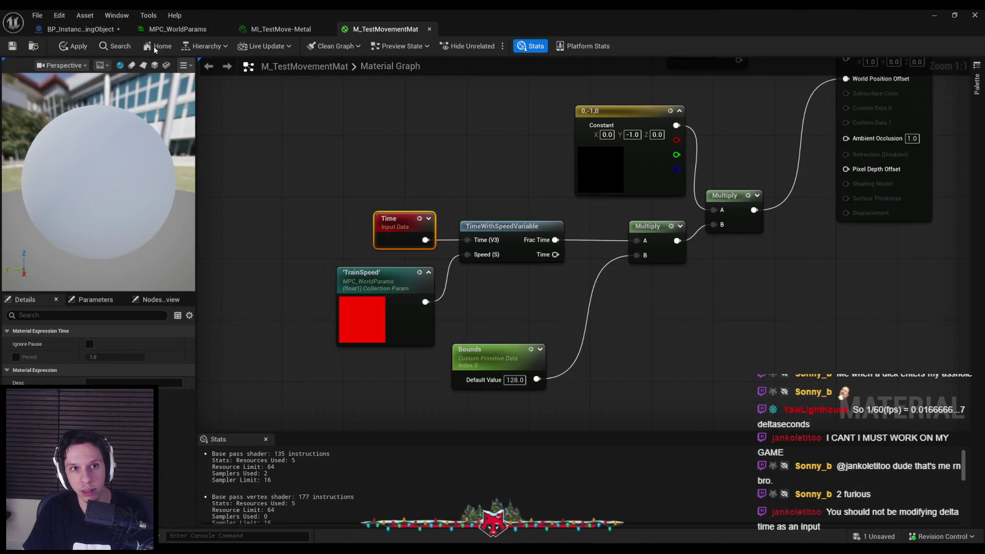
# Review the BP_InstancedMovingObject and M_TestMovementMat graphs, then select S_TrainTrack in the level.
pyautogui.click(77, 29)
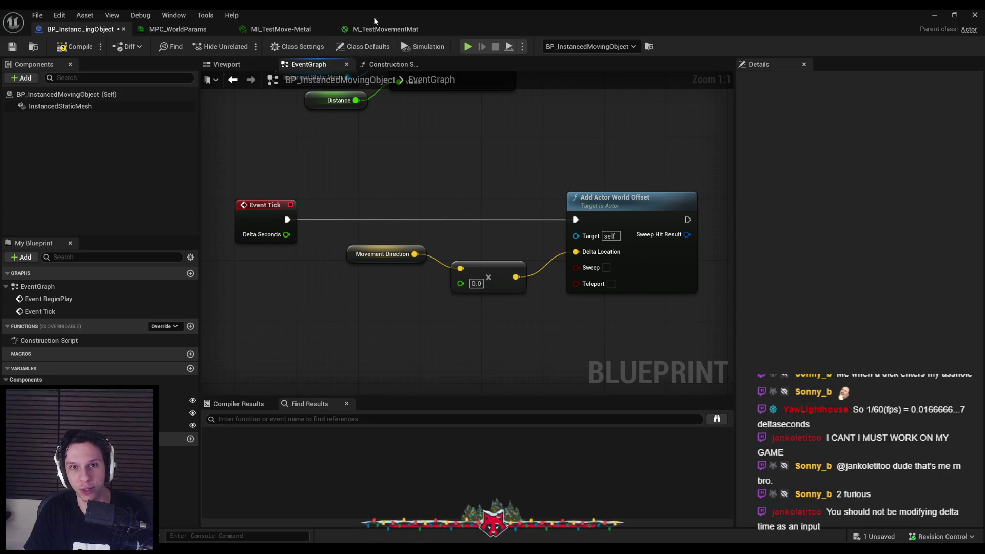
pyautogui.click(385, 29)
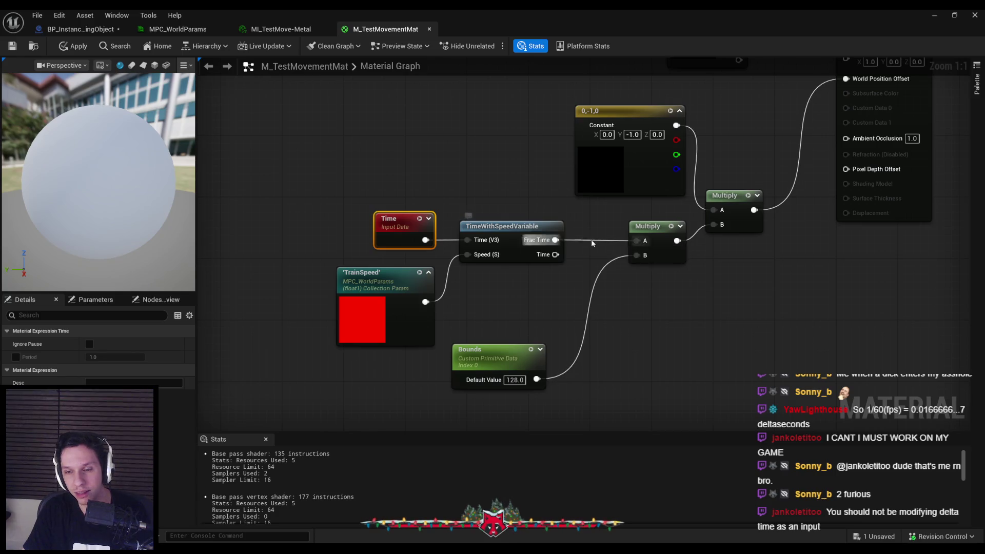
pyautogui.click(538, 300)
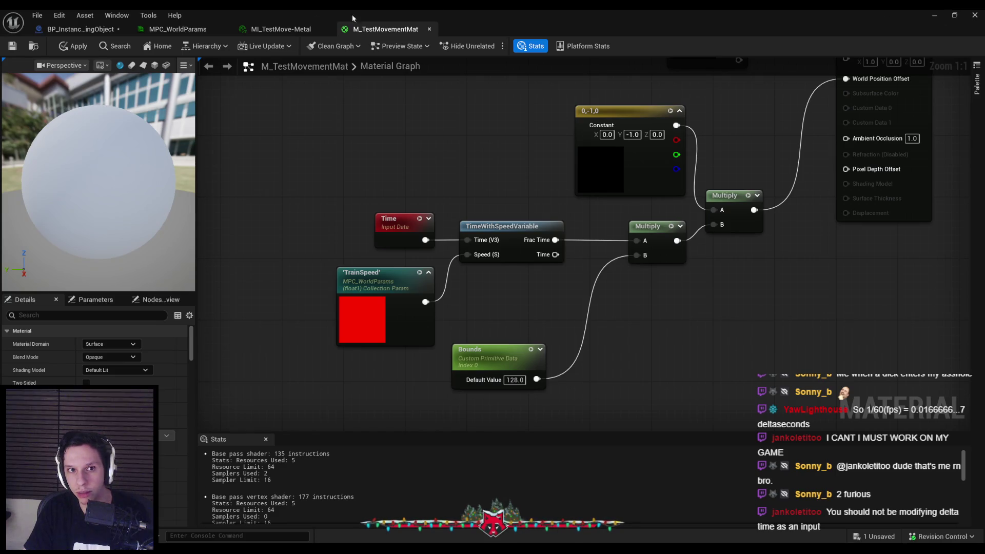
pyautogui.click(934, 16)
pyautogui.click(468, 229)
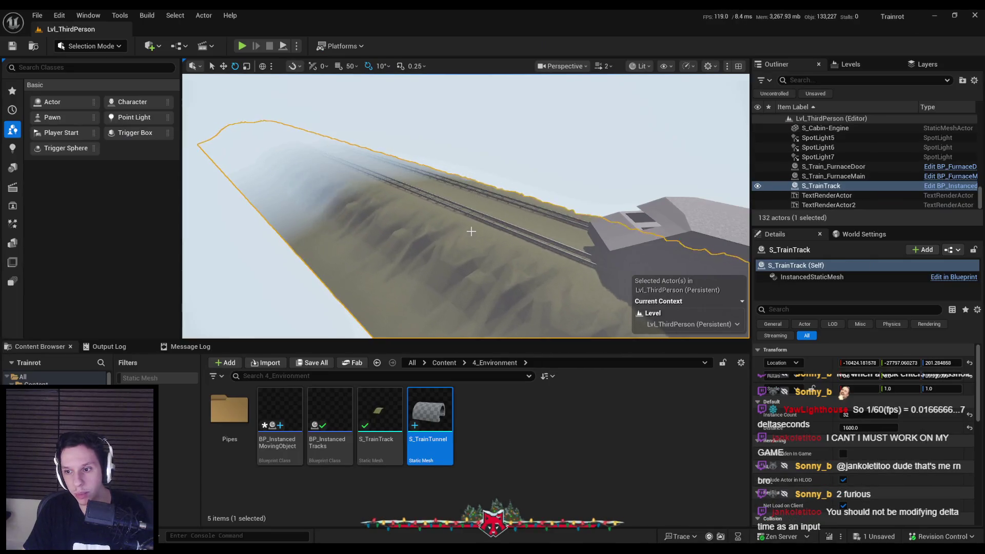
# Try track Distance values of 2400 and 8000, then undo back to 1600.
pyautogui.click(862, 427)
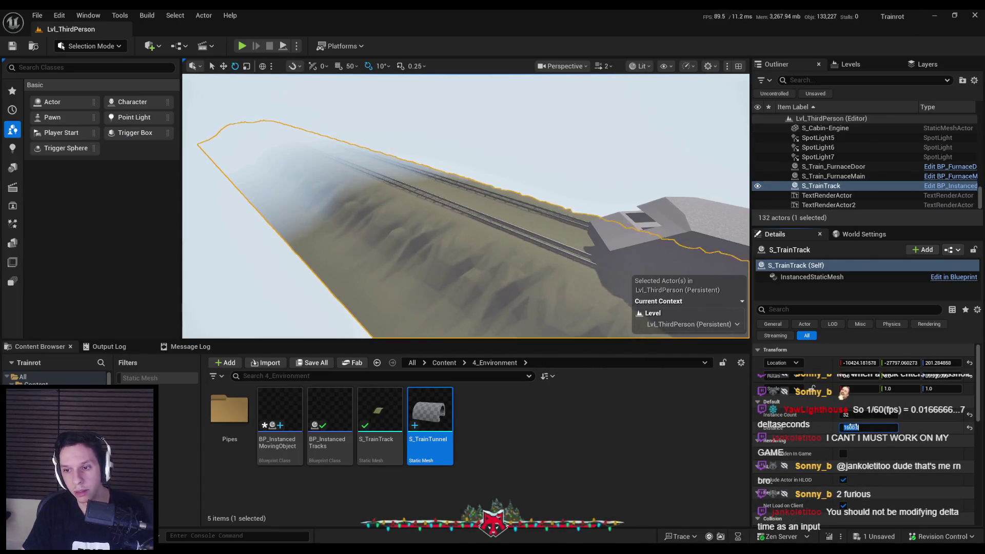
pyautogui.write('2400')
pyautogui.press('Return')
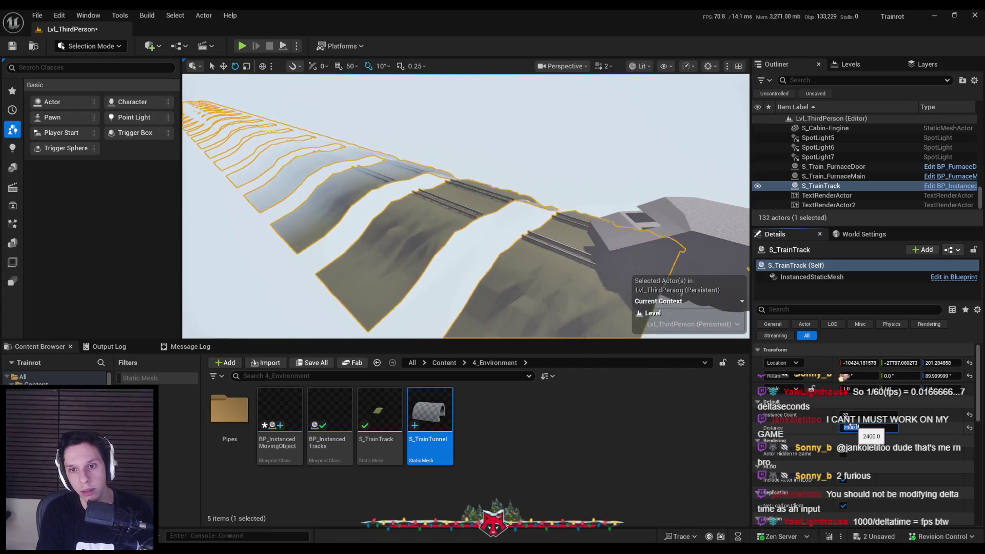
pyautogui.moveTo(851, 427)
pyautogui.mouseDown()
pyautogui.moveTo(908, 427)
pyautogui.moveTo(852, 428)
pyautogui.mouseUp()
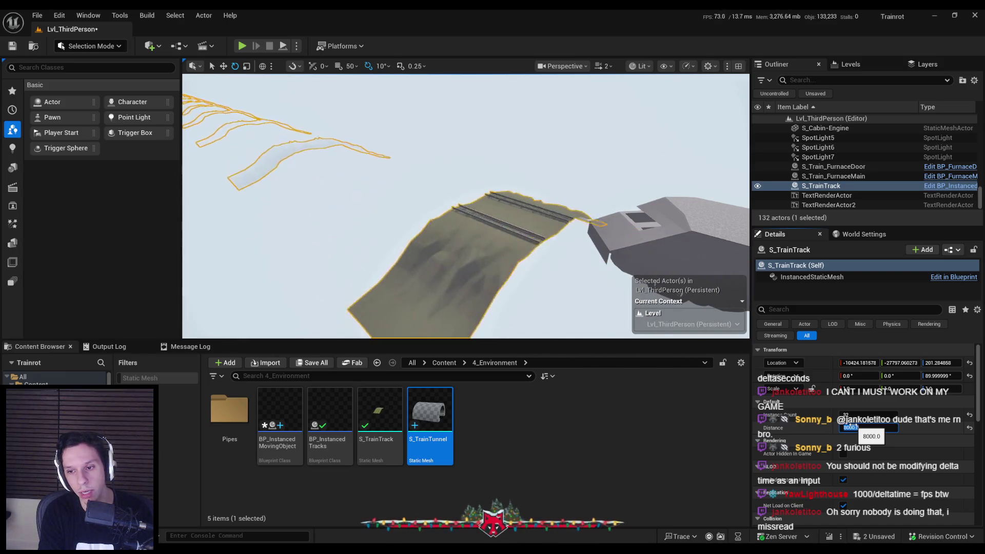
pyautogui.press('Return')
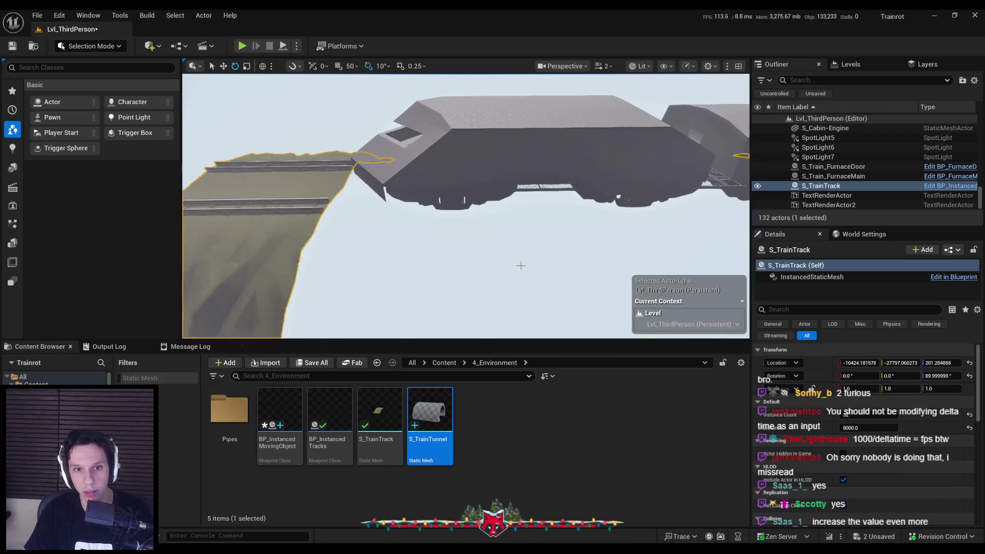
pyautogui.hotkey('ctrl', 'z')
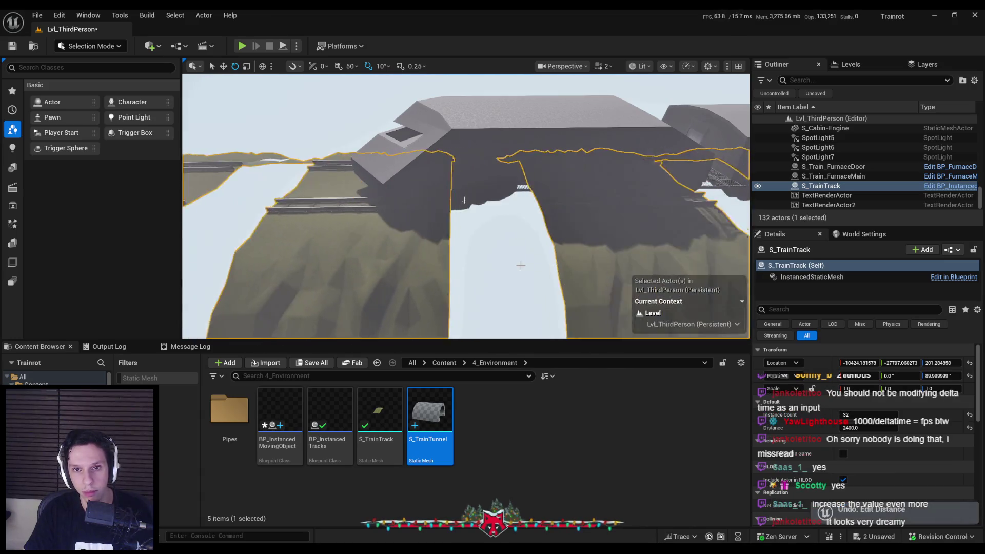
pyautogui.hotkey('ctrl', 'z')
# Try a Distance of 15000, undo it, and save all work.
pyautogui.moveTo(489, 282); pyautogui.dragTo(489, 282)
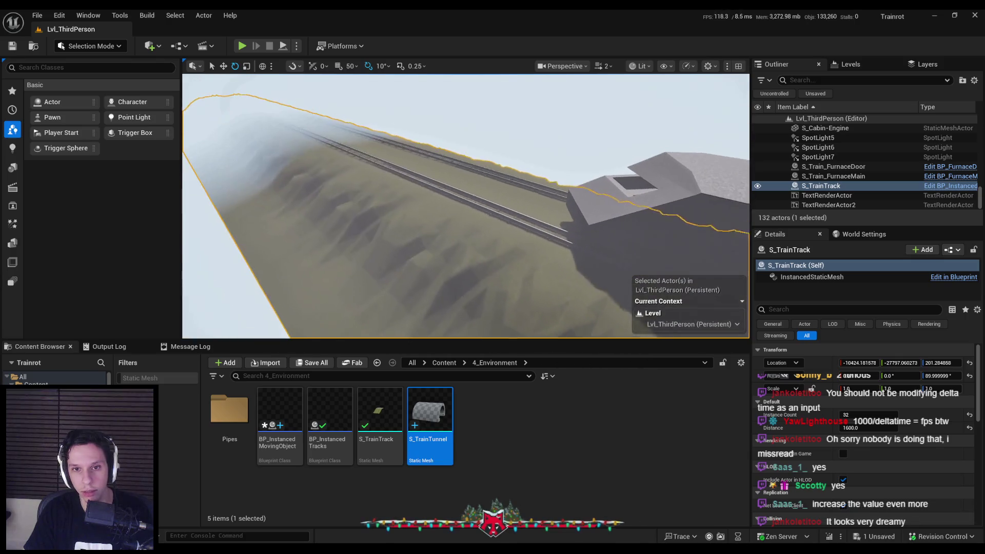
pyautogui.write('15000')
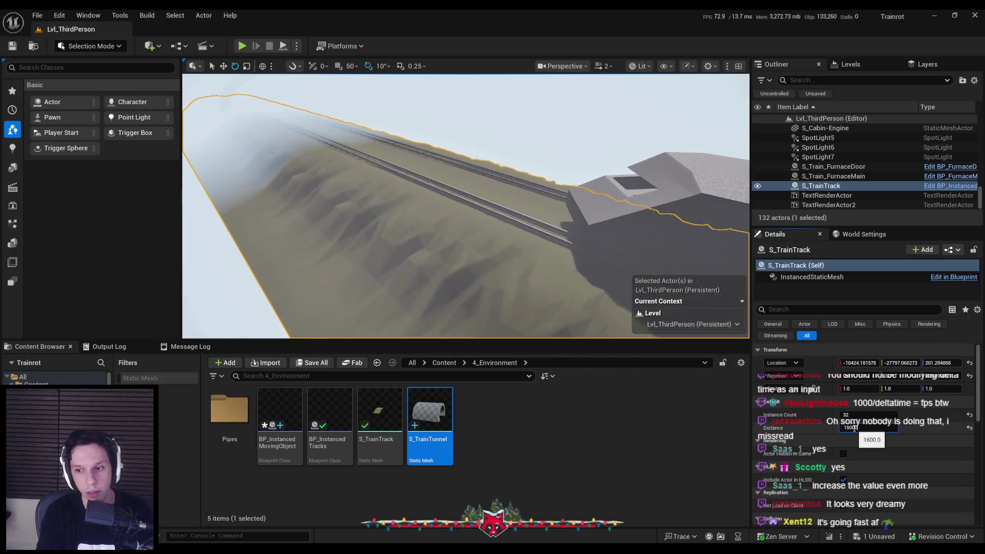
pyautogui.press('Return')
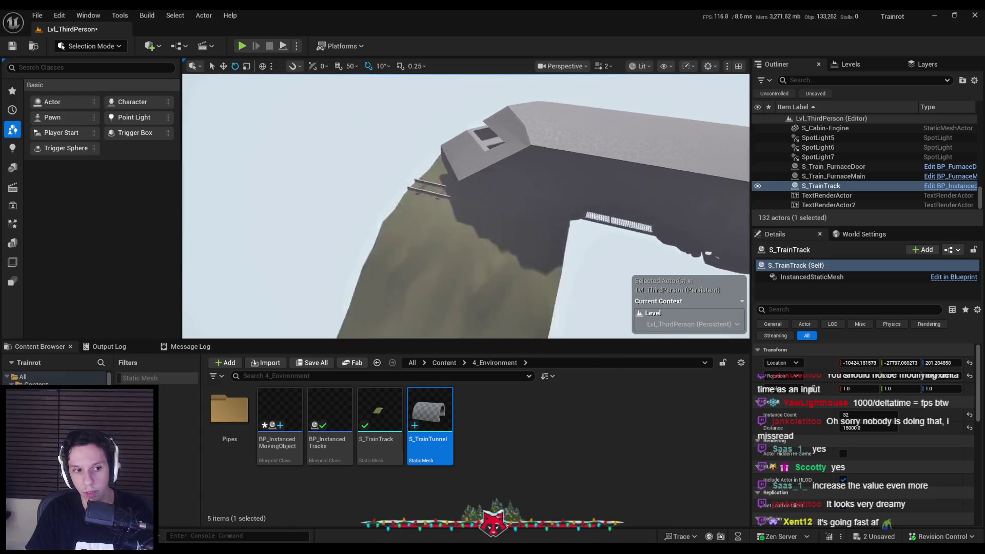
pyautogui.hotkey('ctrl', 'z')
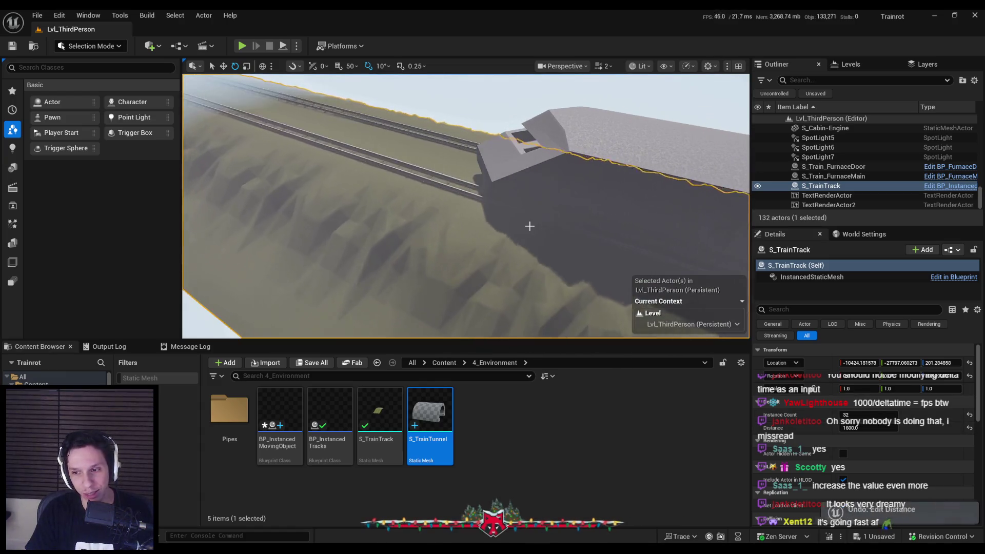
pyautogui.hotkey('ctrl', 's')
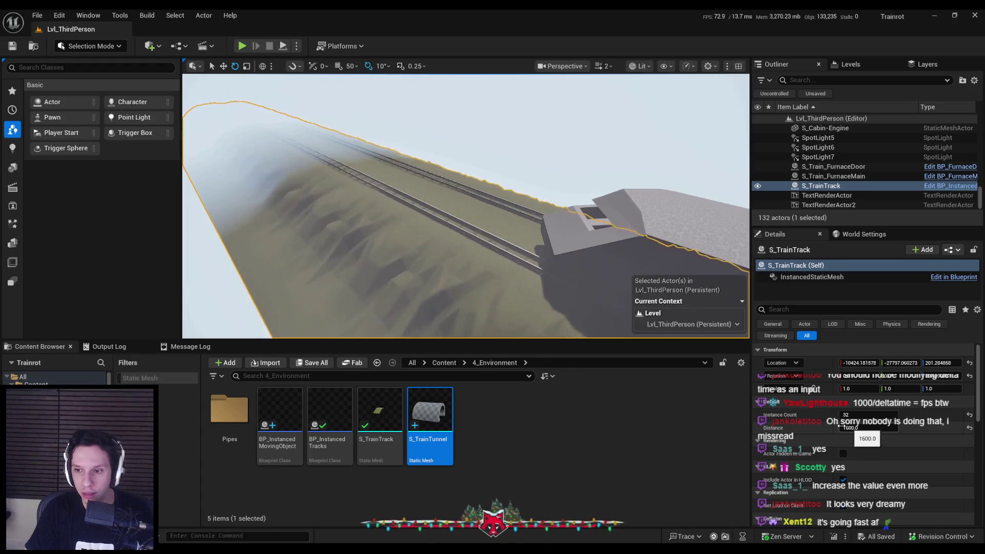
pyautogui.hotkey('alt', 'Tab')
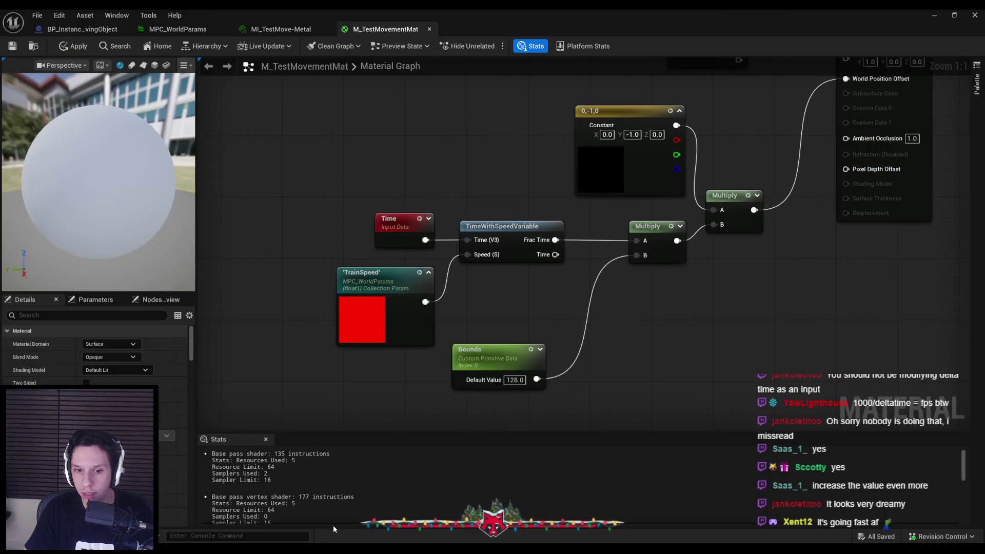
# Add a Multiply node scaling Delta Seconds by 1600 and wire it into the movement multiply.
pyautogui.click(82, 28)
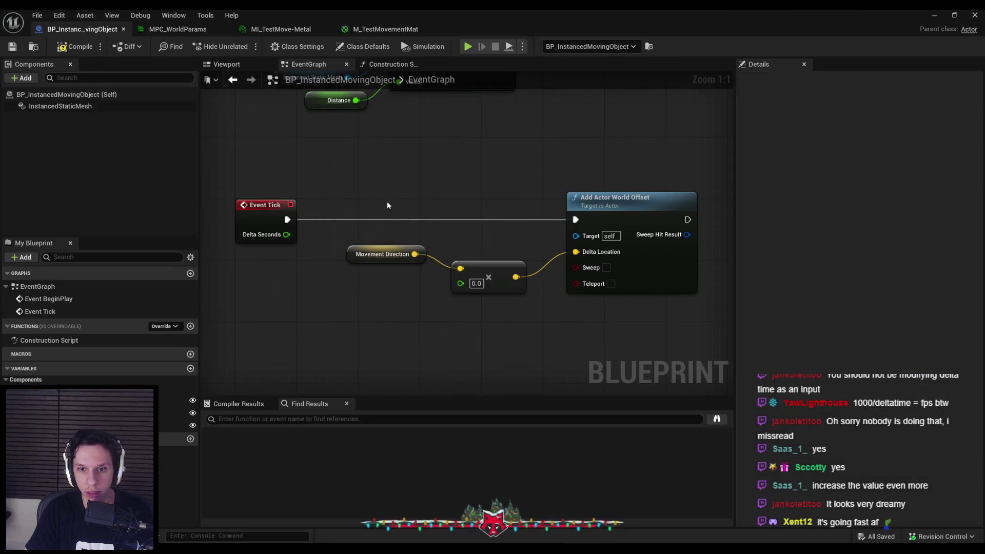
pyautogui.moveTo(459, 284)
pyautogui.mouseDown()
pyautogui.moveTo(287, 236)
pyautogui.moveTo(366, 339)
pyautogui.mouseUp()
pyautogui.moveTo(287, 235); pyautogui.dragTo(344, 286)
pyautogui.write('multiply')
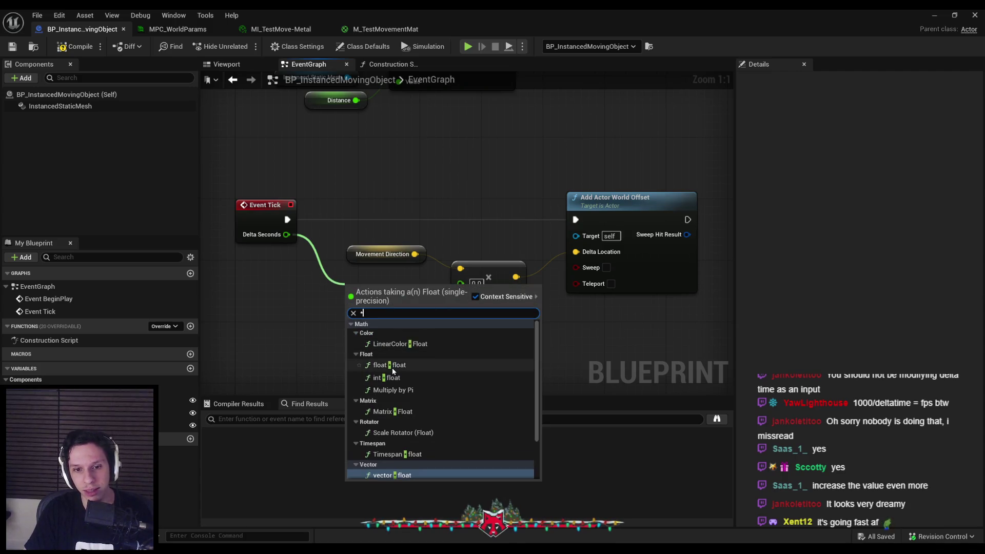
pyautogui.press('Return')
pyautogui.click(369, 307)
pyautogui.write('1600')
pyautogui.click(380, 347)
pyautogui.moveTo(420, 293); pyautogui.dragTo(461, 284)
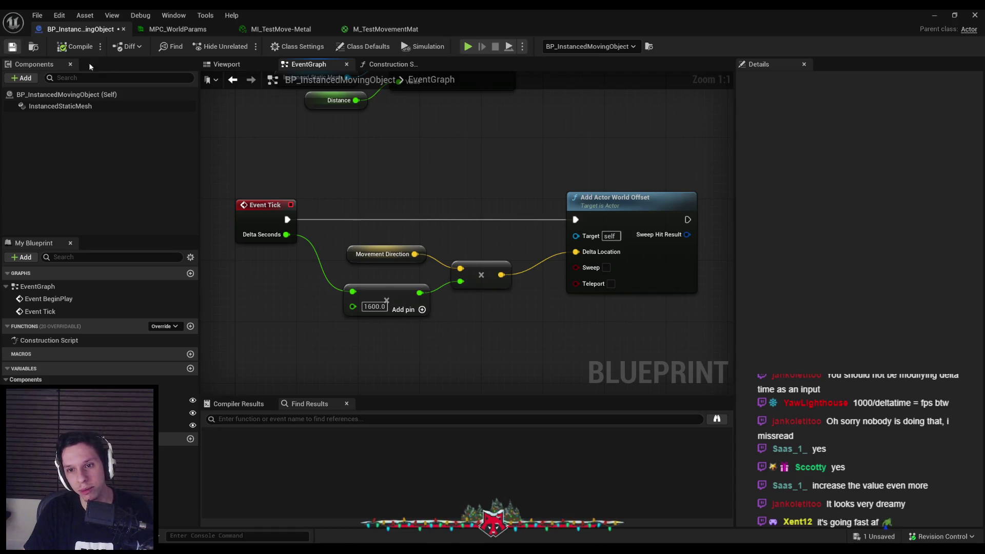
pyautogui.click(932, 14)
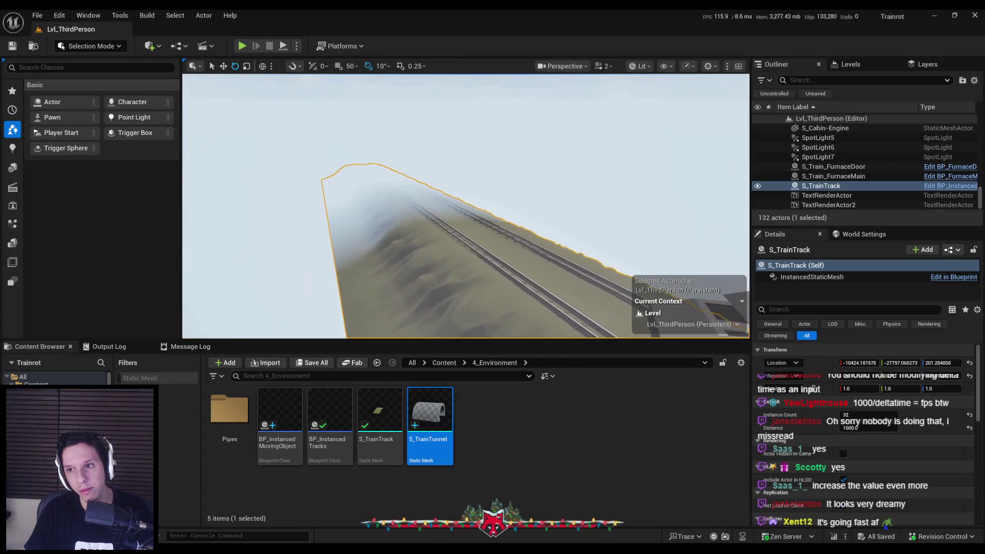
pyautogui.hotkey('alt', 'p')
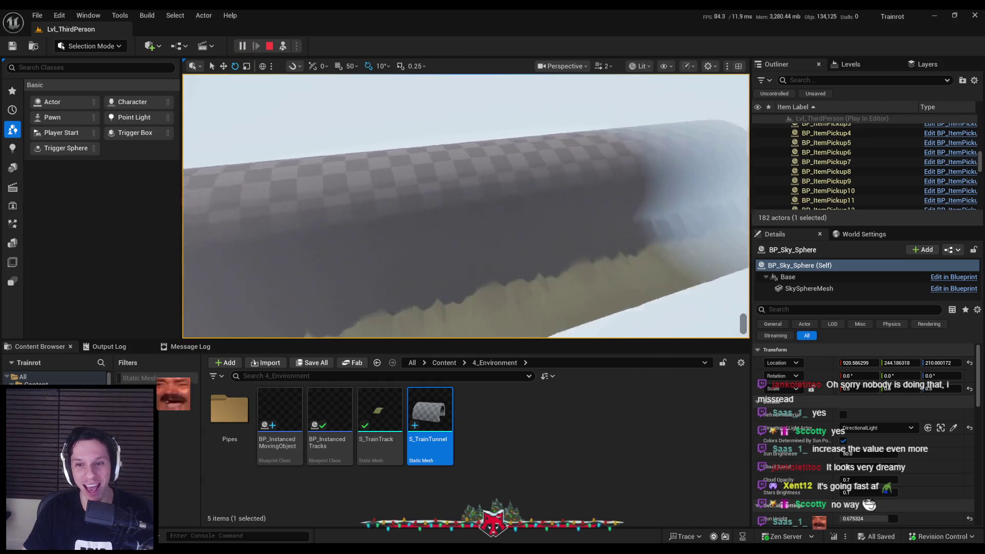
pyautogui.press('Escape')
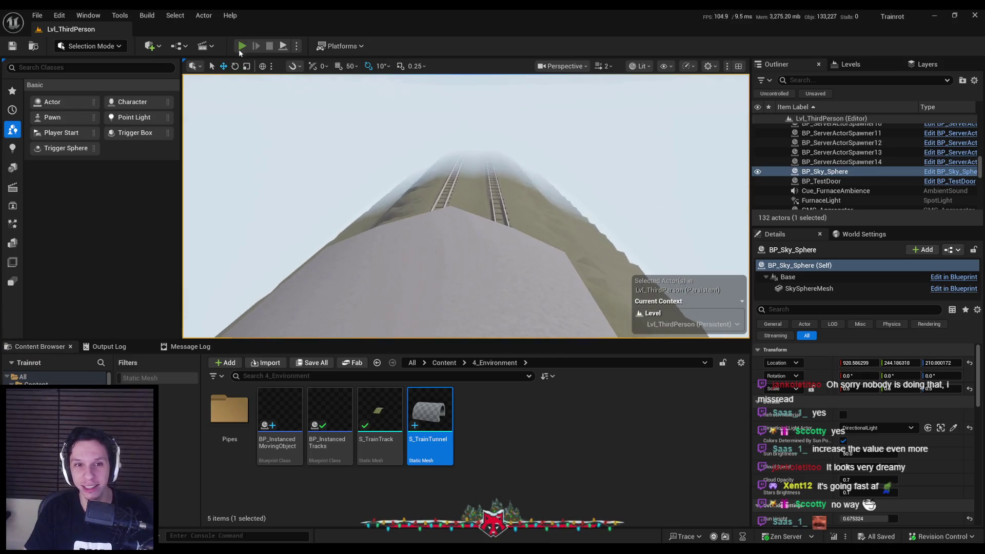
pyautogui.hotkey('alt', 'p')
pyautogui.press('F11')
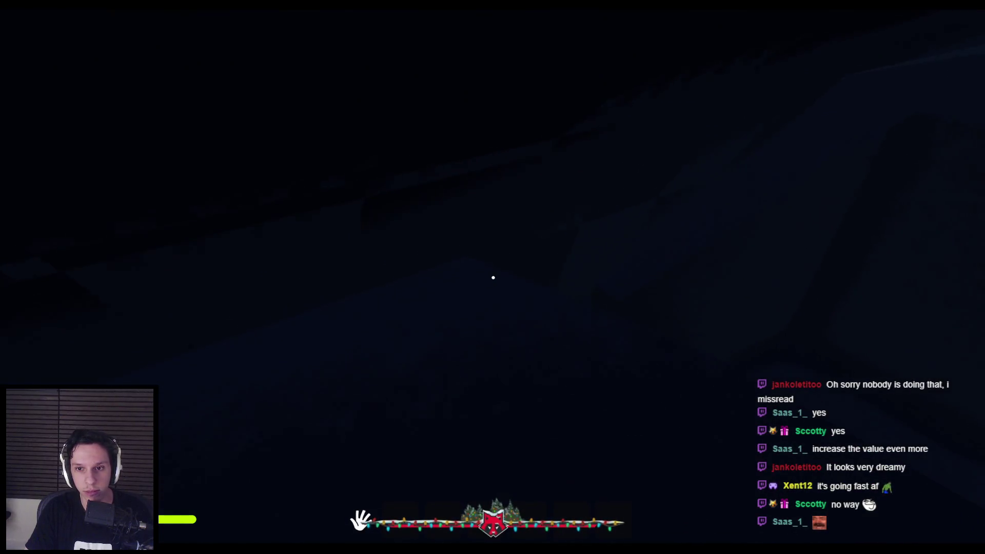
# Walk through the cabin room and out the window onto the train roof.
pyautogui.press('w')
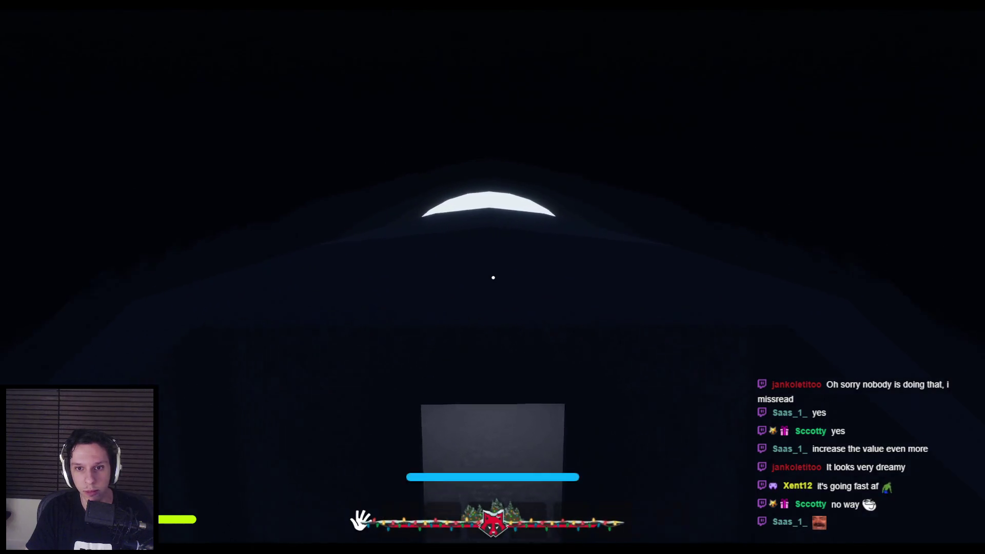
pyautogui.press('w')
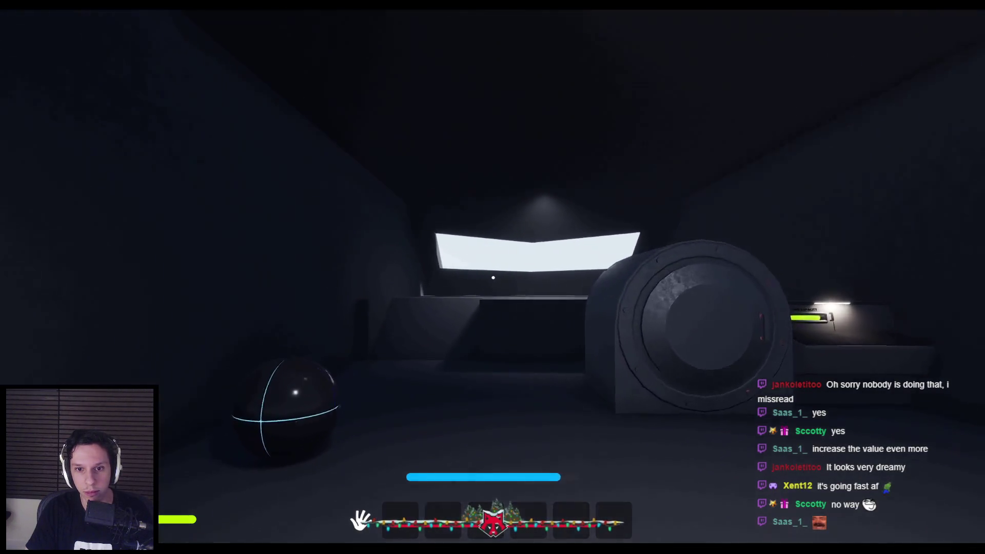
pyautogui.press('w')
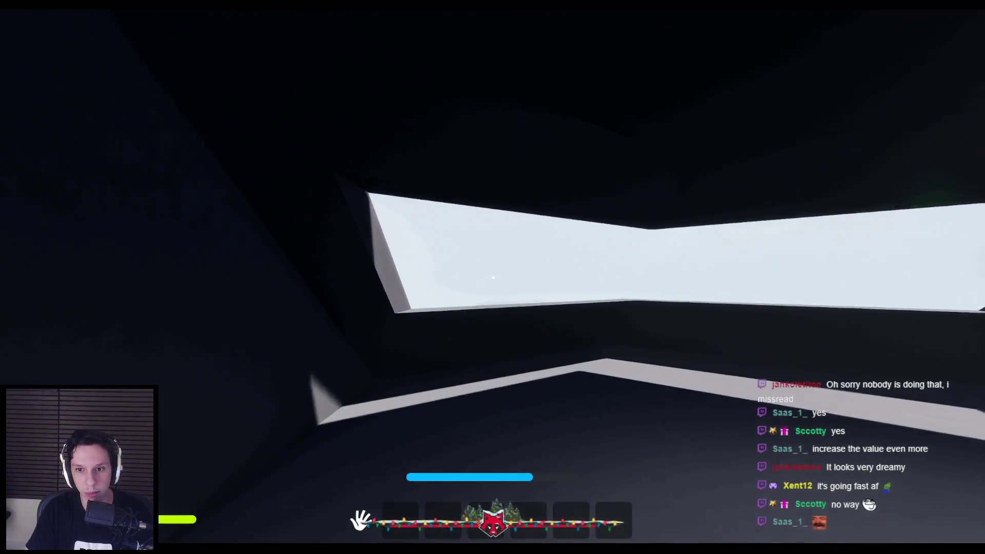
pyautogui.press('w')
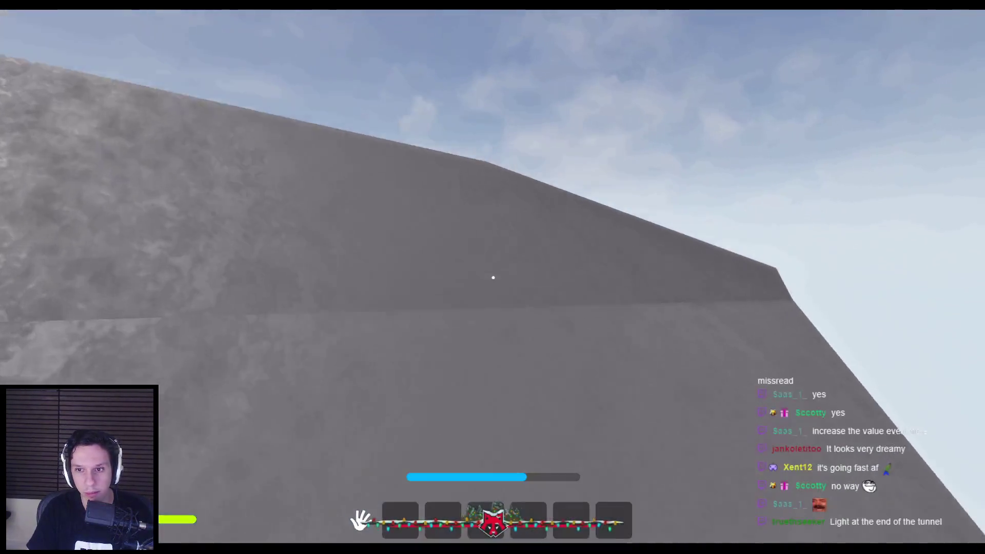
pyautogui.press('w')
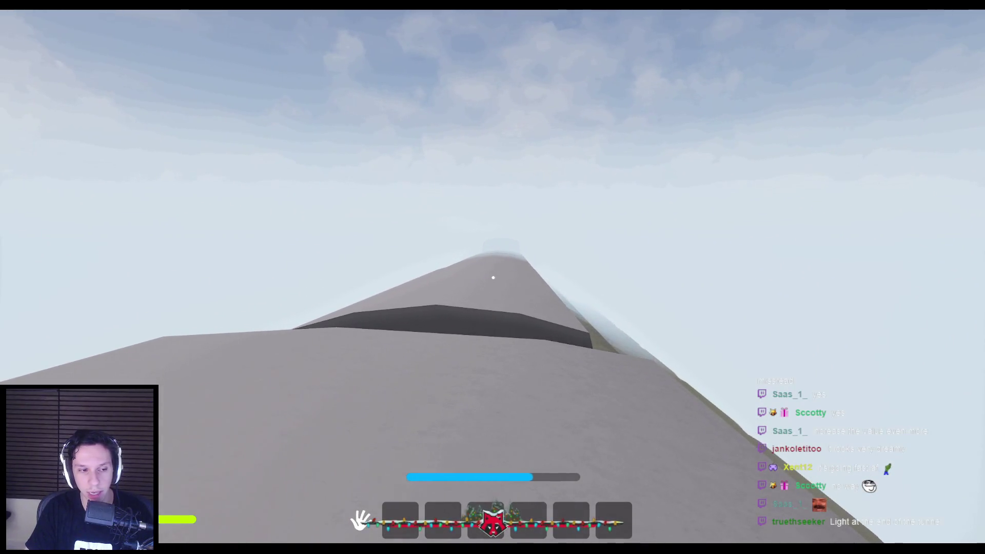
# Eject with F8 and fly the camera around the train cars and along its roof.
pyautogui.press('F8')
pyautogui.press('s')
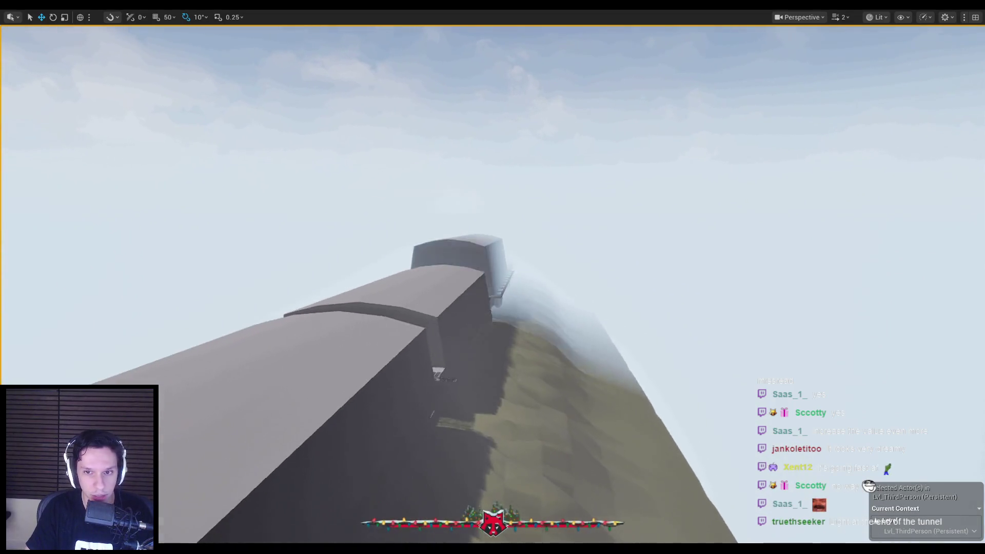
pyautogui.press('w')
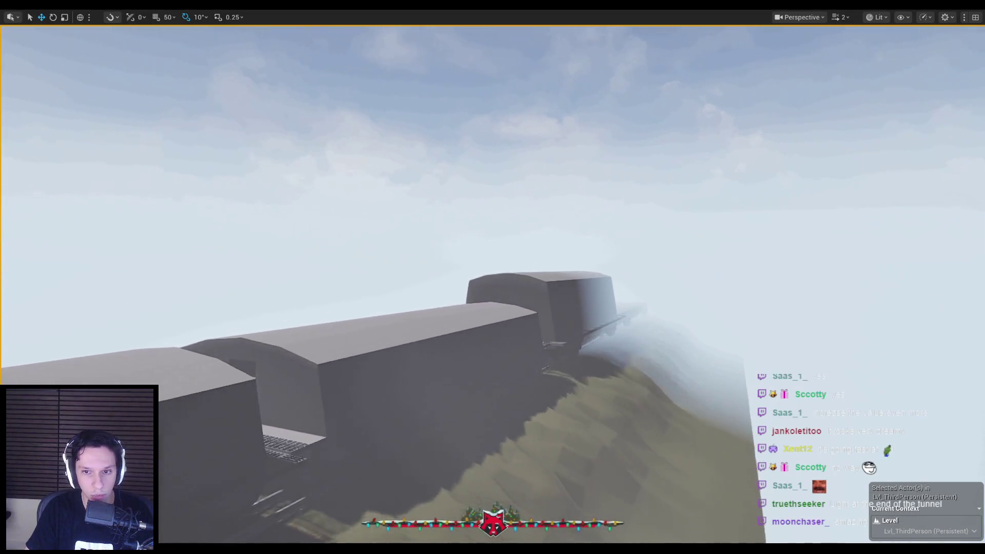
pyautogui.press('w')
pyautogui.press('s')
pyautogui.press('w')
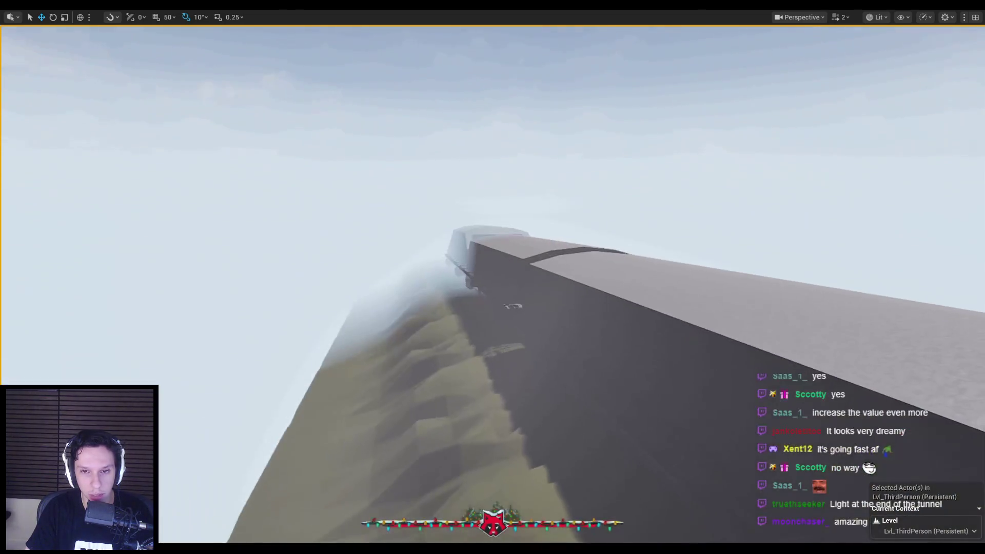
pyautogui.press('w')
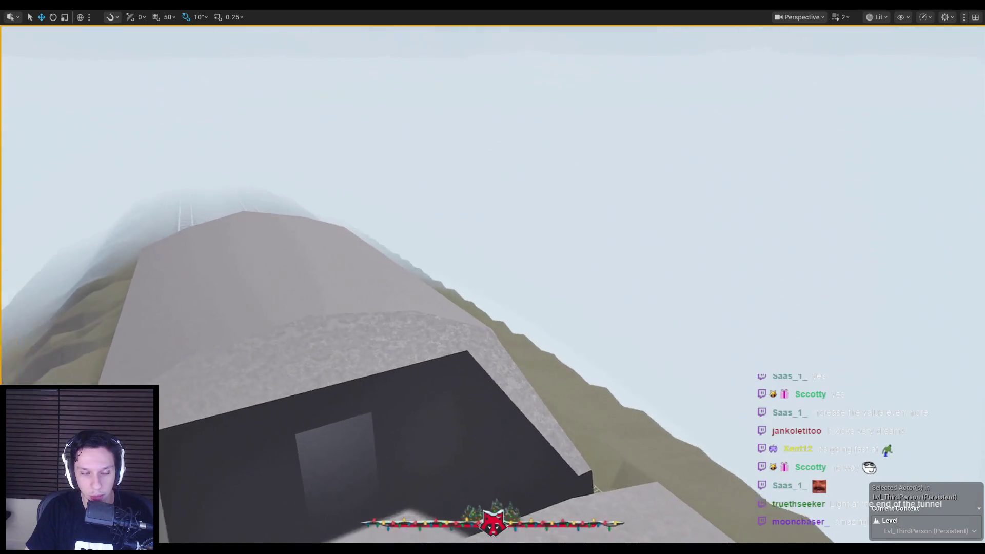
pyautogui.press('w')
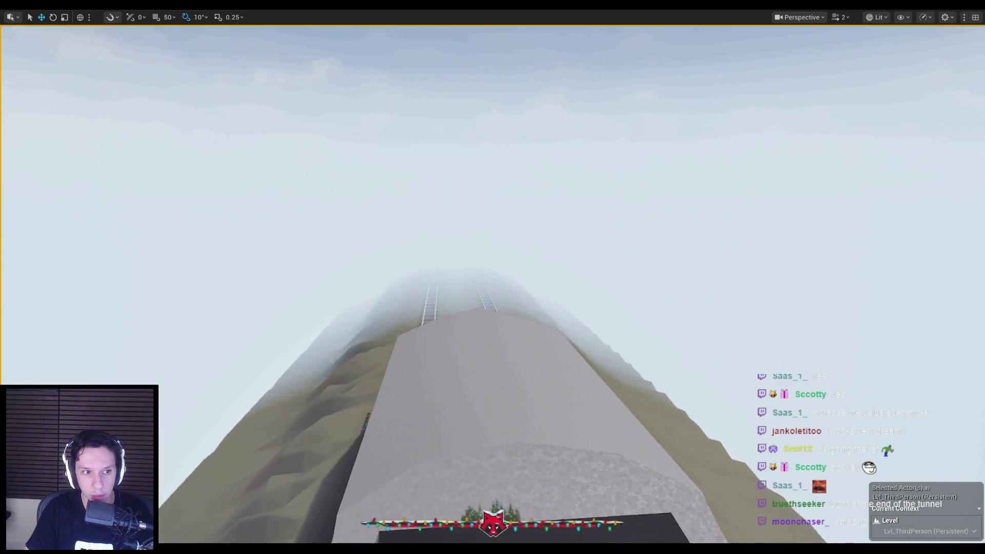
pyautogui.press('w')
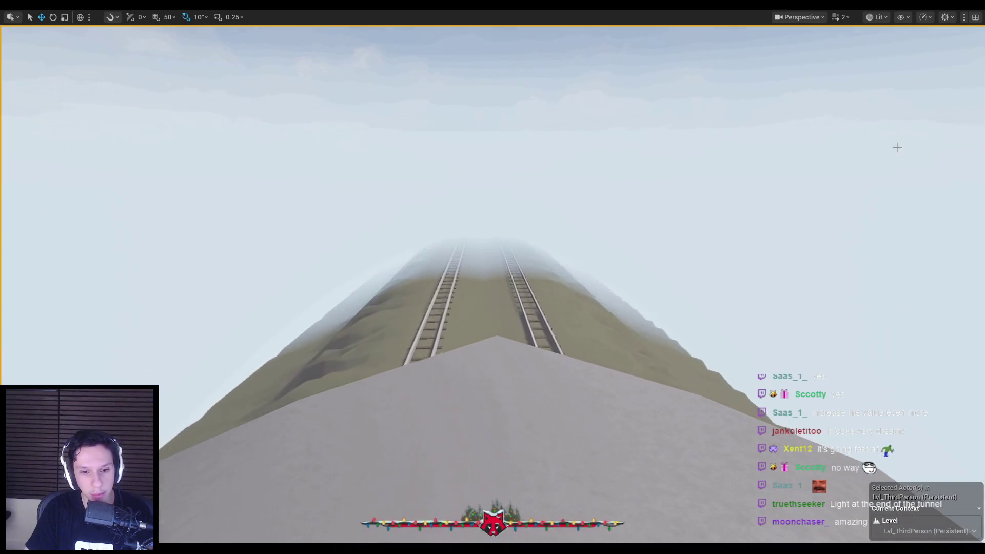
pyautogui.hotkey('alt', 'Tab')
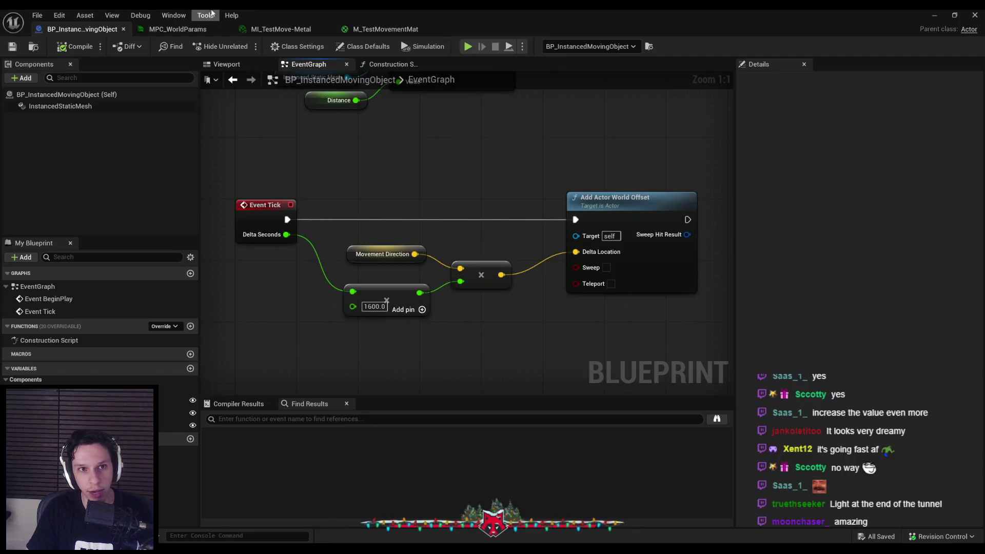
# Step through the MPC_WorldParams and MI_TestMove-Metal tabs to reach the M_TestMovementMat graph.
pyautogui.click(177, 29)
pyautogui.click(283, 30)
pyautogui.click(385, 29)
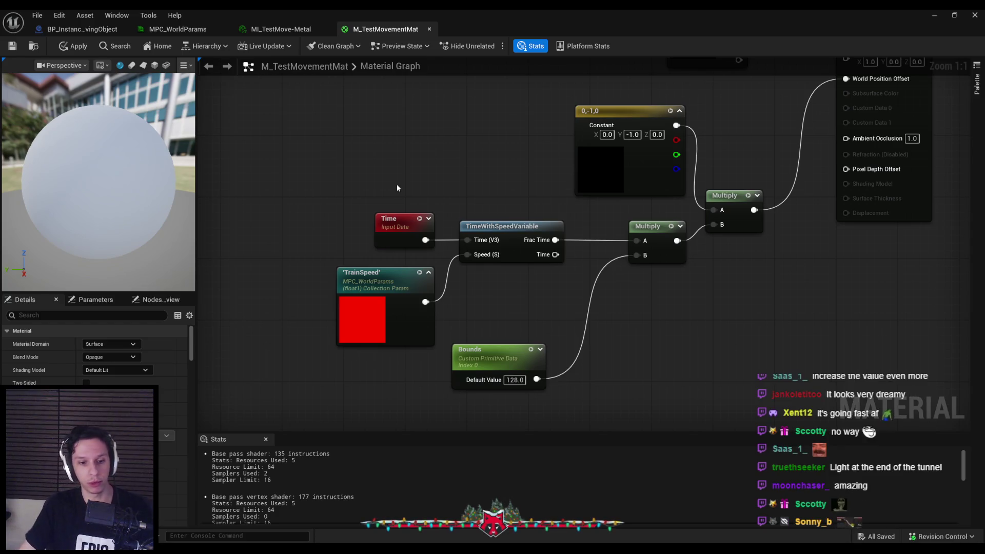
# Use the Calculator to work out 1 divided by 1600.
pyautogui.press('super')
pyautogui.write('calc')
pyautogui.press('Return')
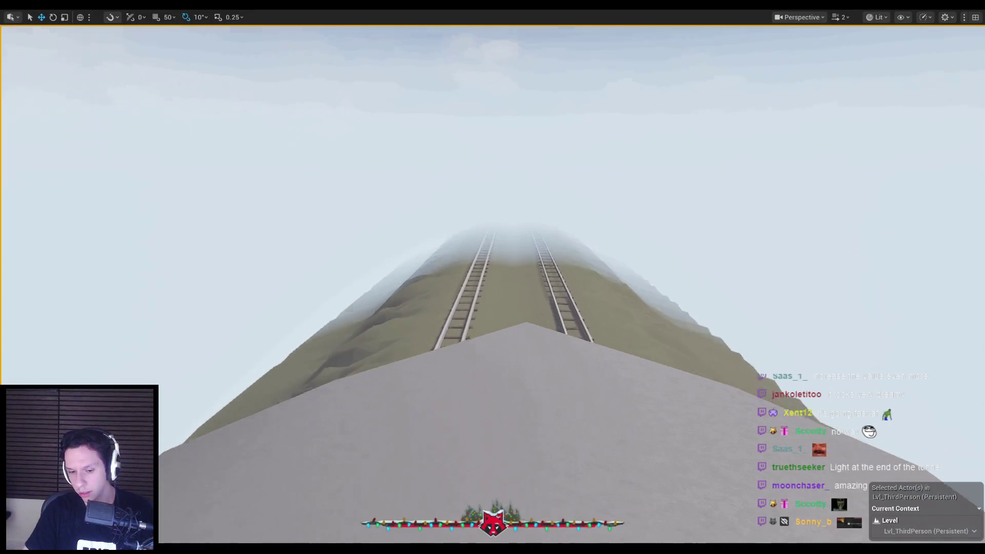
pyautogui.press('F11')
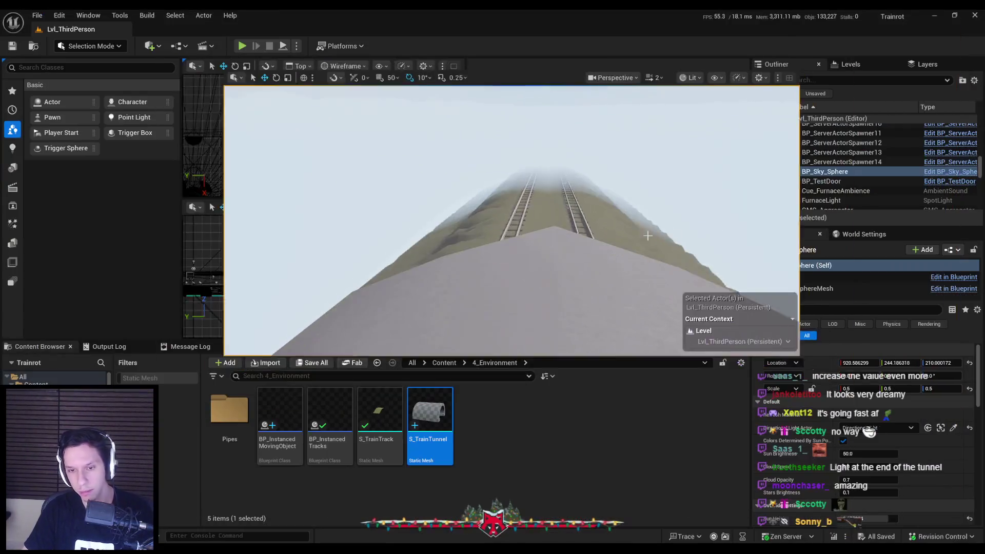
pyautogui.click(413, 221)
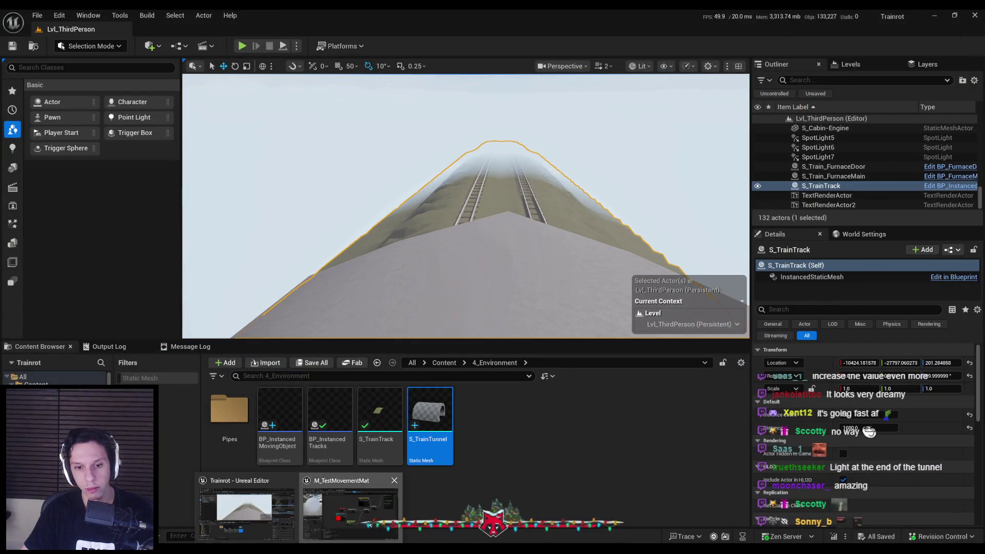
pyautogui.click(341, 529)
pyautogui.click(344, 529)
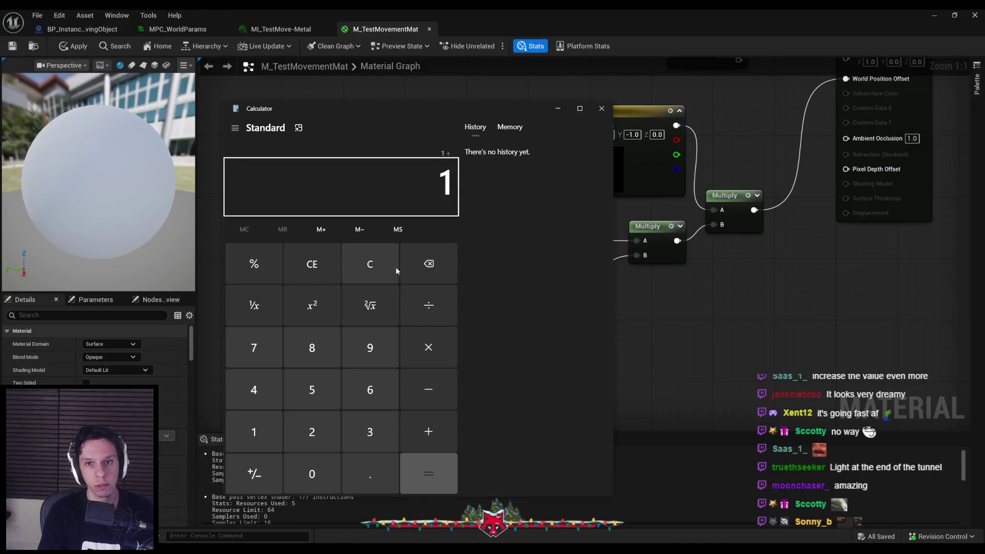
pyautogui.write('/1600')
pyautogui.press('Return')
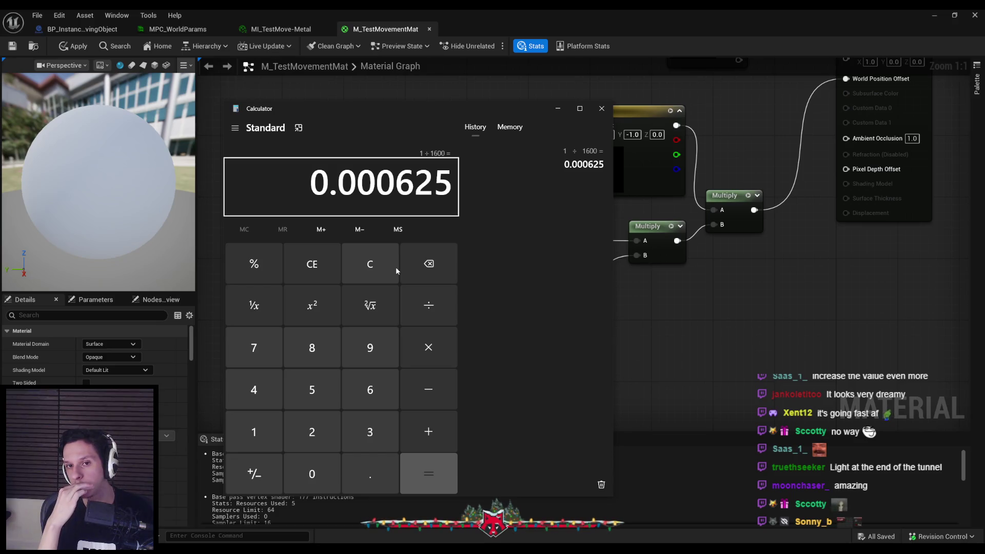
pyautogui.click(395, 267)
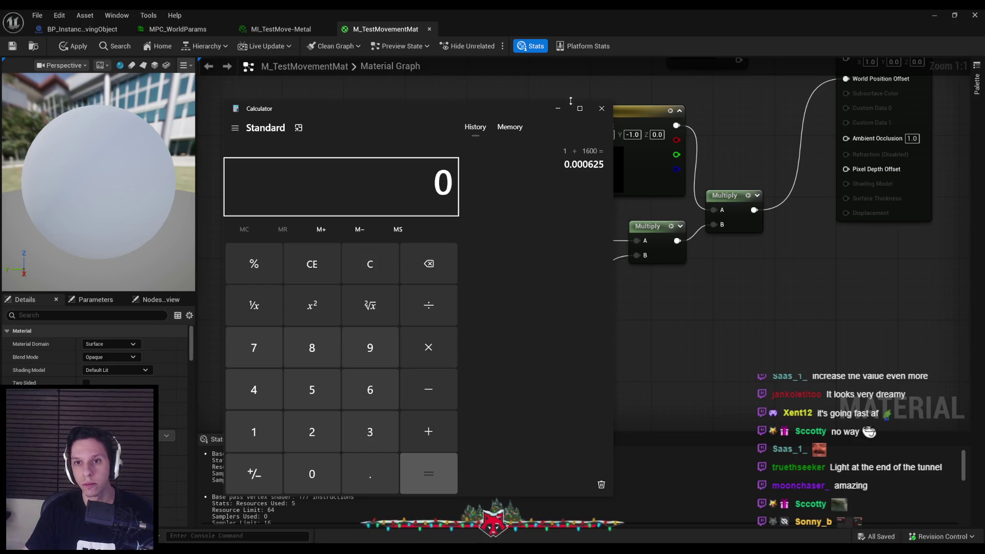
pyautogui.click(558, 109)
# Add a TrainSpeed / Bounds Divide node, wire it into the Speed input, and save.
pyautogui.moveTo(429, 311)
pyautogui.mouseDown()
pyautogui.moveTo(347, 312)
pyautogui.moveTo(452, 291)
pyautogui.mouseUp()
pyautogui.write('divide')
pyautogui.click(399, 329)
pyautogui.moveTo(414, 317); pyautogui.dragTo(537, 380)
pyautogui.moveTo(514, 366)
pyautogui.mouseDown()
pyautogui.moveTo(304, 381)
pyautogui.moveTo(317, 387)
pyautogui.mouseUp()
pyautogui.moveTo(411, 431)
pyautogui.mouseDown()
pyautogui.moveTo(342, 399)
pyautogui.moveTo(404, 354)
pyautogui.mouseUp()
pyautogui.click(403, 354)
pyautogui.moveTo(448, 300); pyautogui.dragTo(466, 251)
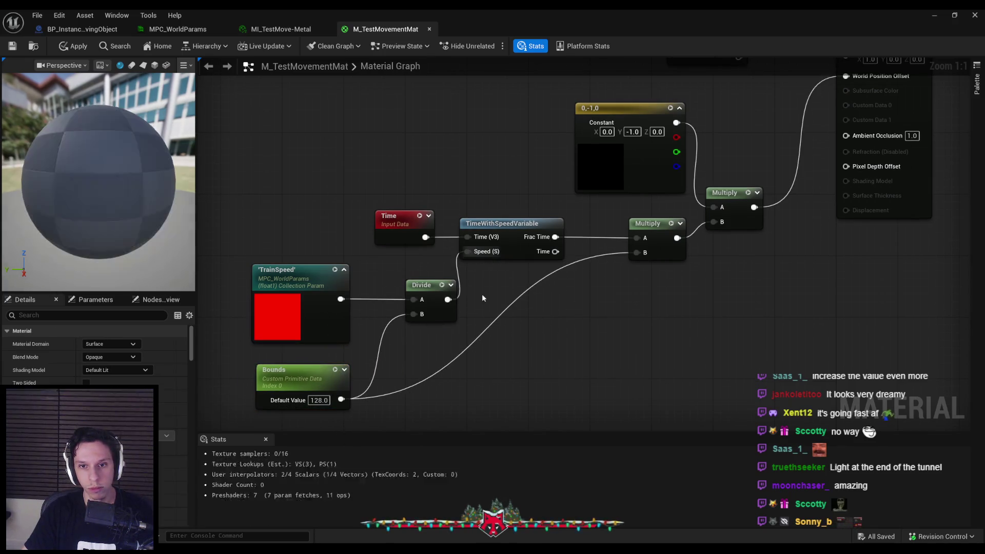
pyautogui.click(13, 46)
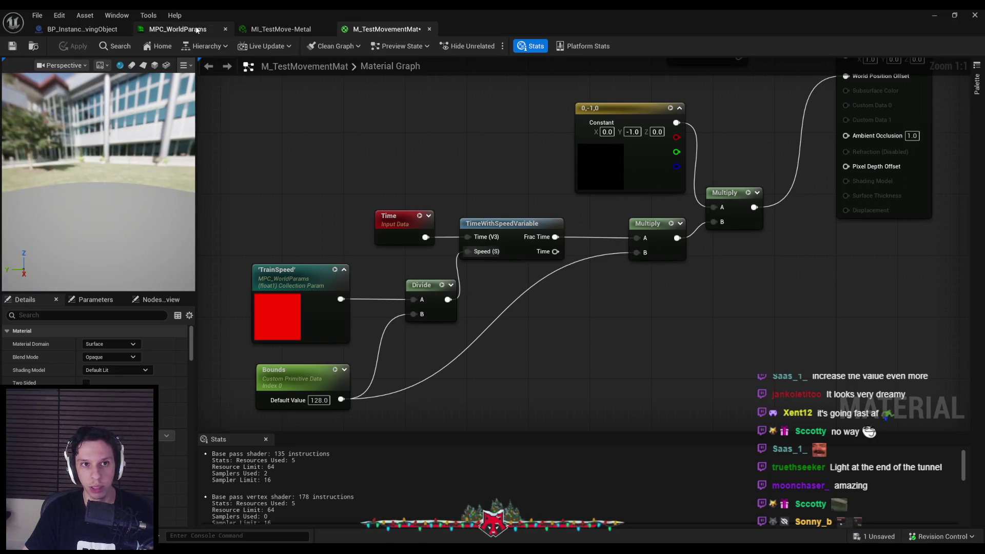
# Change the BP_InstancedMovingObject multiply node value from 1600 to 1 and compile.
pyautogui.click(82, 28)
pyautogui.click(373, 306)
pyautogui.write('1')
pyautogui.click(70, 51)
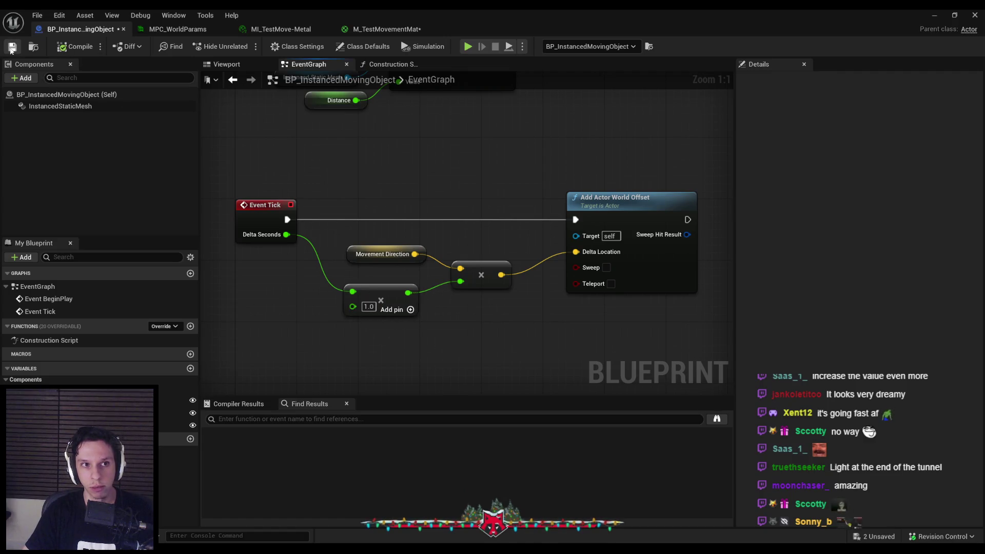
# Fly the level camera down to the train tracks and play-test the level.
pyautogui.click(406, 30)
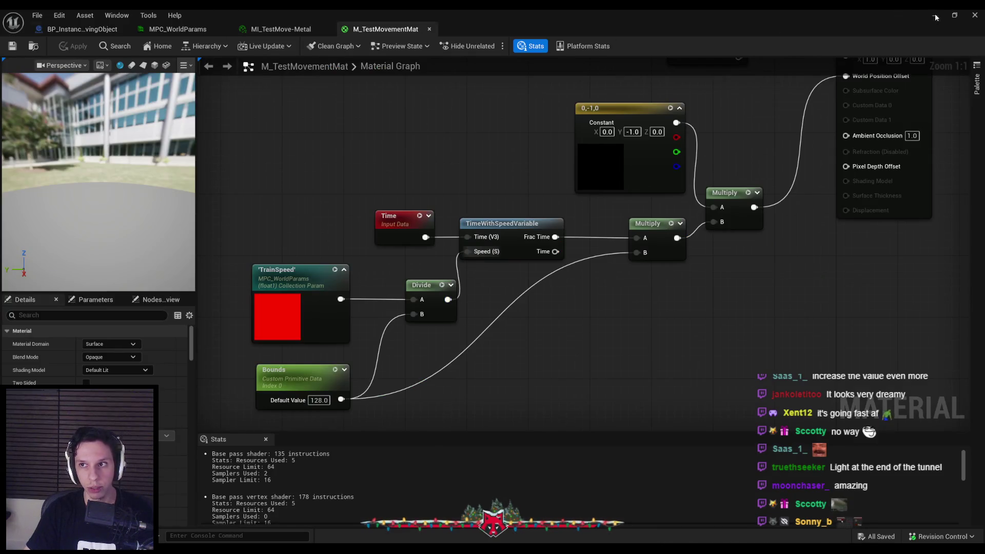
pyautogui.click(934, 15)
pyautogui.press('w')
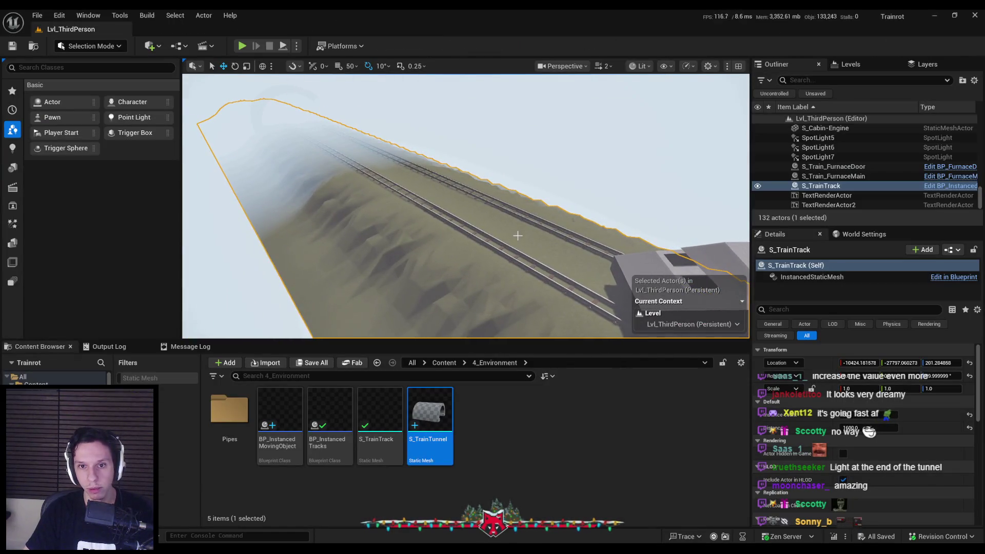
pyautogui.moveTo(511, 237); pyautogui.dragTo(510, 237)
pyautogui.scroll(4, 510, 236)
pyautogui.scroll(-2, 510, 236)
pyautogui.hotkey('alt', 'p')
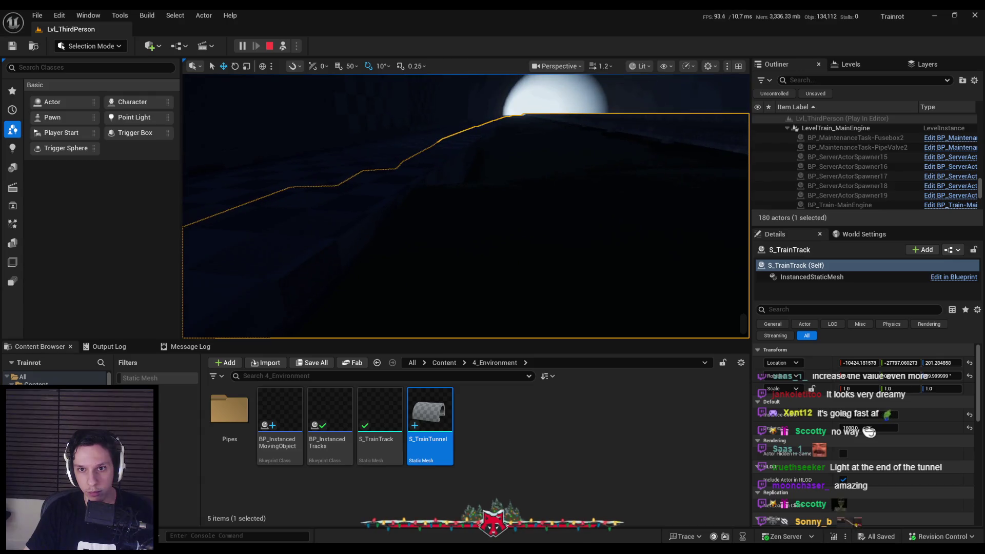
pyautogui.press('Escape')
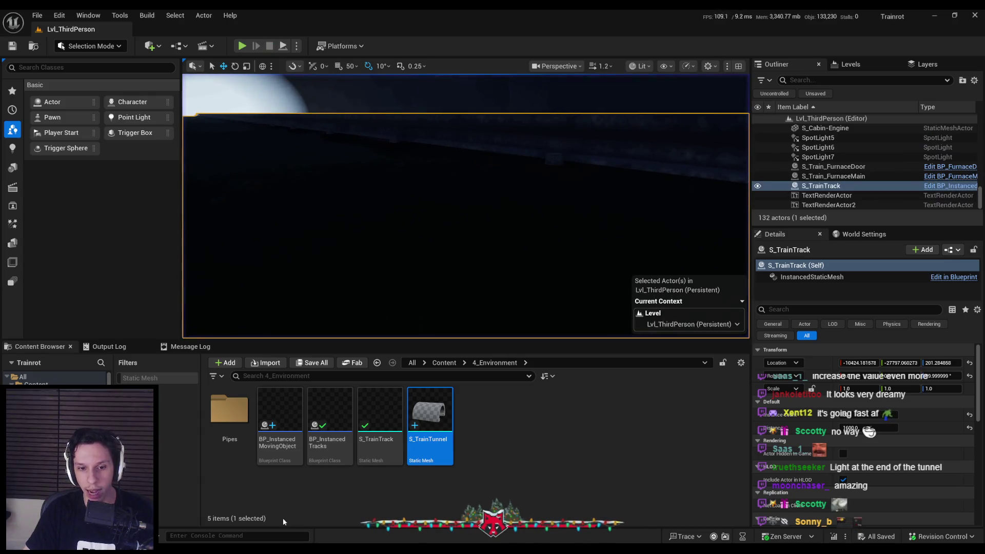
# Work out 1/1600 on a calculator, then show the top-level Content folders.
pyautogui.click(332, 517)
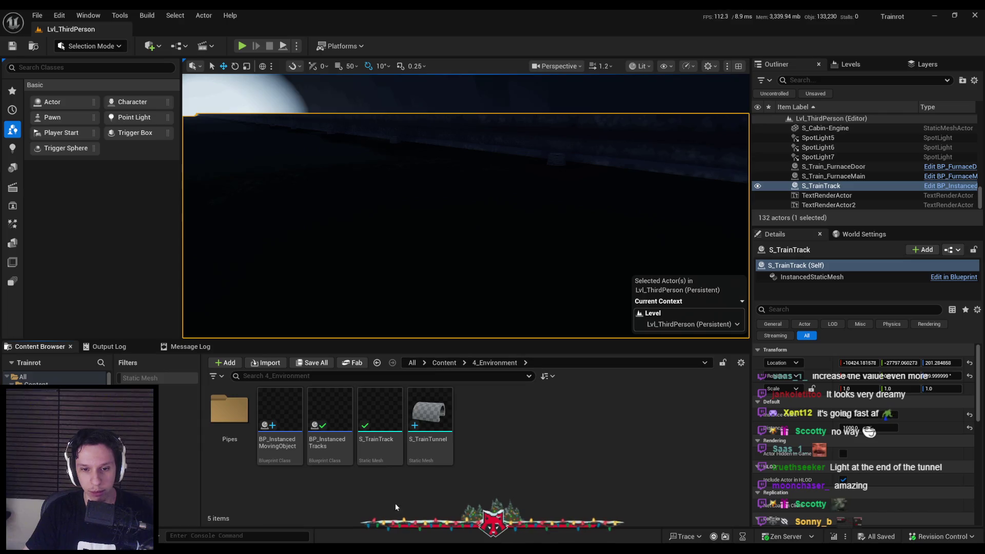
pyautogui.press('XF86Calculator')
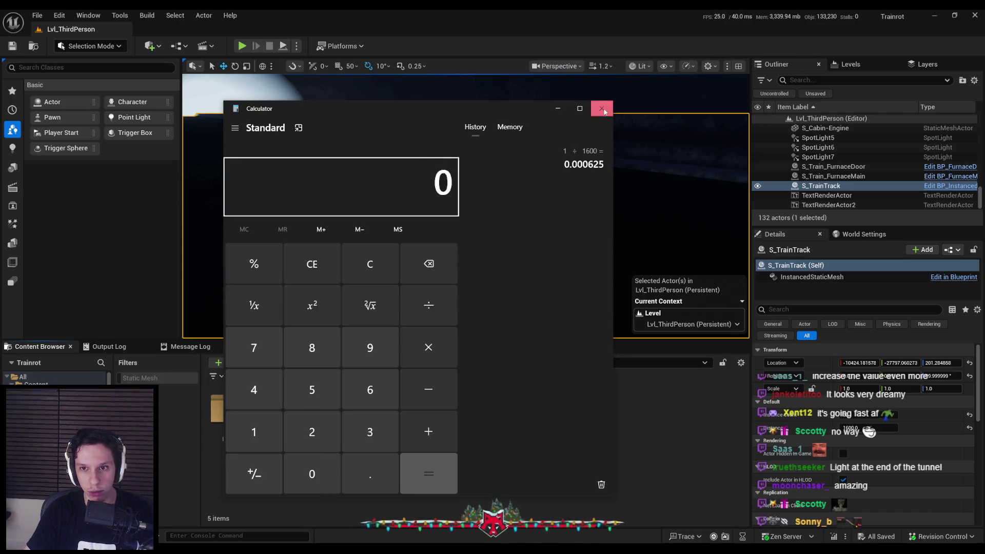
pyautogui.click(603, 109)
pyautogui.click(444, 363)
# Open MPC_WorldParams from 3_MaterialLibrary > PostProcess in a floating window.
pyautogui.doubleClick(379, 413)
pyautogui.doubleClick(237, 416)
pyautogui.doubleClick(230, 413)
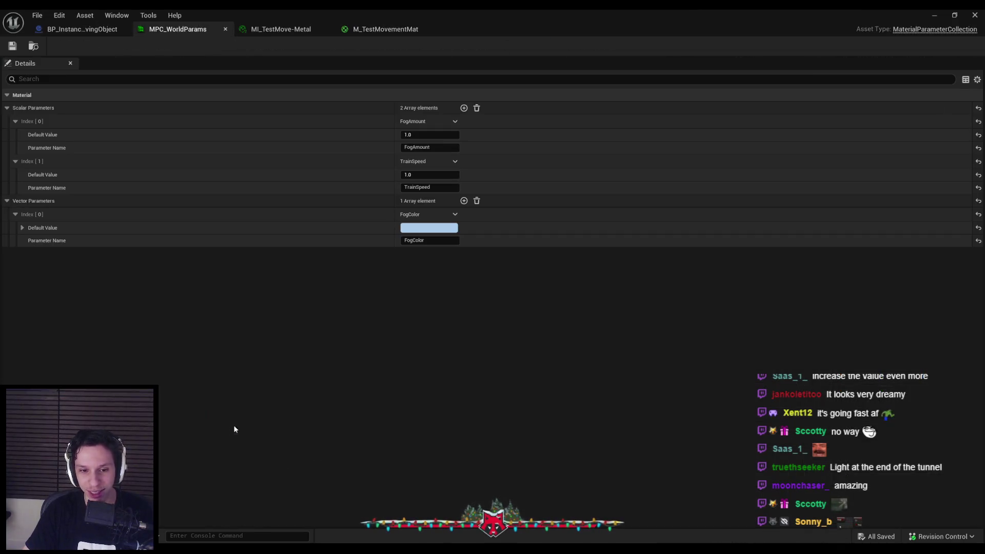
pyautogui.moveTo(482, 6); pyautogui.dragTo(569, 297)
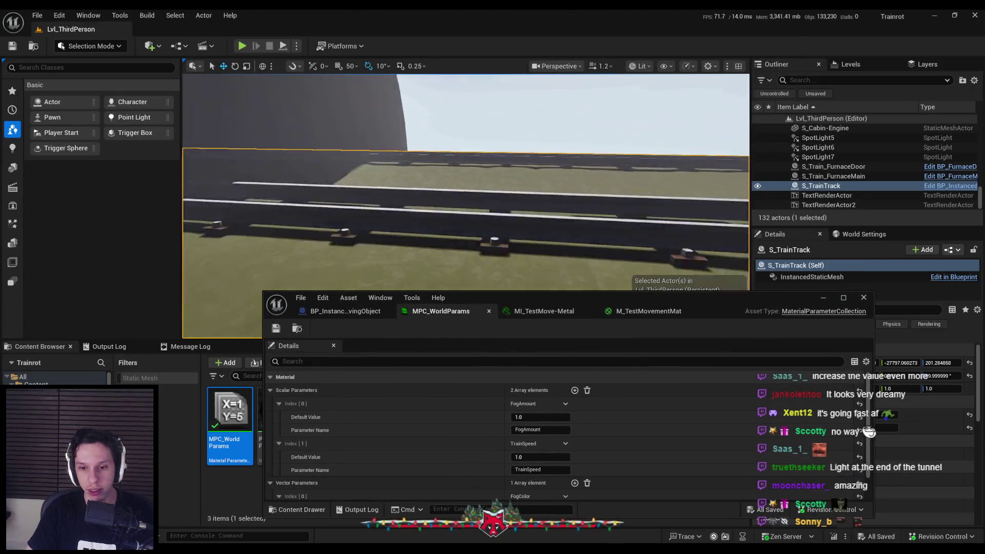
pyautogui.press('w')
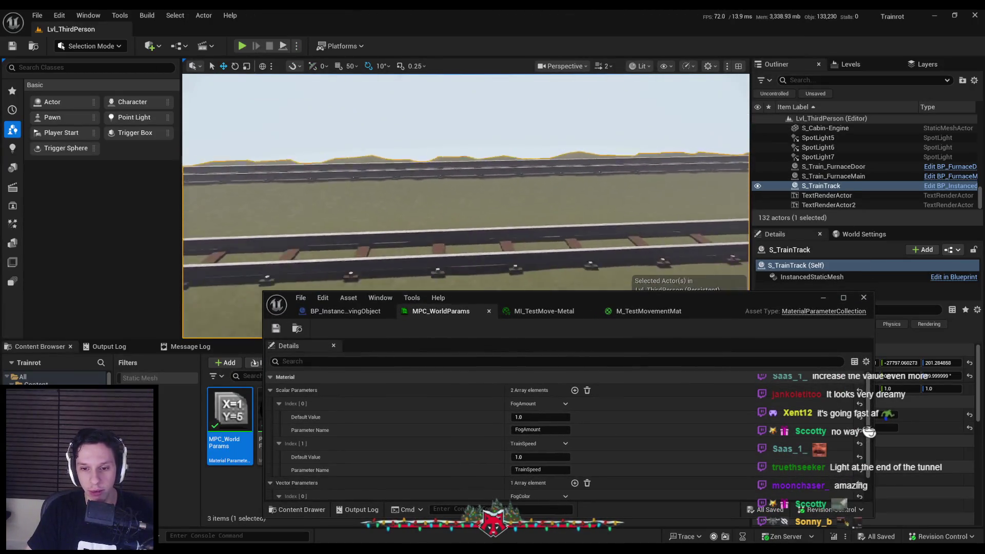
# Set TrainSpeed's default value to 1600 and save the parameter collection.
pyautogui.click(540, 457)
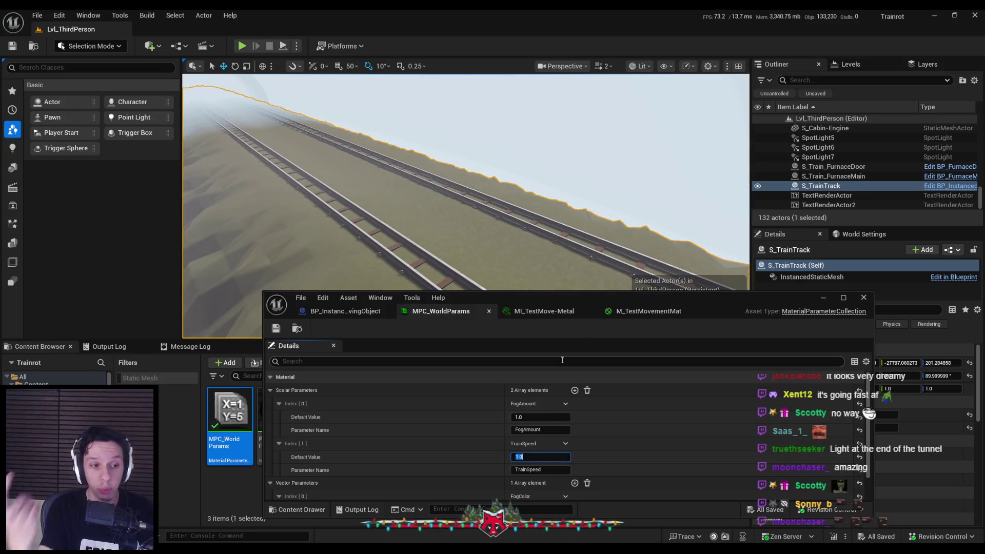
pyautogui.write('100')
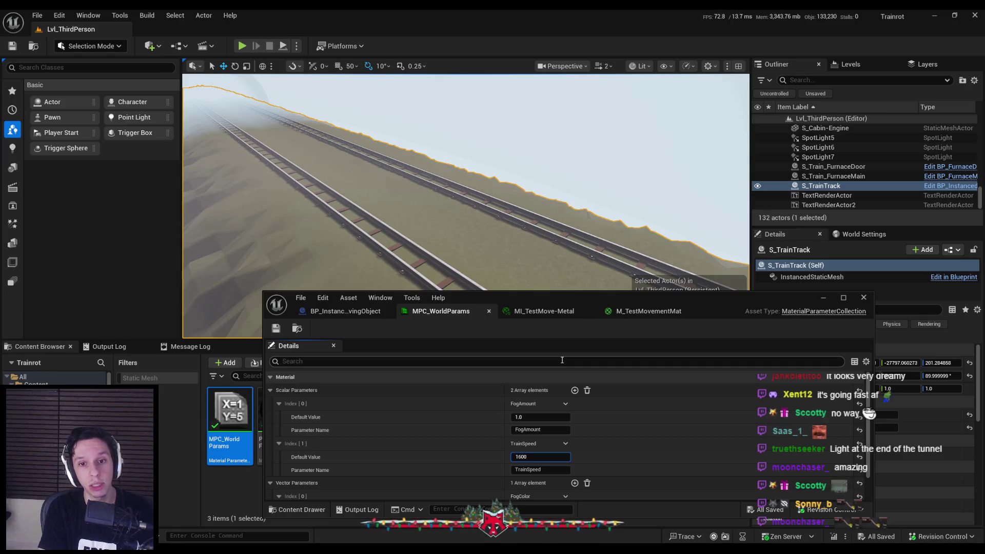
pyautogui.press('Return')
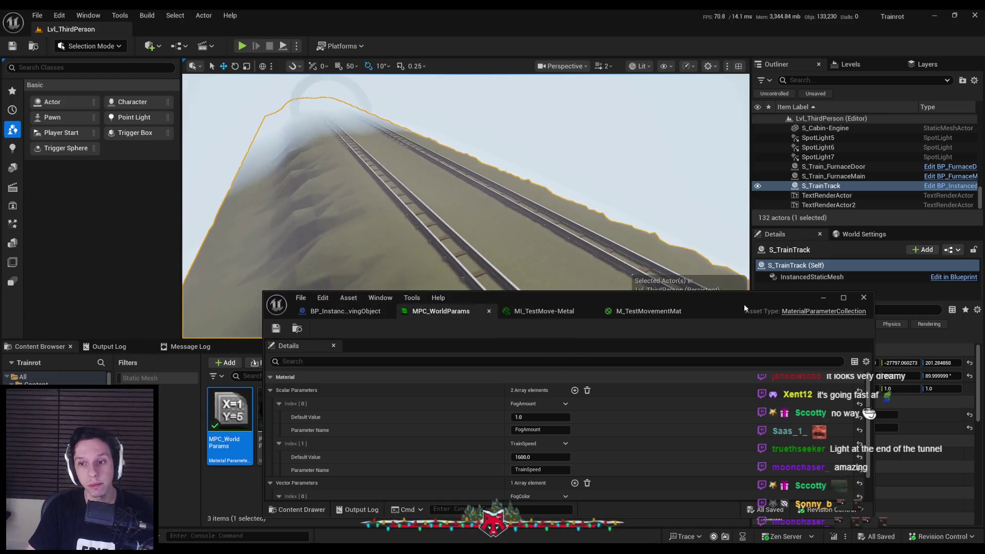
pyautogui.doubleClick(728, 300)
pyautogui.hotkey('ctrl', 's')
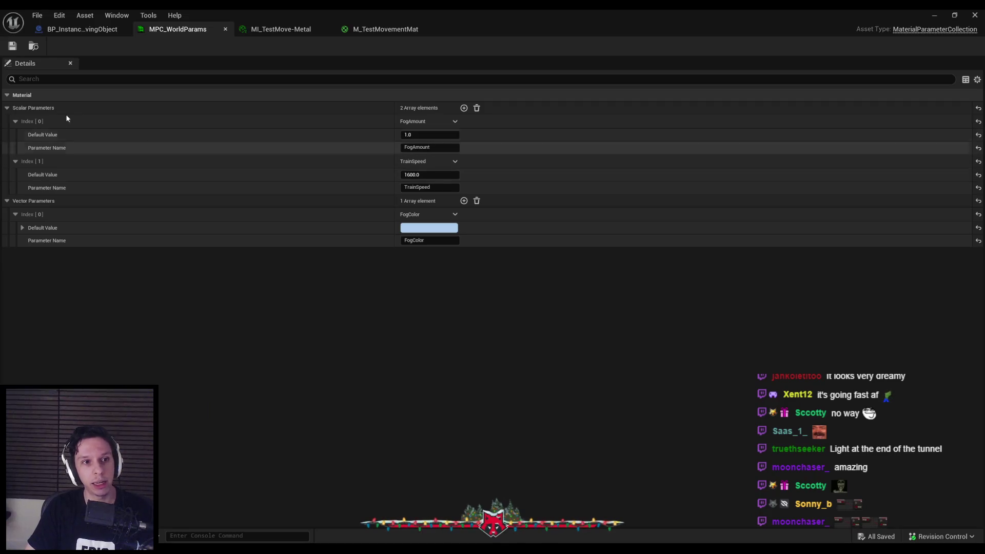
pyautogui.click(77, 29)
# Add a Get Scalar Parameter Value node to the moving object's event graph.
pyautogui.moveTo(397, 296); pyautogui.dragTo(437, 293)
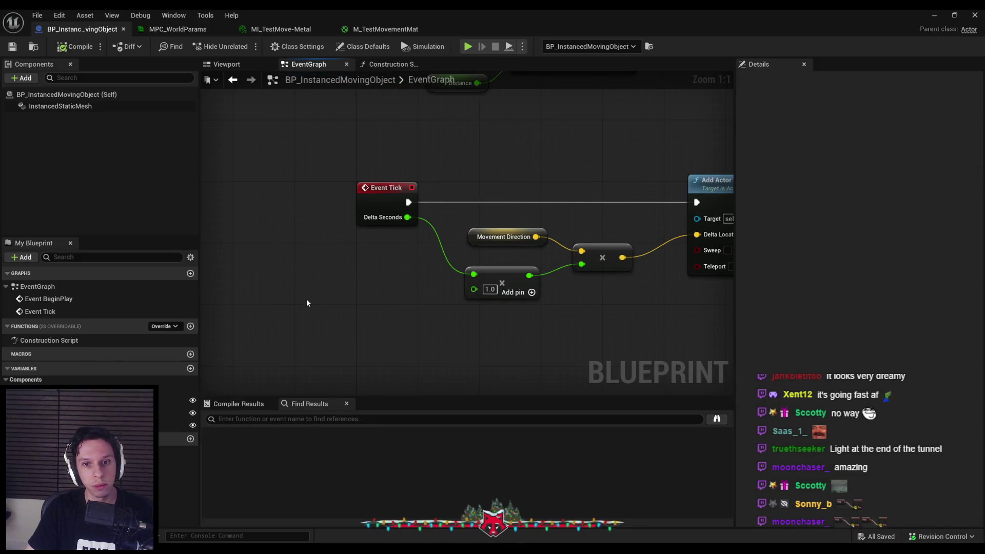
pyautogui.rightClick(306, 298)
pyautogui.write('get mpc')
pyautogui.hotkey('ctrl', 'a')
pyautogui.write('get material col')
pyautogui.press('BackSpace')
pyautogui.press('BackSpace')
pyautogui.press('BackSpace')
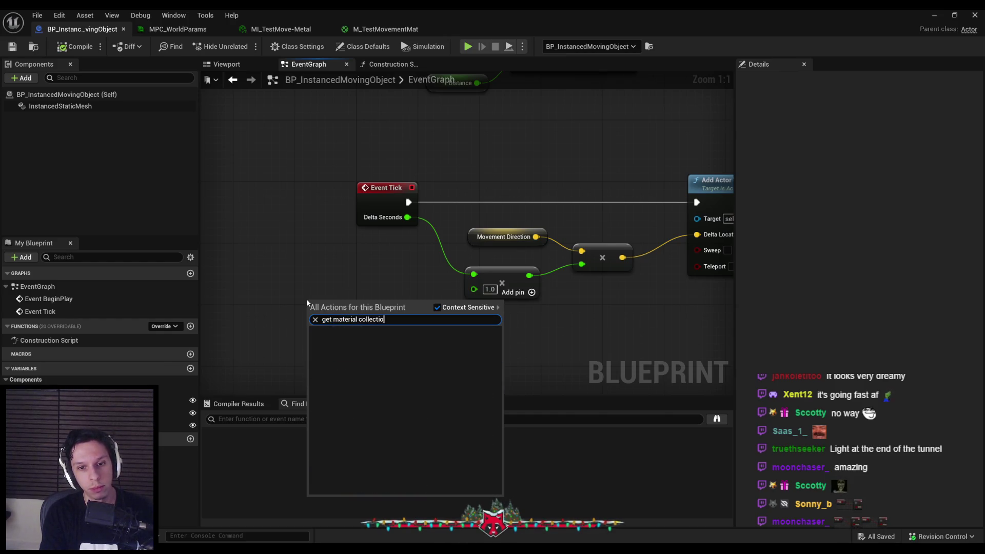
pyautogui.write('material parameter')
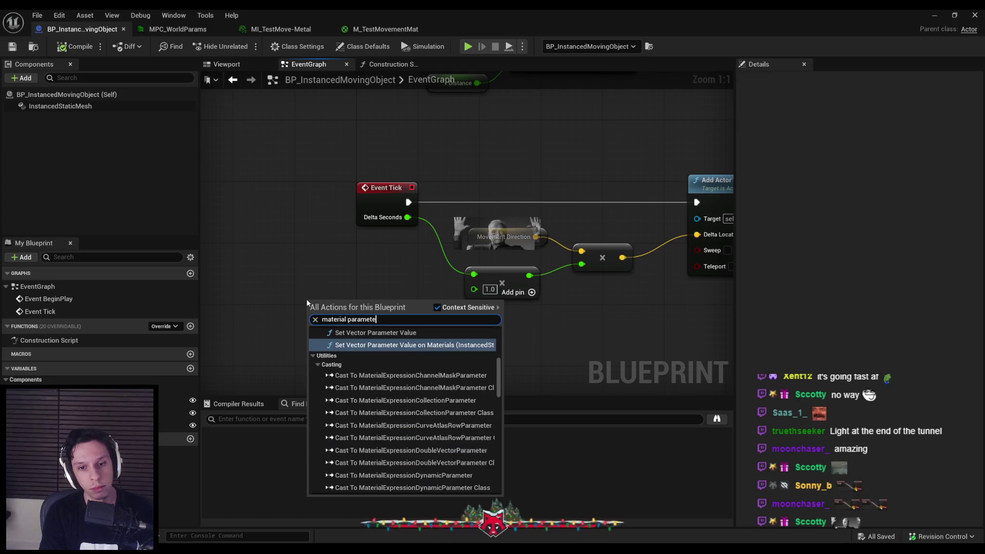
pyautogui.hotkey('ctrl', 'a')
pyautogui.write('get material parameter')
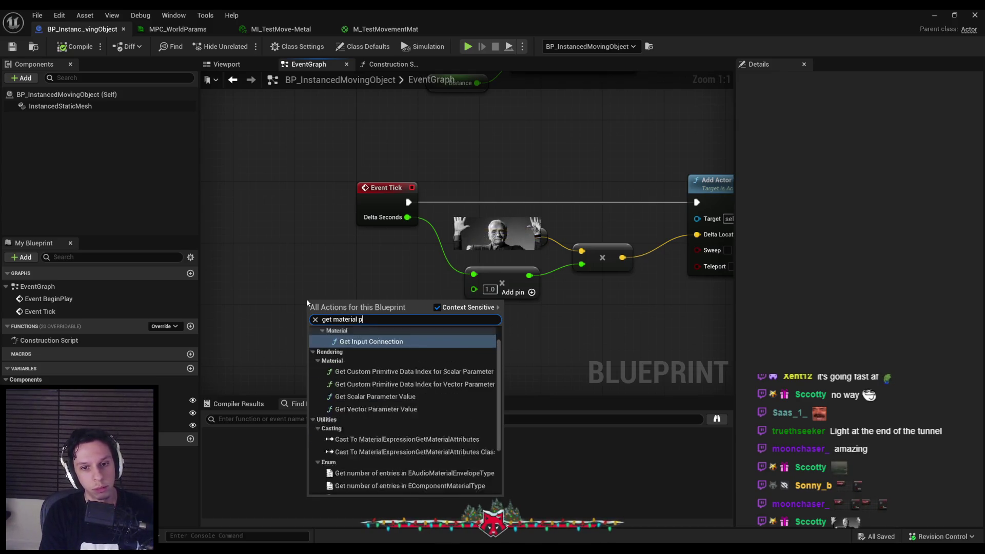
pyautogui.press('Return')
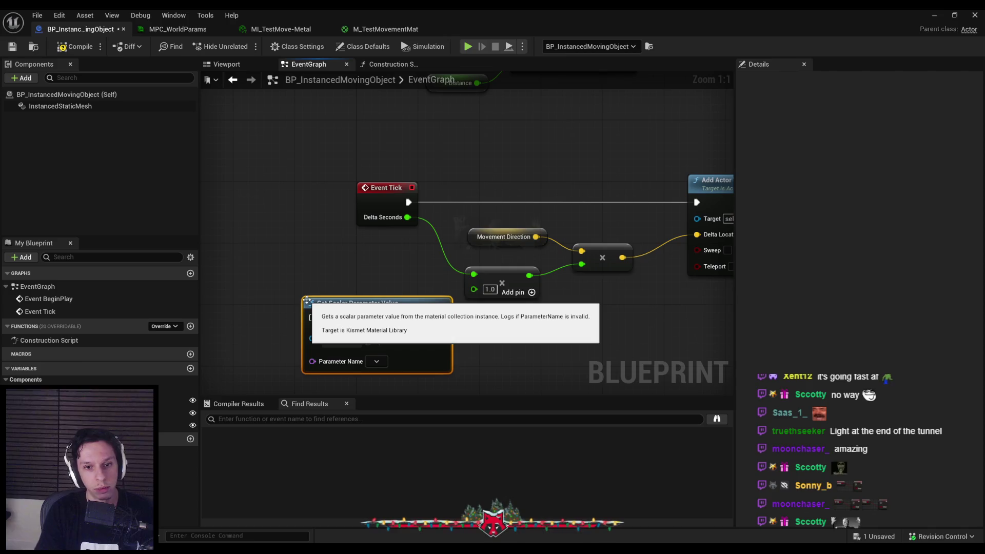
# Place the new node beside Event Tick and wire Event Tick's execution into it.
pyautogui.moveTo(373, 215)
pyautogui.mouseDown()
pyautogui.moveTo(255, 216)
pyautogui.moveTo(353, 215)
pyautogui.mouseUp()
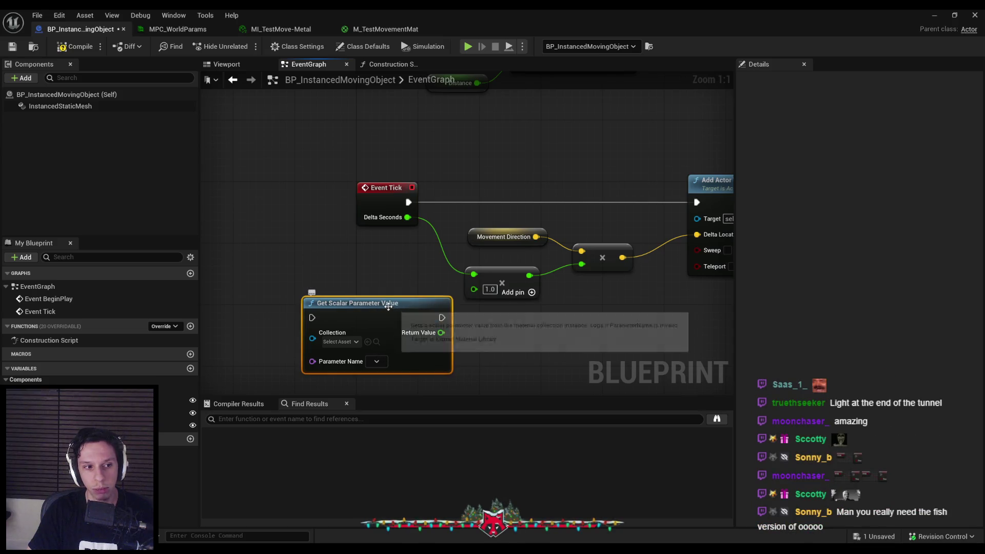
pyautogui.moveTo(374, 265); pyautogui.dragTo(454, 259)
pyautogui.moveTo(440, 191); pyautogui.dragTo(309, 186)
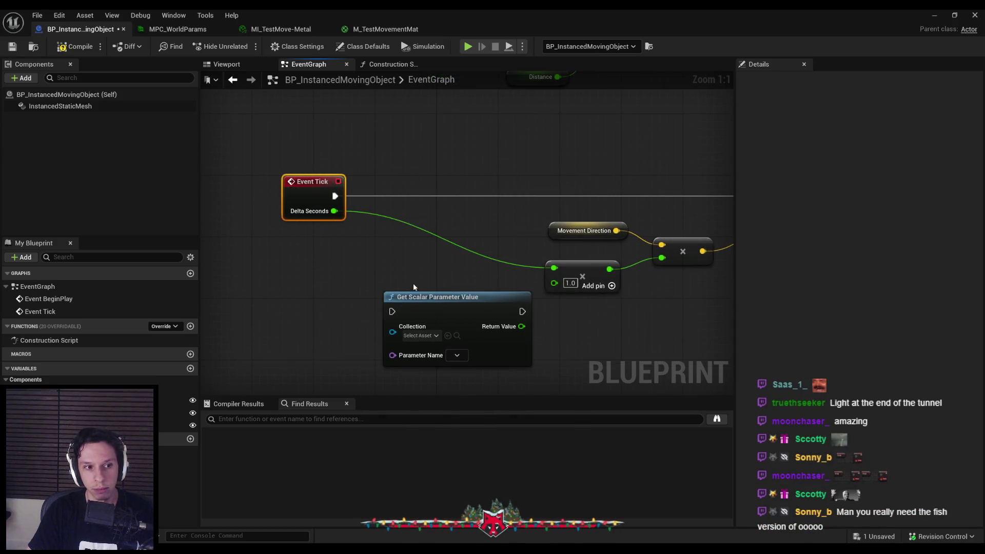
pyautogui.moveTo(436, 311)
pyautogui.mouseDown()
pyautogui.moveTo(426, 182)
pyautogui.moveTo(427, 195)
pyautogui.mouseUp()
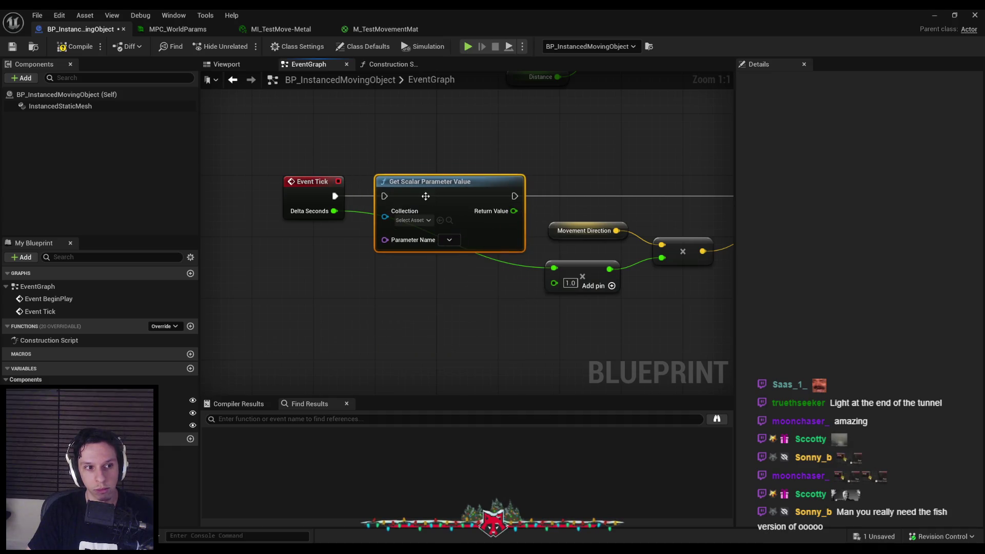
pyautogui.moveTo(336, 200); pyautogui.dragTo(335, 198)
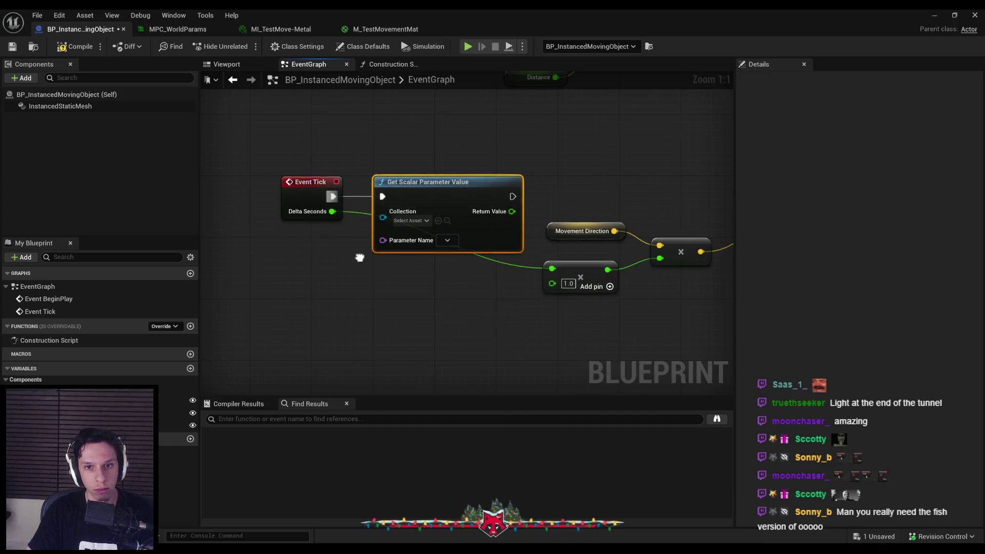
# Set the node's collection to MPC_WorldParams, chain it into Add Actor World Offset, and play-test.
pyautogui.click(398, 212)
pyautogui.click(455, 275)
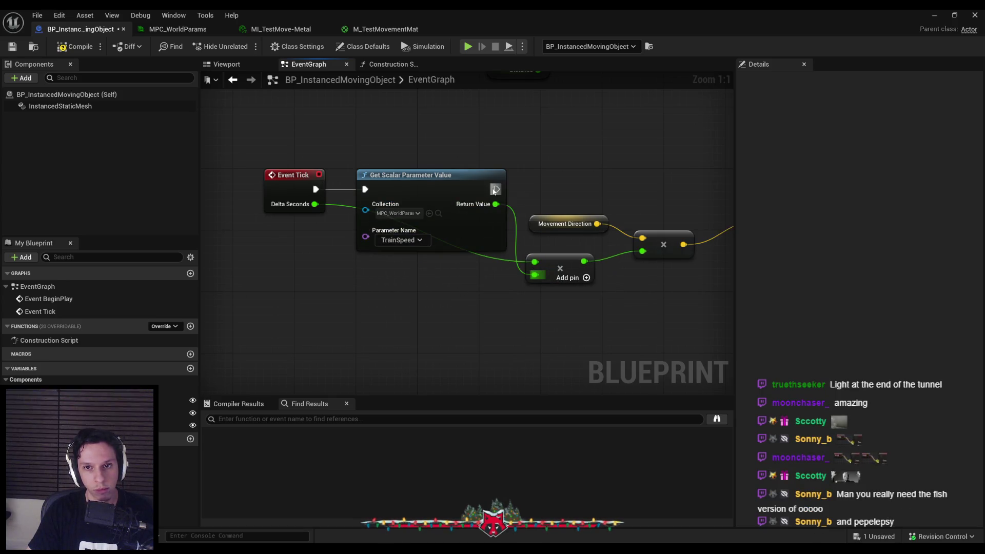
pyautogui.moveTo(494, 191); pyautogui.dragTo(661, 194)
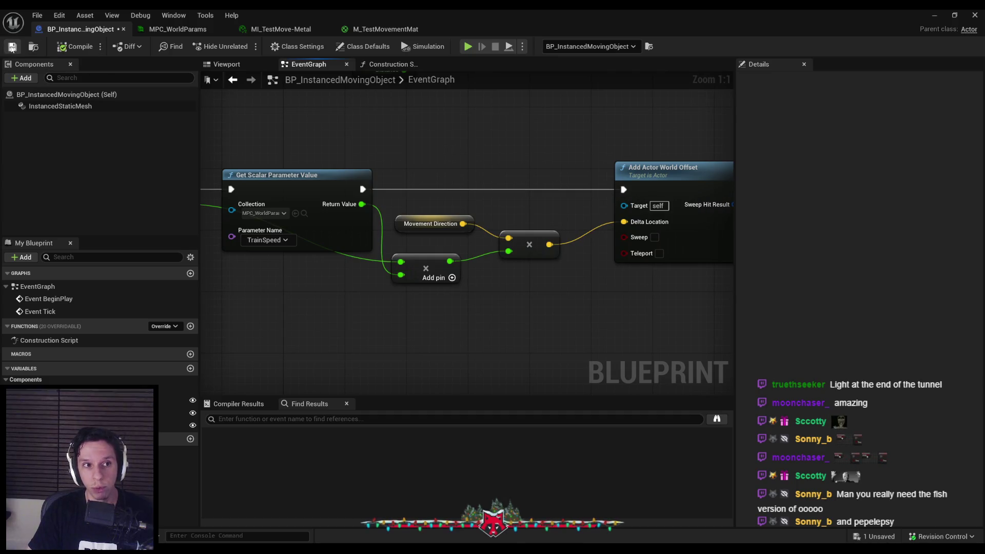
pyautogui.click(935, 16)
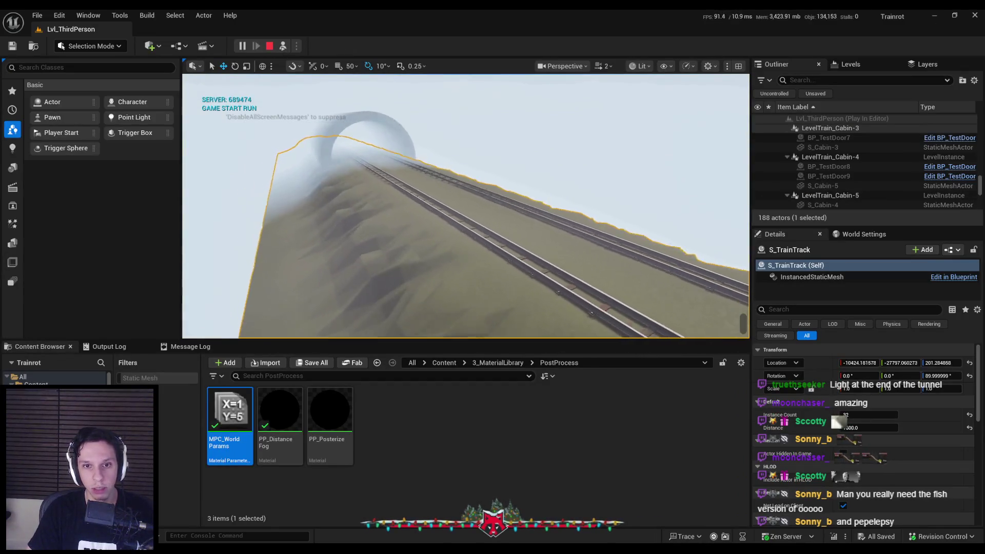
pyautogui.press('Escape')
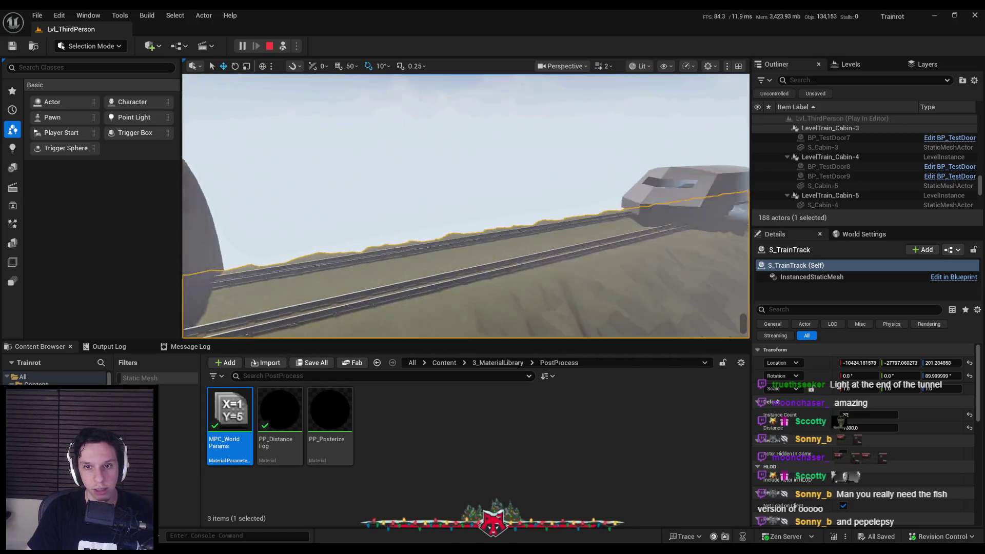
# Start the level in Play mode with the game view full screen.
pyautogui.scroll(-3, 466, 205)
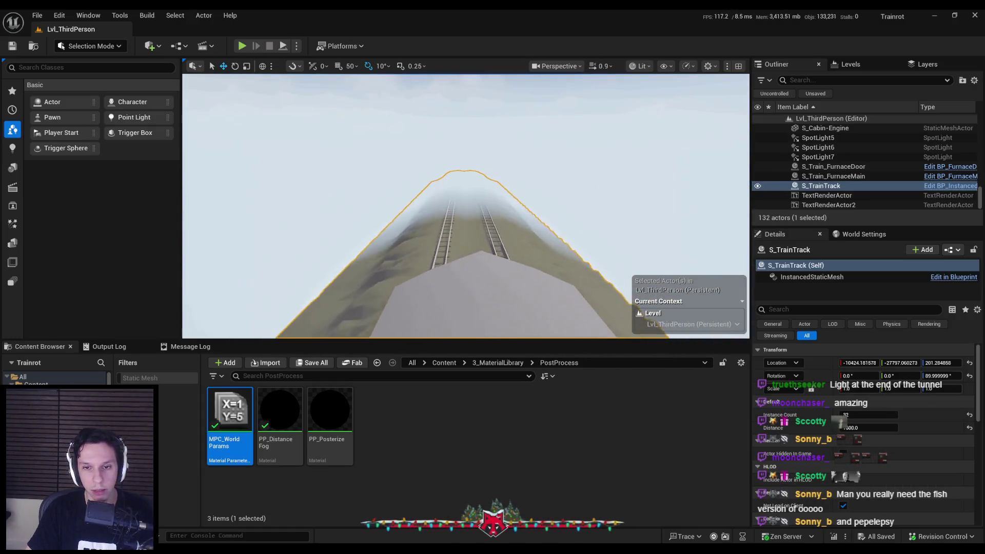
pyautogui.hotkey('alt', 'p')
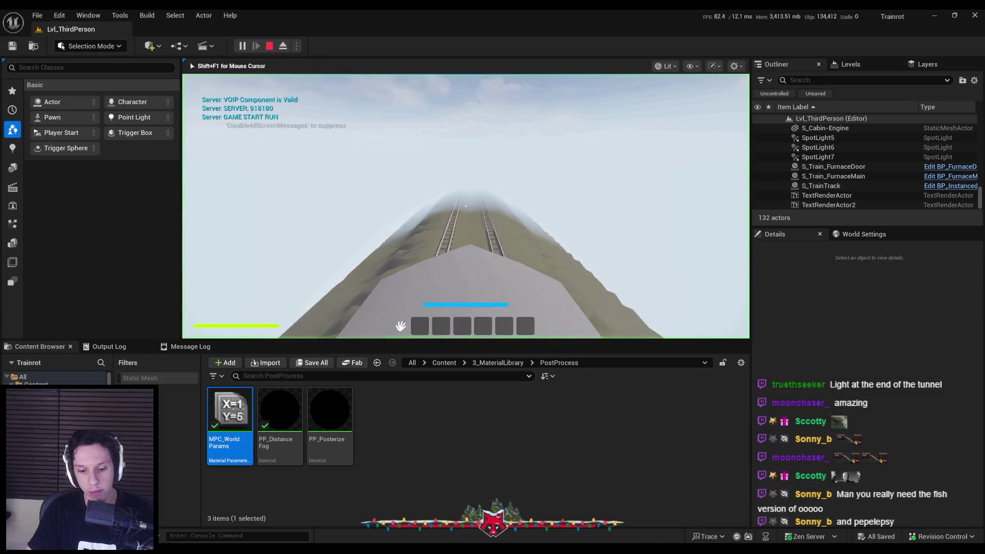
pyautogui.press('F11')
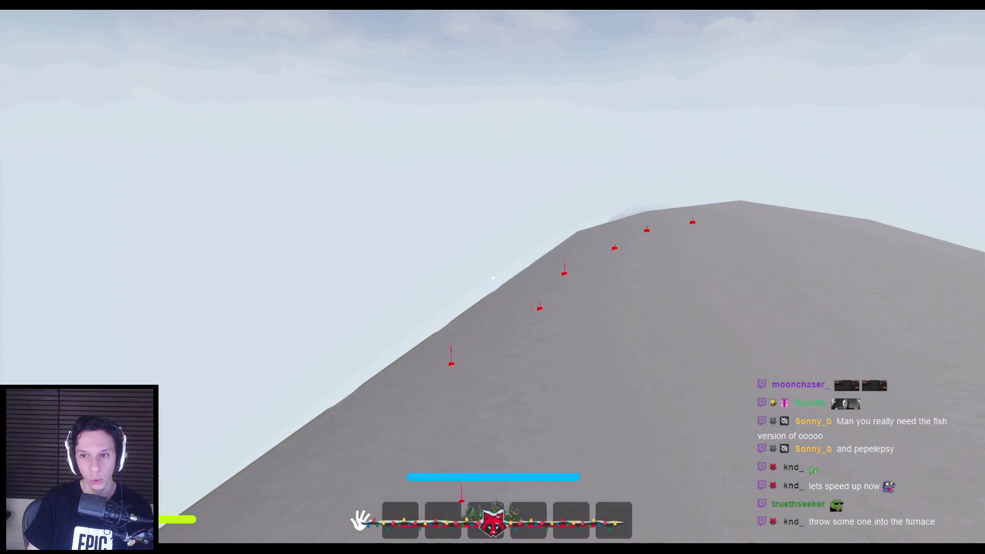
# Resume play and walk the character up the slope through the tunnel arch.
pyautogui.press('Escape')
pyautogui.moveTo(780, 205); pyautogui.dragTo(744, 204)
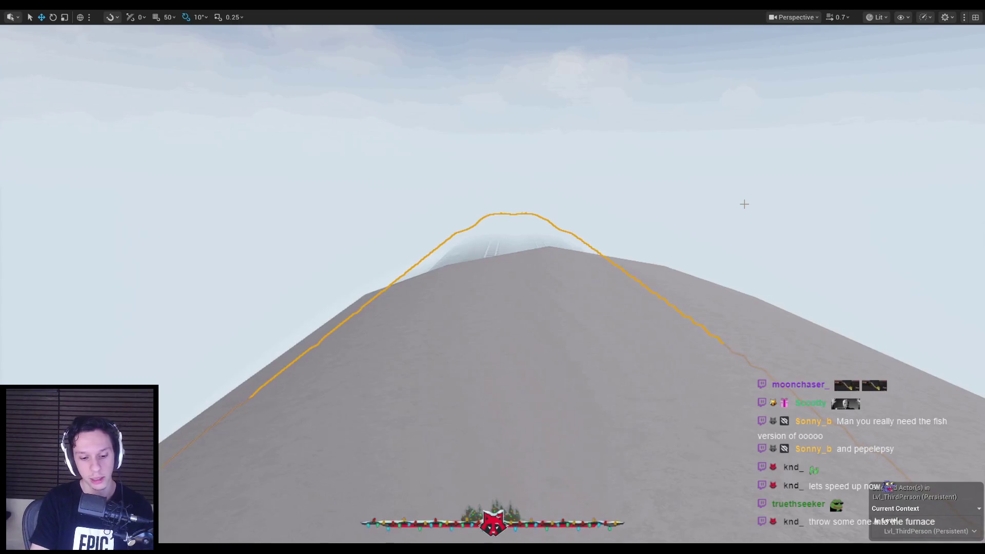
pyautogui.hotkey('alt', 'p')
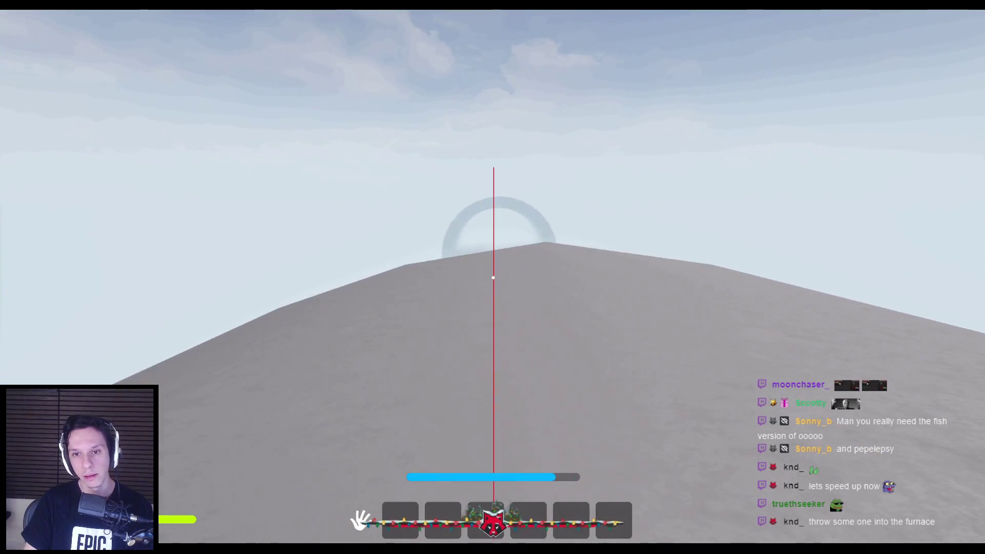
pyautogui.press('w')
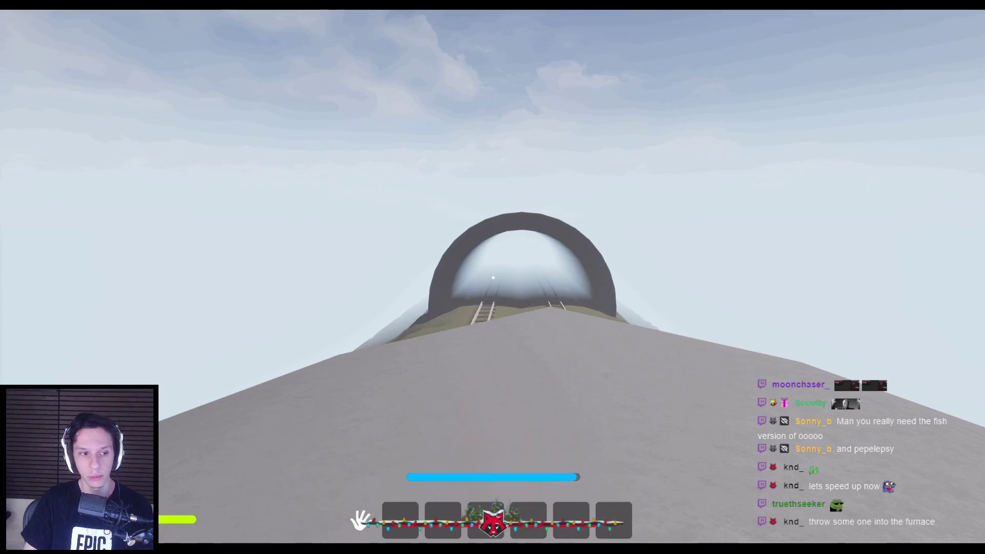
pyautogui.press('w')
pyautogui.press('w')
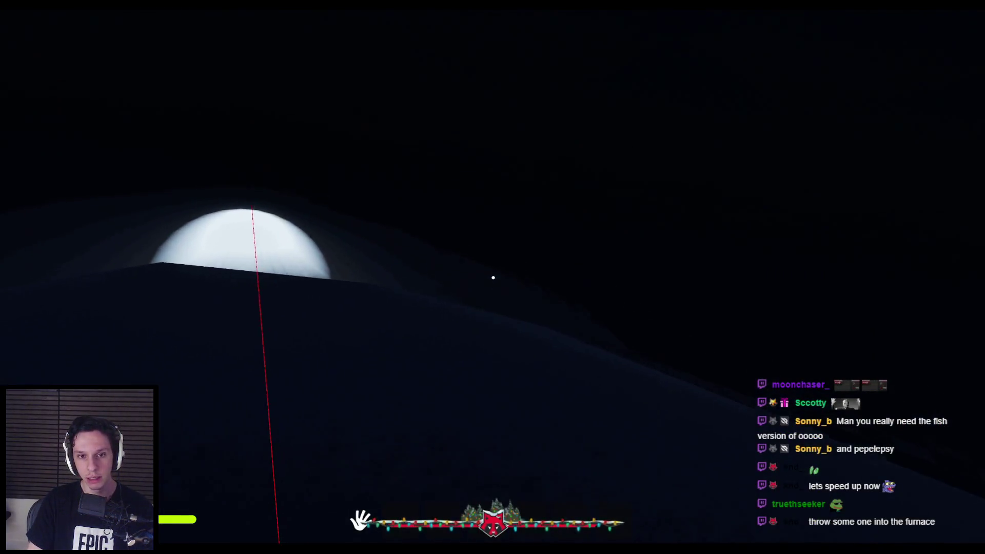
pyautogui.press('w')
pyautogui.press('w')
pyautogui.press('w')
pyautogui.press('w')
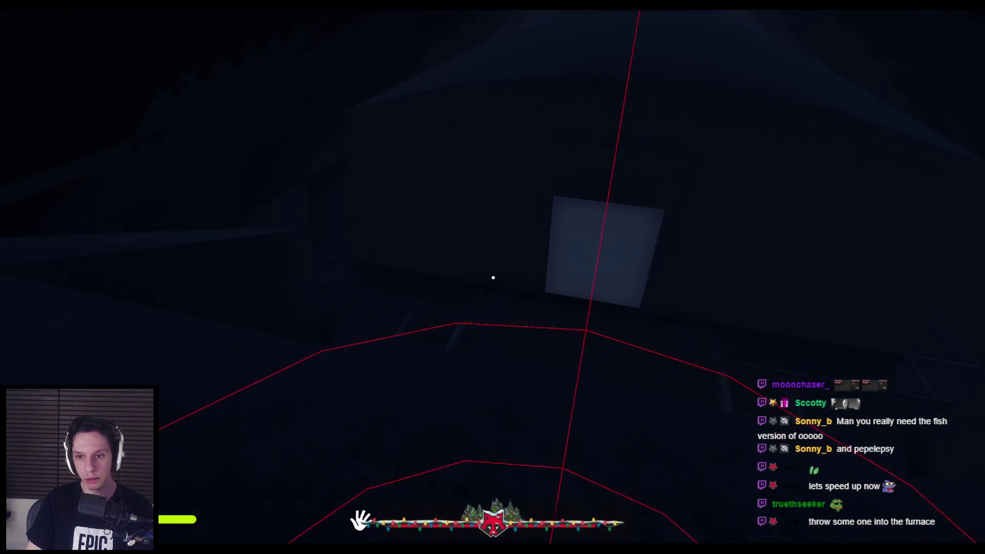
# Walk the grated corridor out onto the catwalk, then end play and restore the editor layout.
pyautogui.press('w')
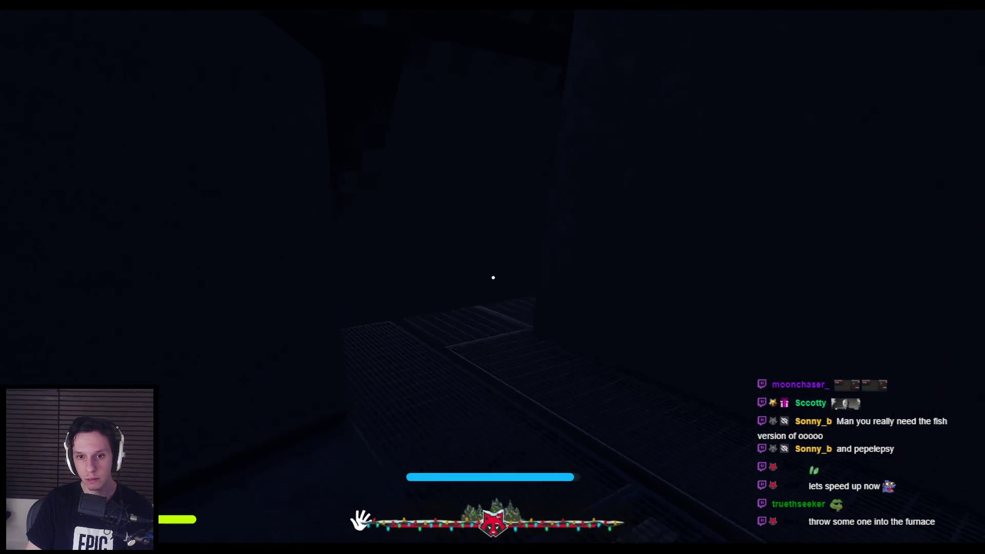
pyautogui.press('w')
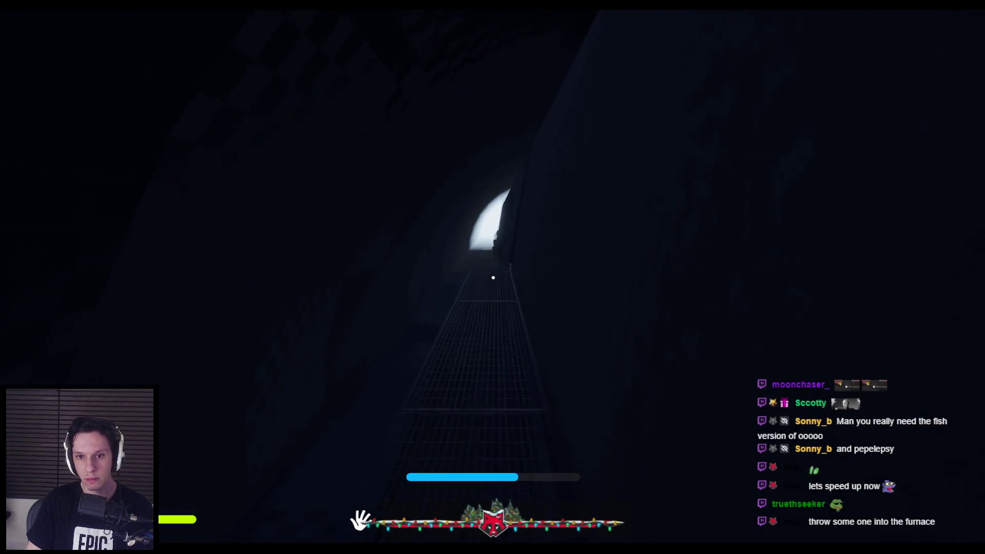
pyautogui.press('w')
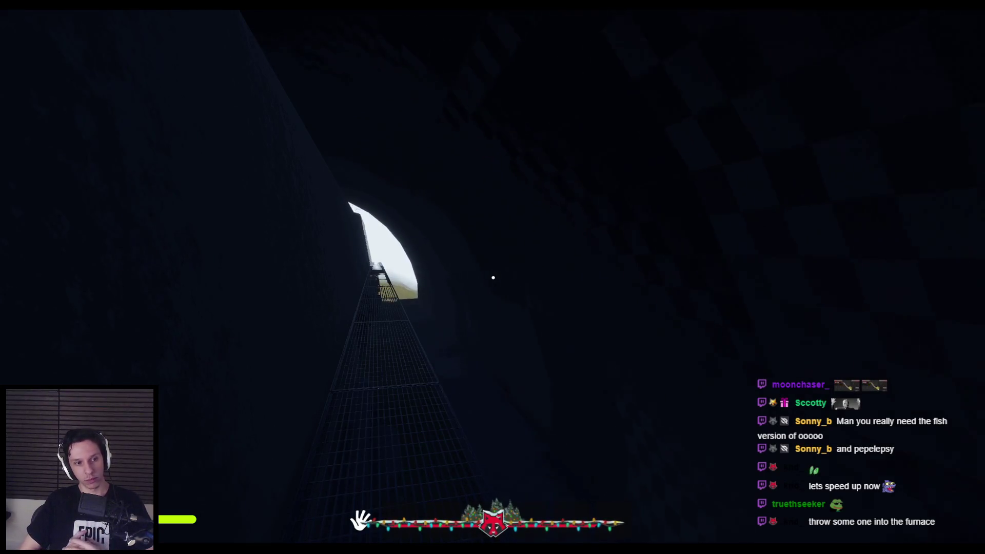
pyautogui.press('w')
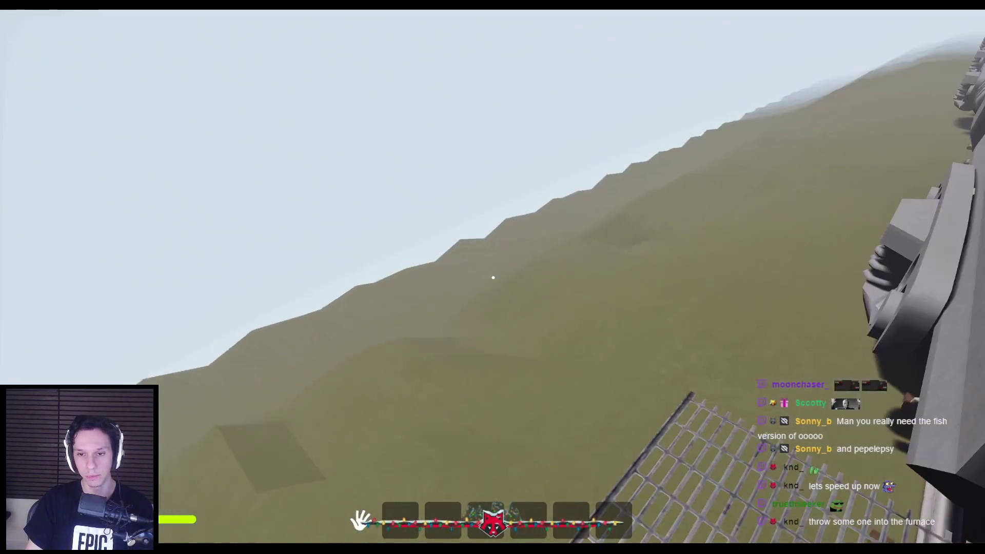
pyautogui.press('shift')
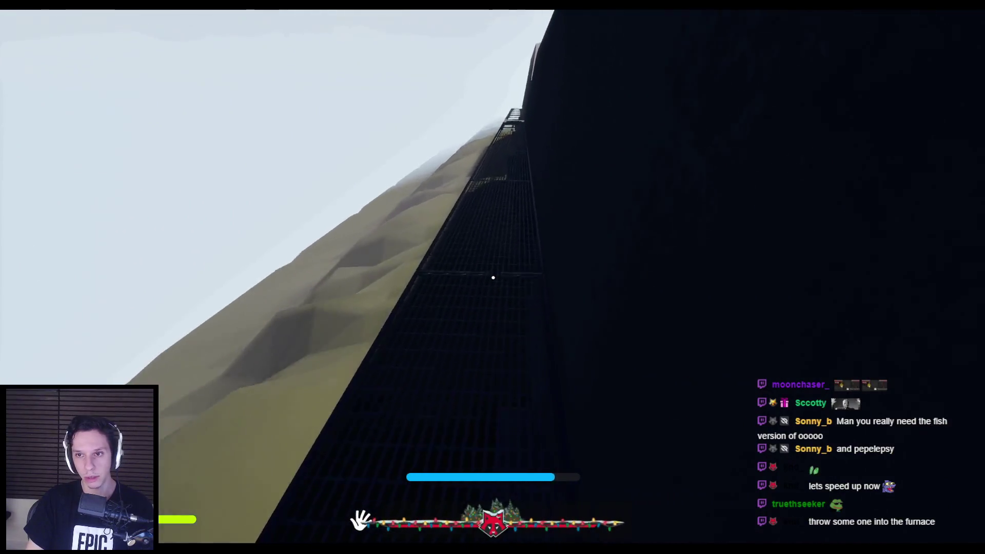
pyautogui.press('Escape')
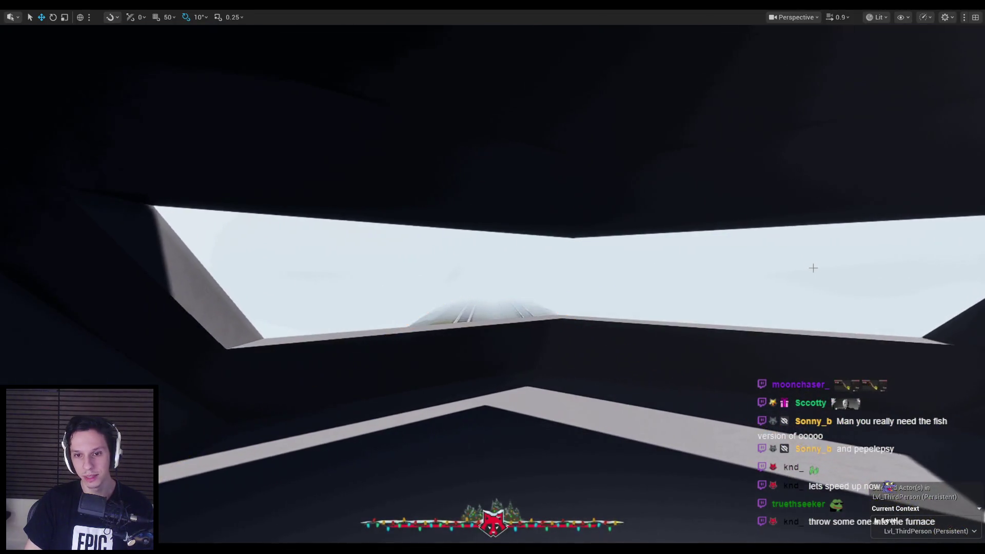
pyautogui.press('F11')
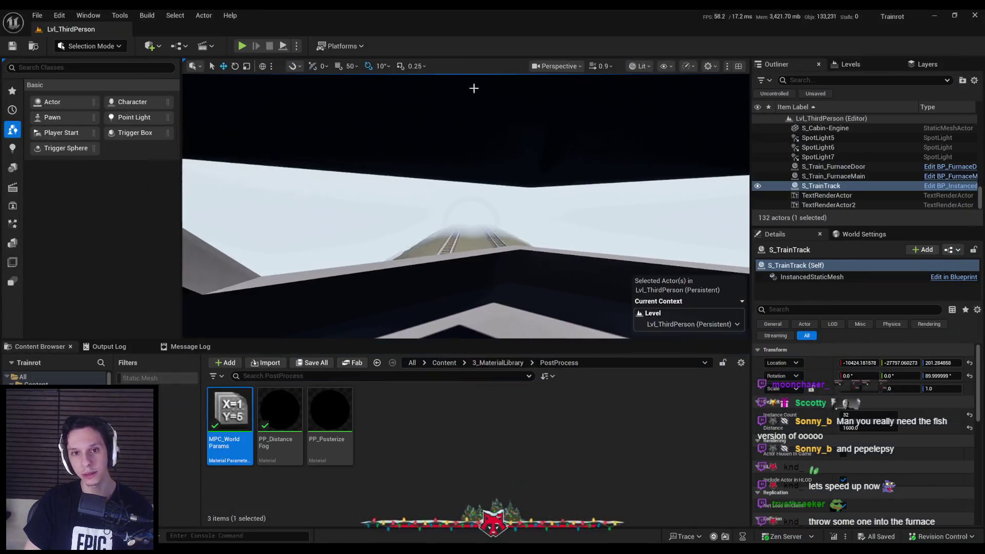
# Play-test as server plus two clients in New Editor Windows, stop, then open BP_InstancedMovingObject.
pyautogui.click(296, 46)
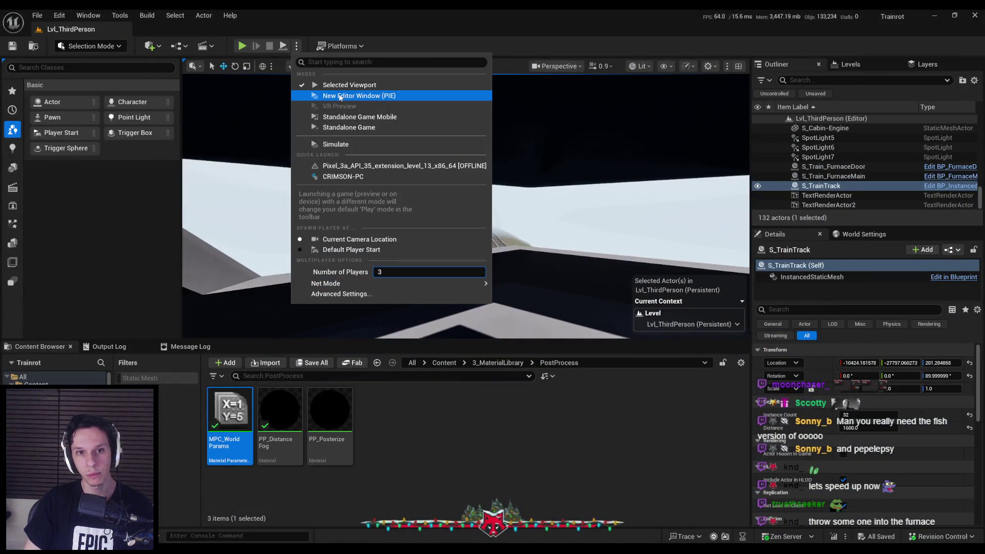
pyautogui.click(344, 95)
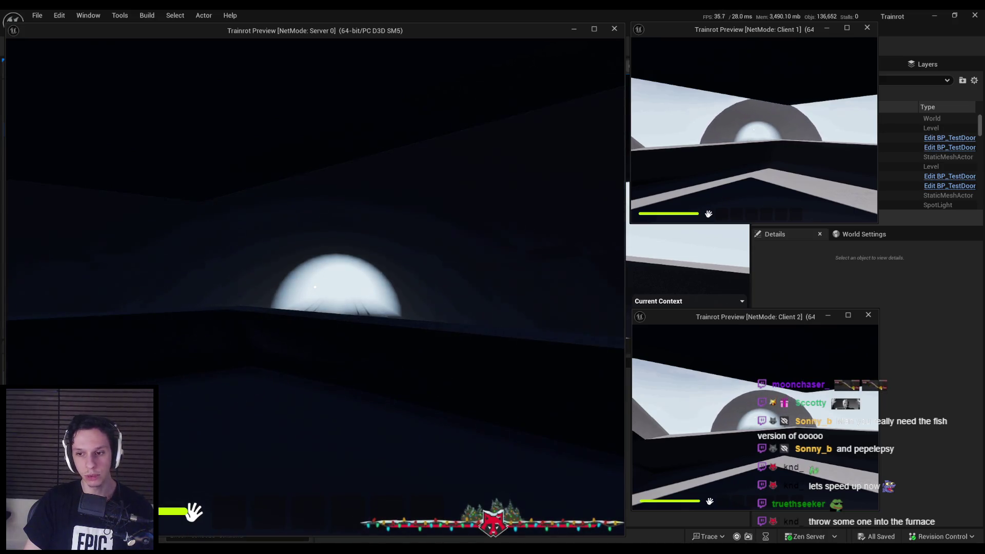
pyautogui.hotkey('alt', 'Tab')
pyautogui.click(481, 261)
pyautogui.press('Escape')
pyautogui.click(50, 348)
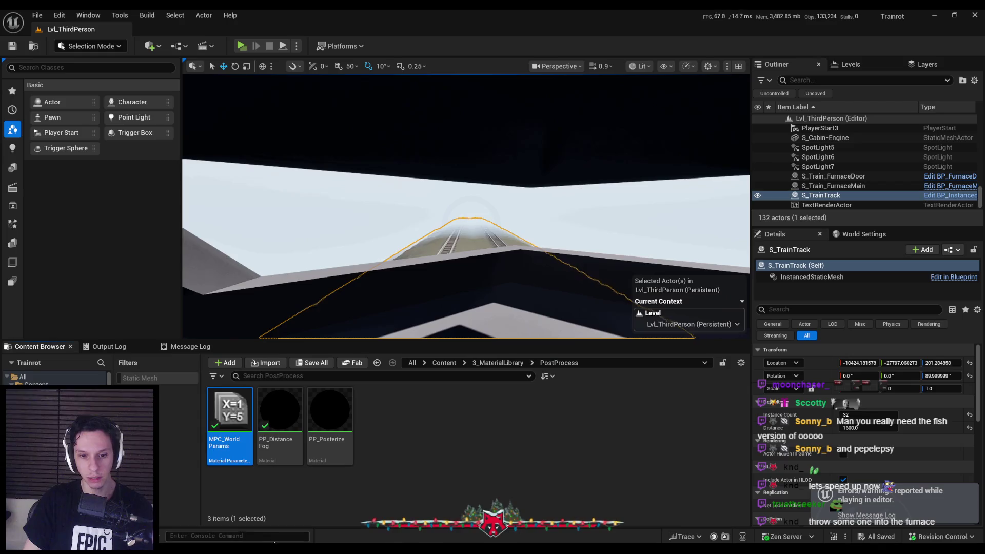
pyautogui.doubleClick(226, 415)
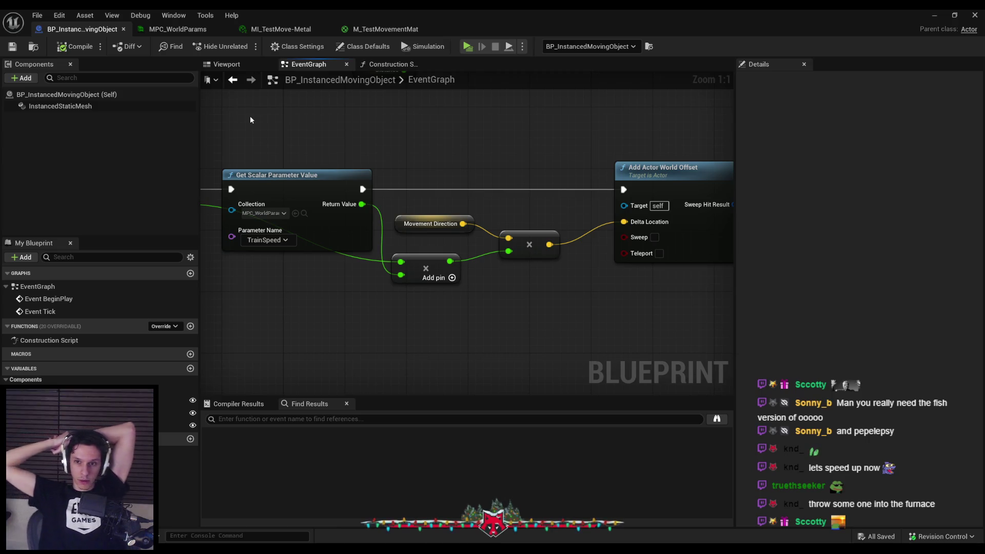
# Show BP_InstancedMovingObject's Class Defaults in the Details panel.
pyautogui.click(363, 46)
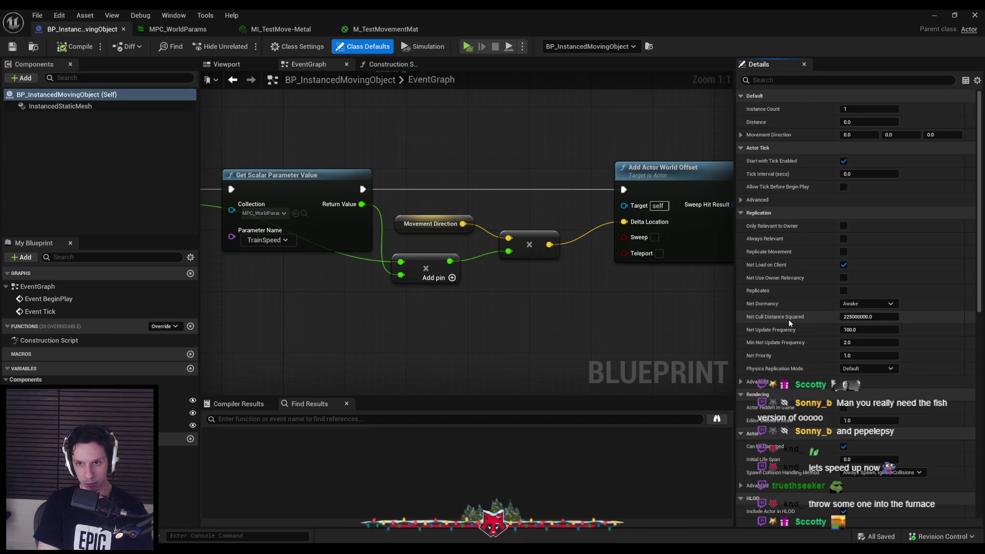
# Review the Blueprint's class default properties in the Details panel.
pyautogui.scroll(-1, 636, 320)
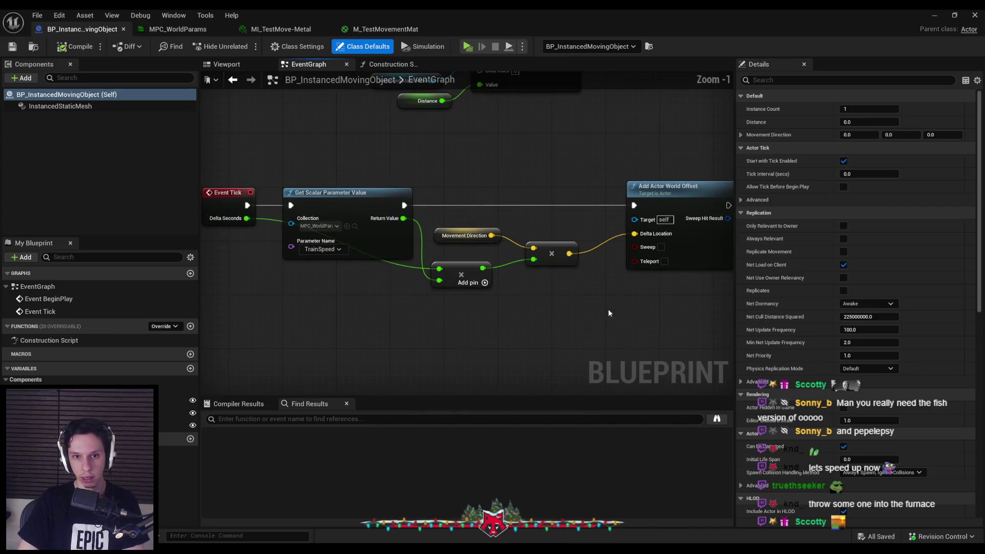
pyautogui.click(314, 169)
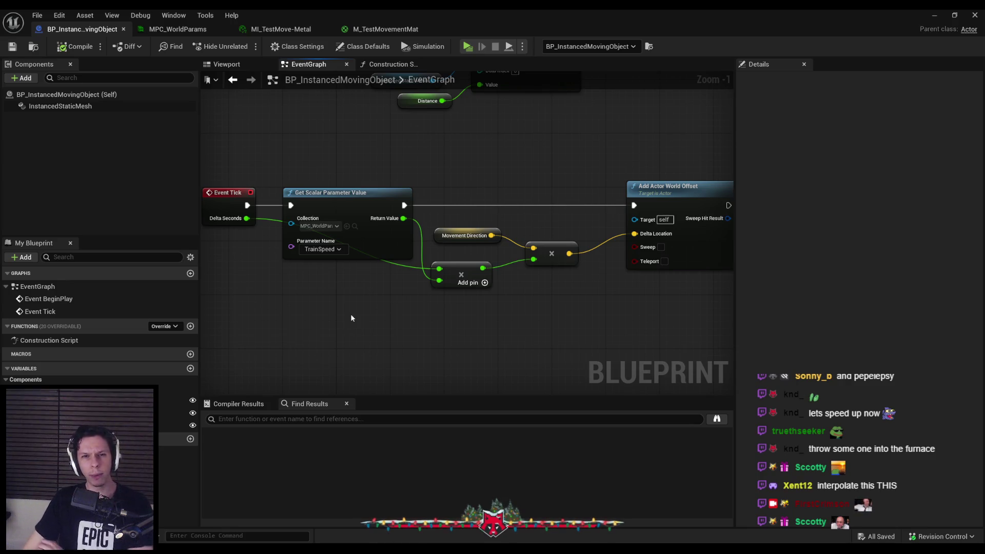
pyautogui.click(362, 46)
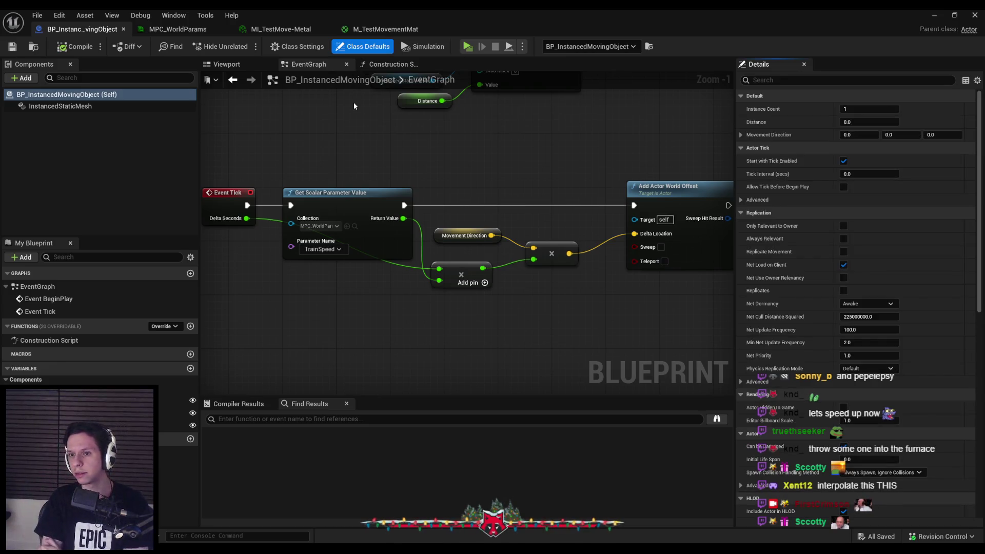
pyautogui.moveTo(762, 266)
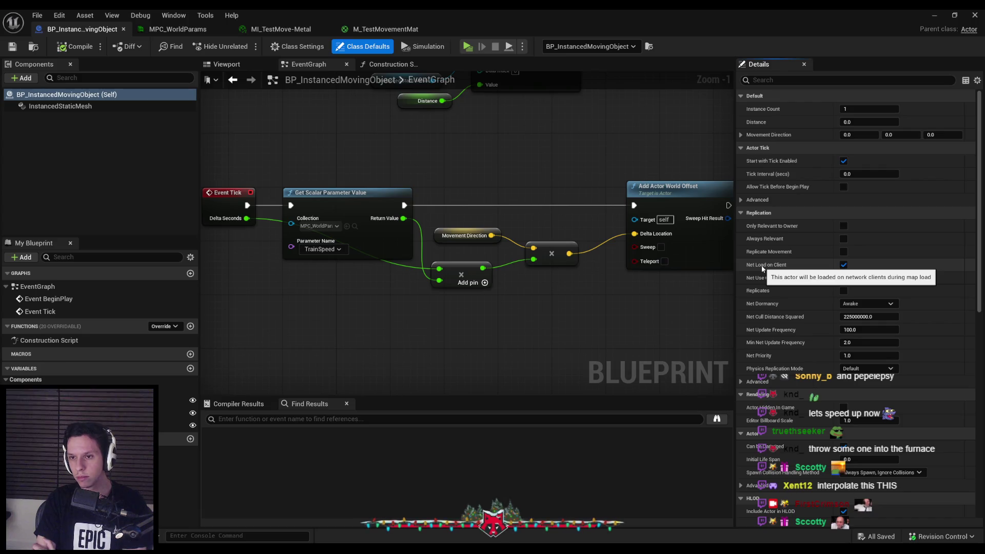
pyautogui.click(656, 302)
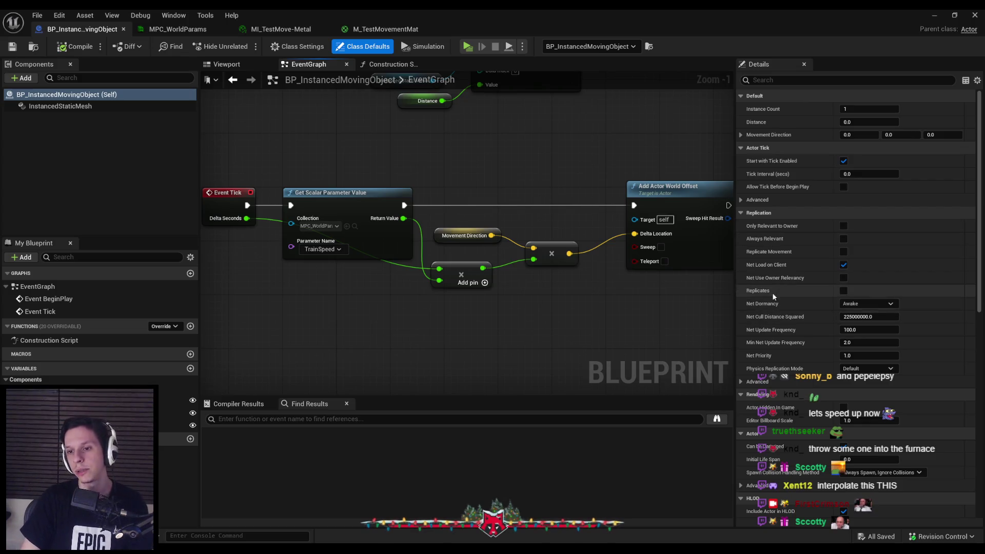
pyautogui.moveTo(764, 292)
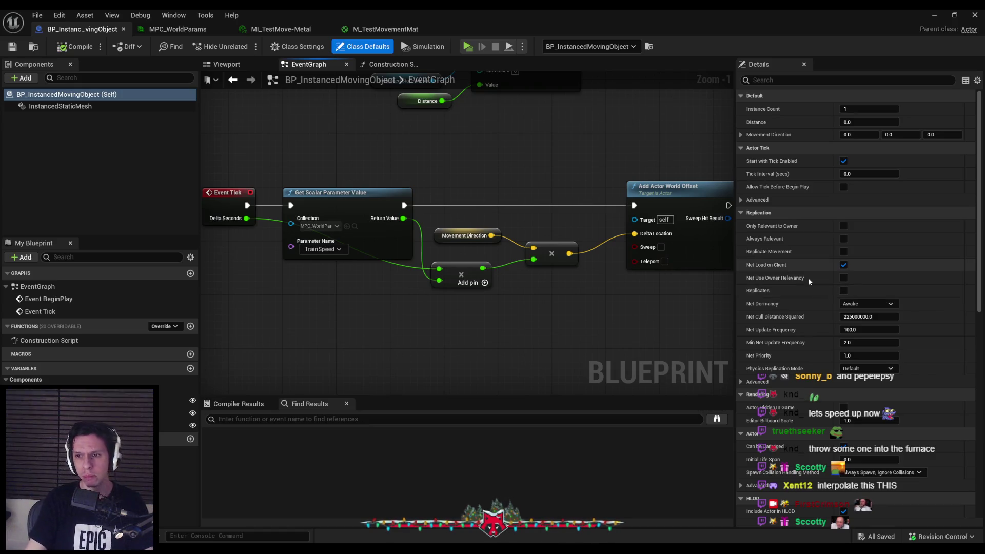
# Enable Replicates with Net Update Frequency 1, compile and save, then enable Replicate Movement.
pyautogui.click(843, 290)
pyautogui.click(870, 329)
pyautogui.write('1')
pyautogui.press('Return')
pyautogui.click(65, 44)
pyautogui.click(13, 46)
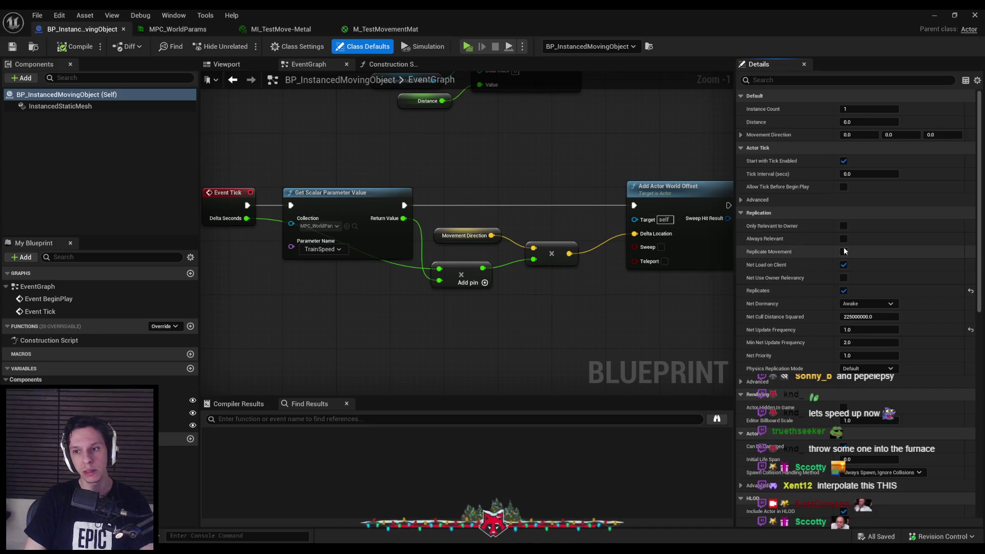
pyautogui.click(844, 251)
pyautogui.click(934, 15)
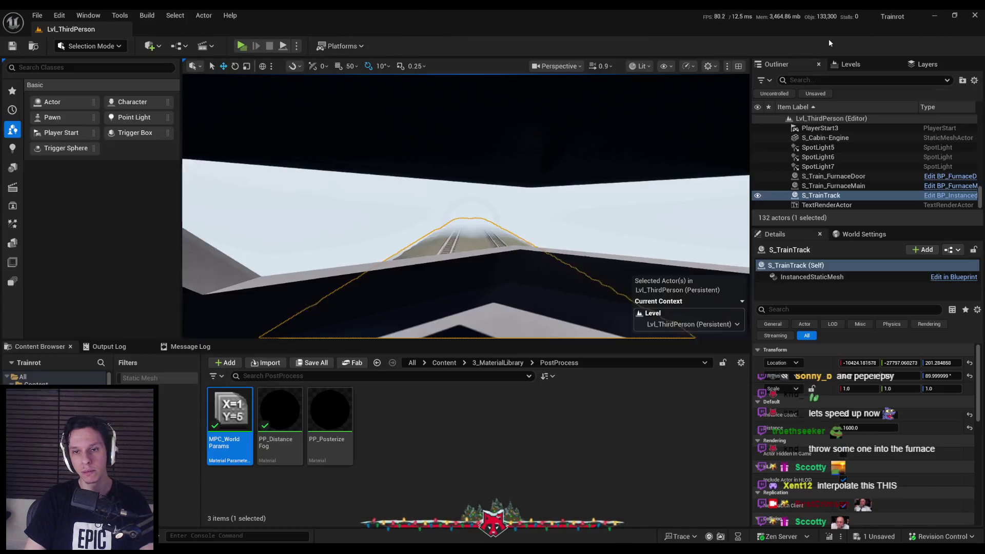
# Run a server-and-two-clients play test, enlarge a client window, then stop and return to the Blueprint.
pyautogui.click(242, 47)
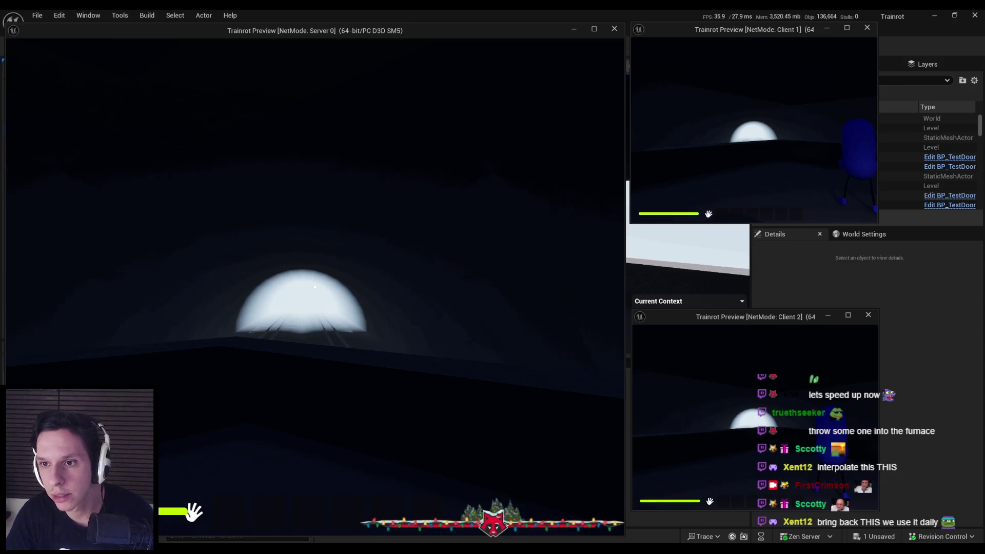
pyautogui.press('super')
pyautogui.click(879, 227)
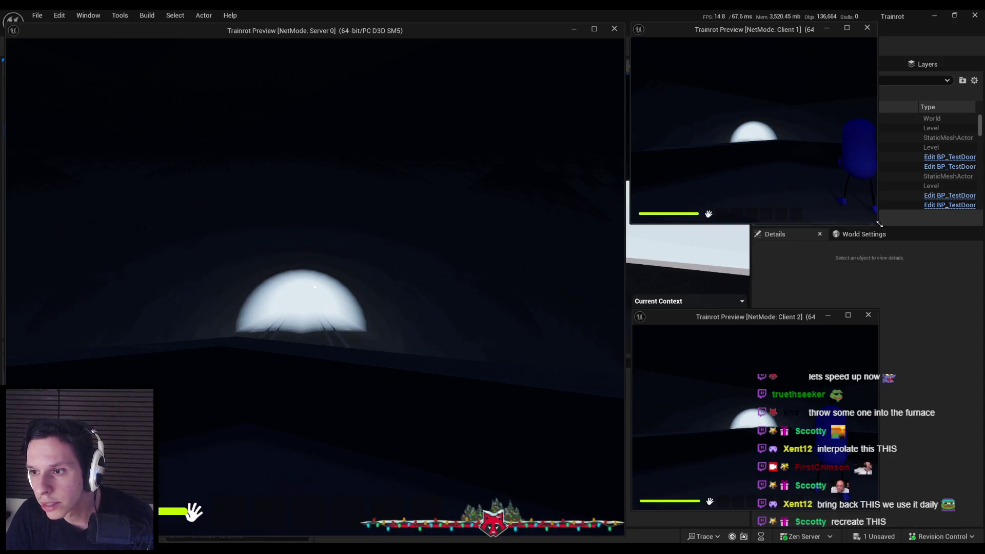
pyautogui.moveTo(879, 226); pyautogui.dragTo(975, 298)
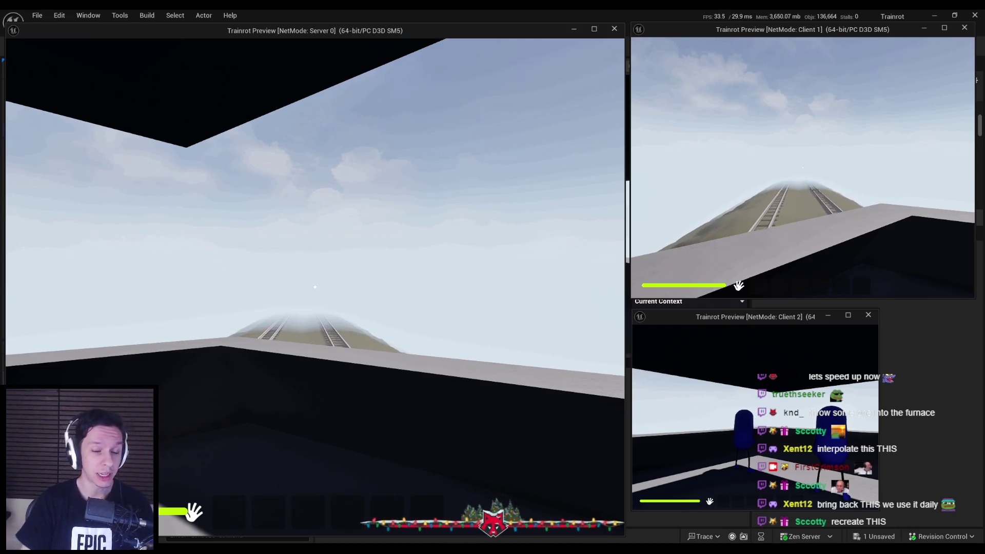
pyautogui.press('Escape')
pyautogui.click(351, 510)
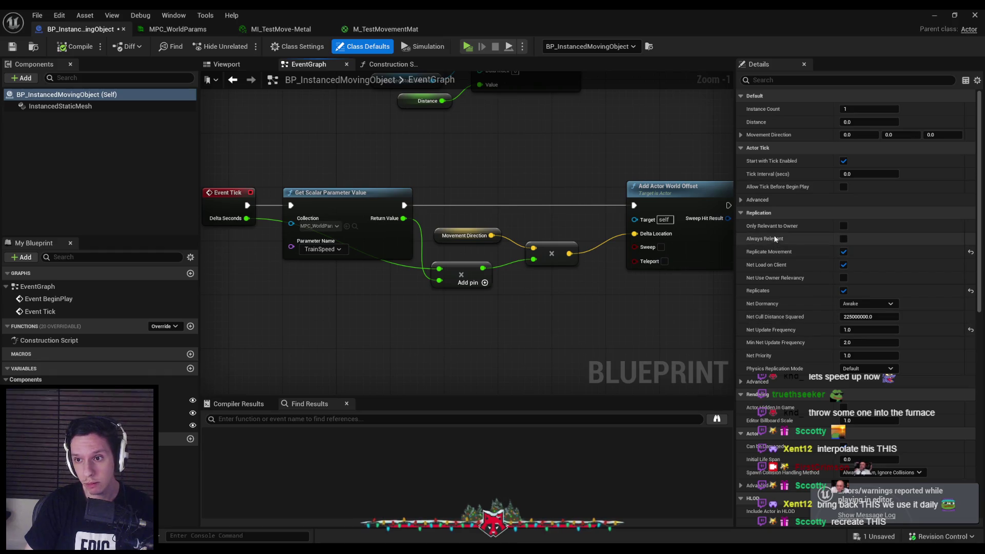
# Leave Net Dormancy at Awake and save BP_InstancedMovingObject with Ctrl+S.
pyautogui.click(855, 305)
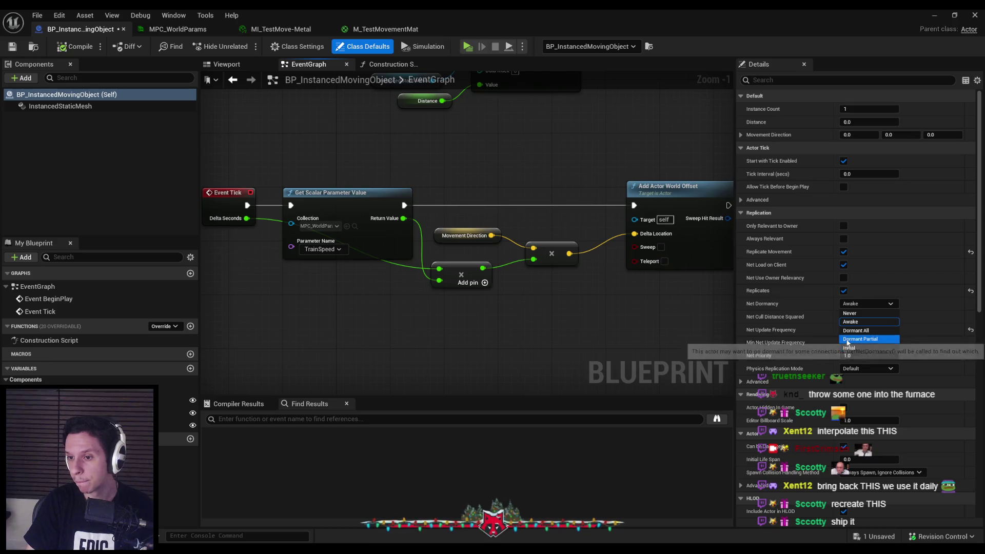
pyautogui.click(832, 305)
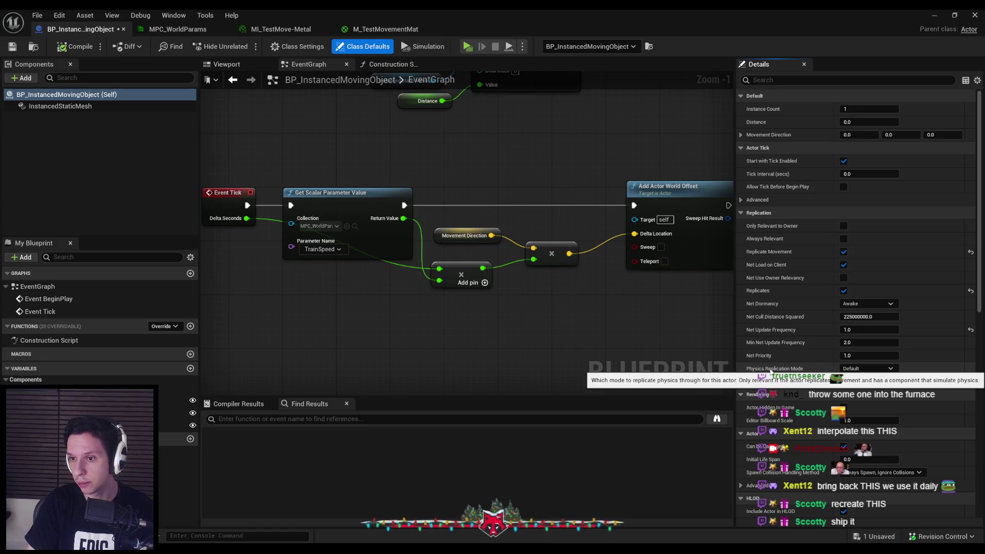
pyautogui.hotkey('ctrl', 's')
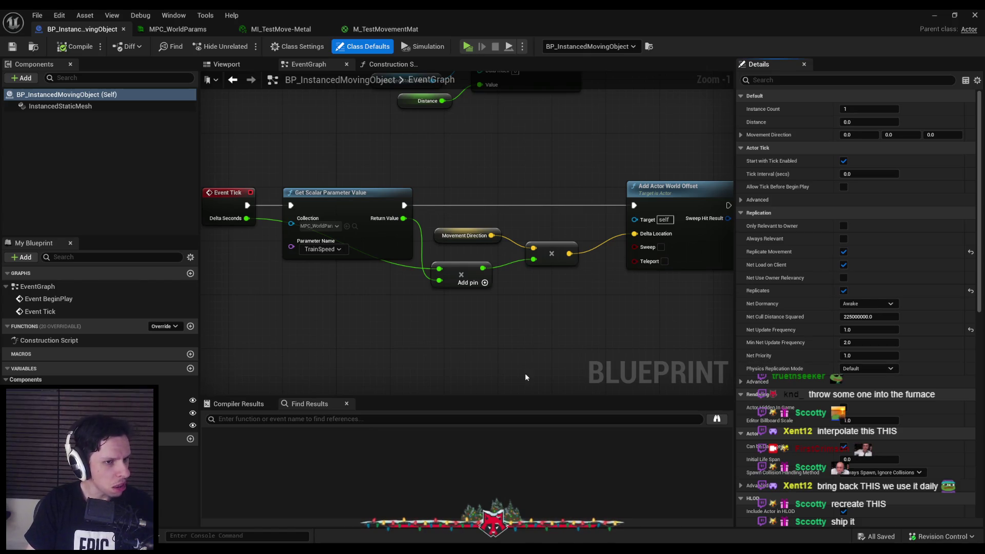
pyautogui.click(447, 354)
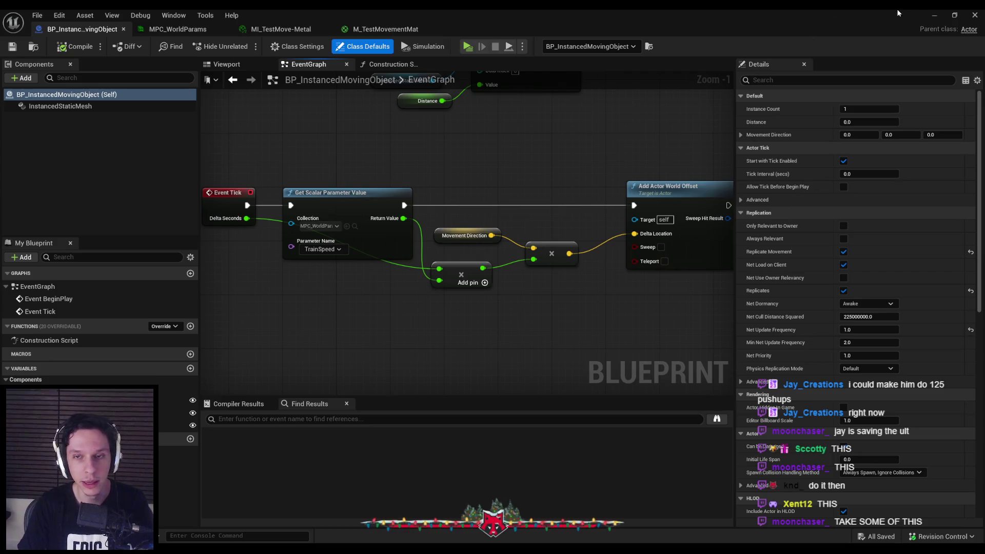
# Move the Blueprint window aside and play the train level in the Selected Viewport.
pyautogui.moveTo(890, 9); pyautogui.dragTo(984, 6)
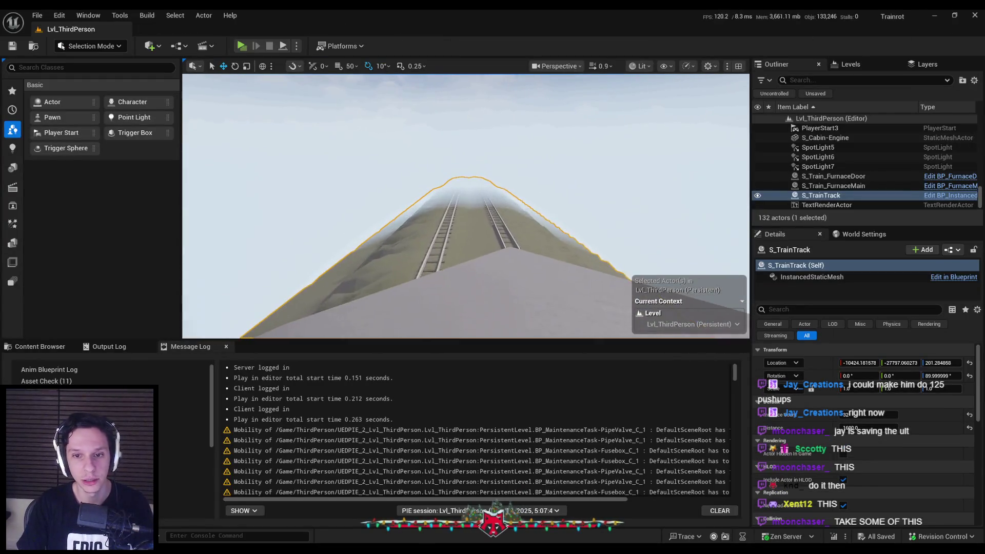
pyautogui.click(252, 47)
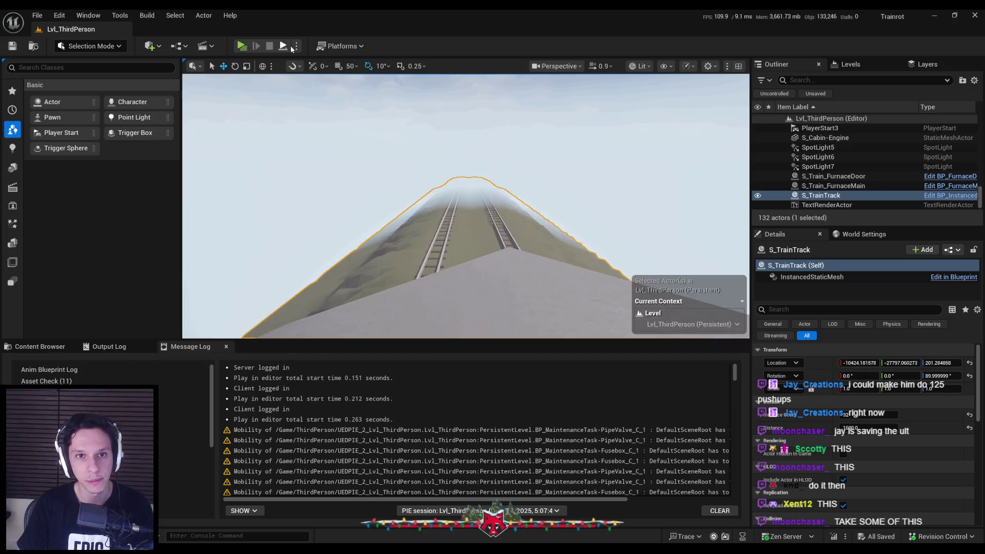
pyautogui.click(296, 46)
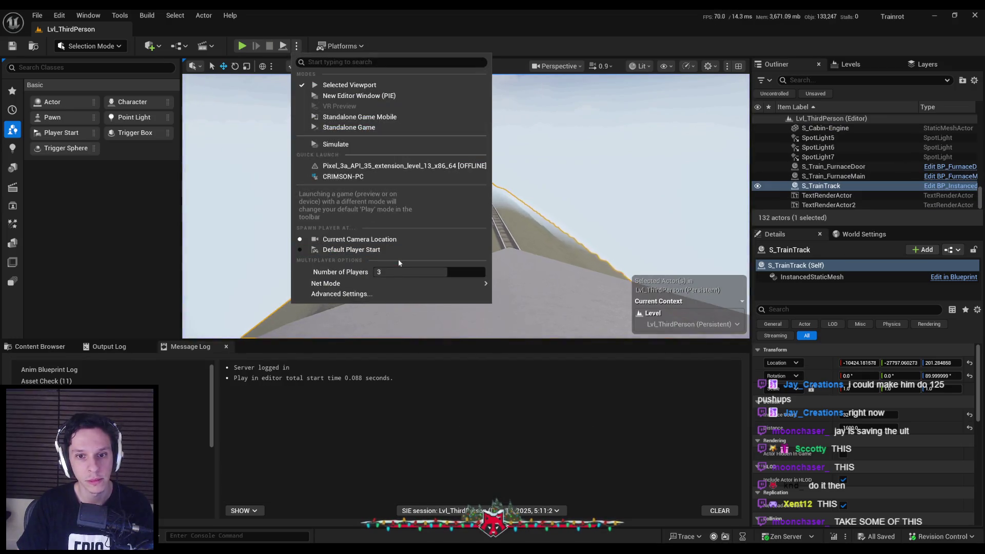
pyautogui.click(345, 85)
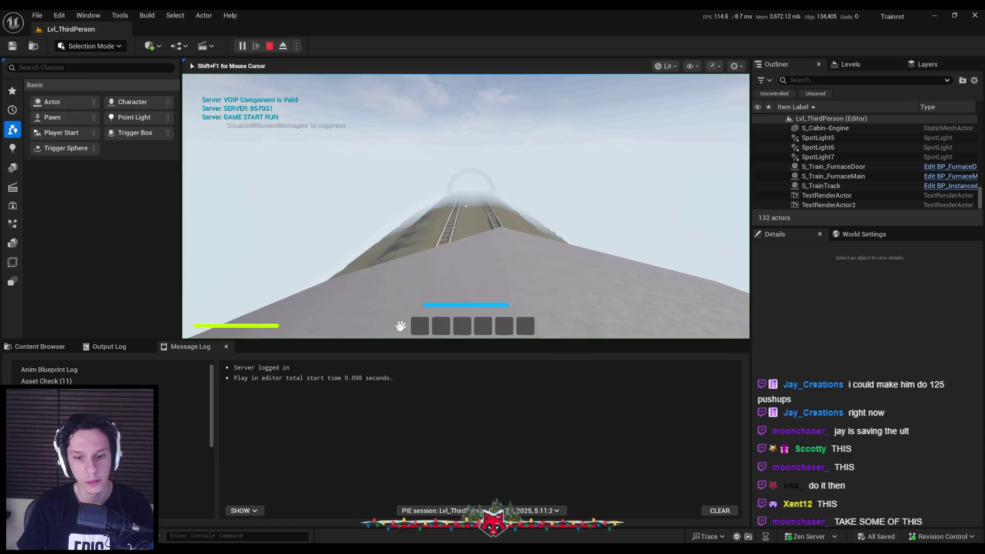
# Watch the running game fullscreen, then stop the play session.
pyautogui.press('F11')
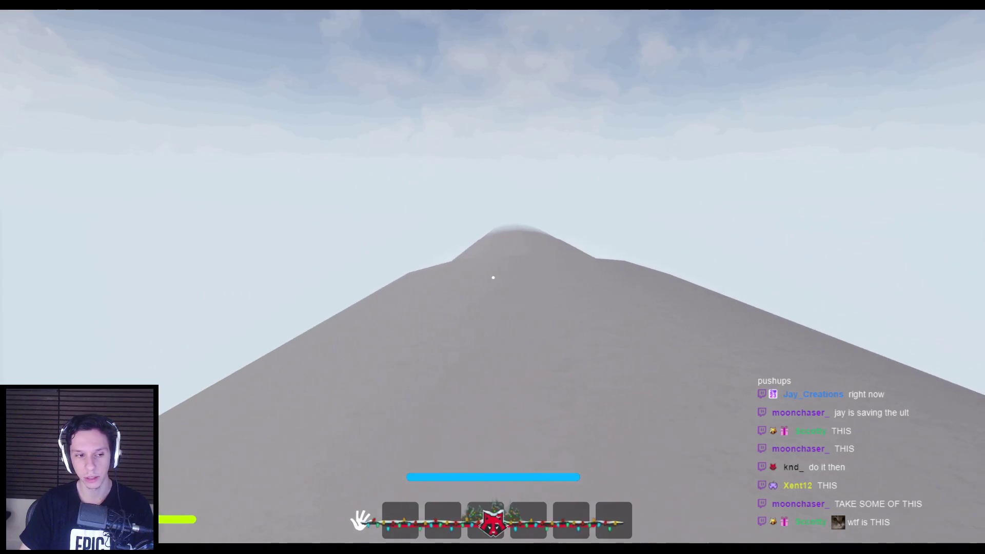
pyautogui.press('Escape')
pyautogui.scroll(3, 496, 162)
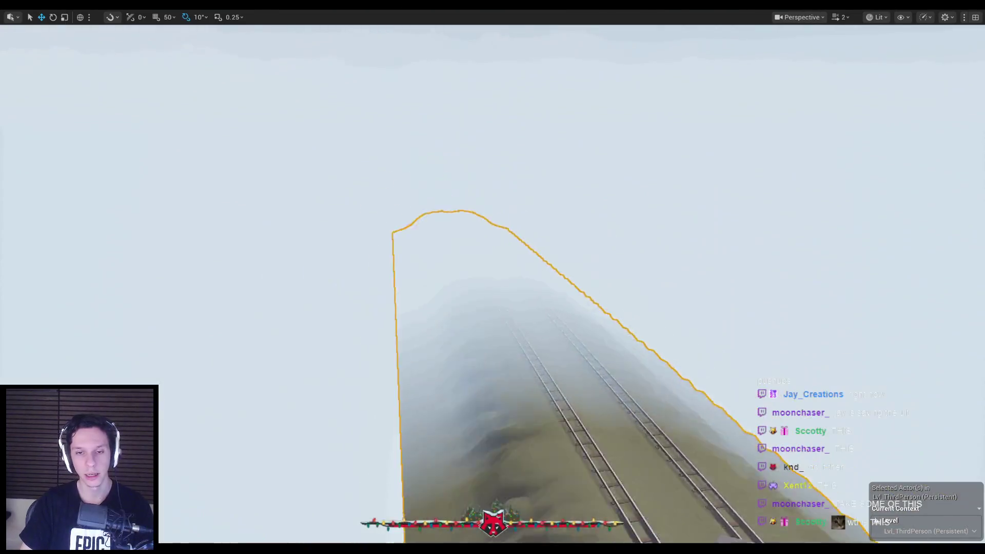
# Fly the editor camera along the track toward the train cars.
pyautogui.press('s')
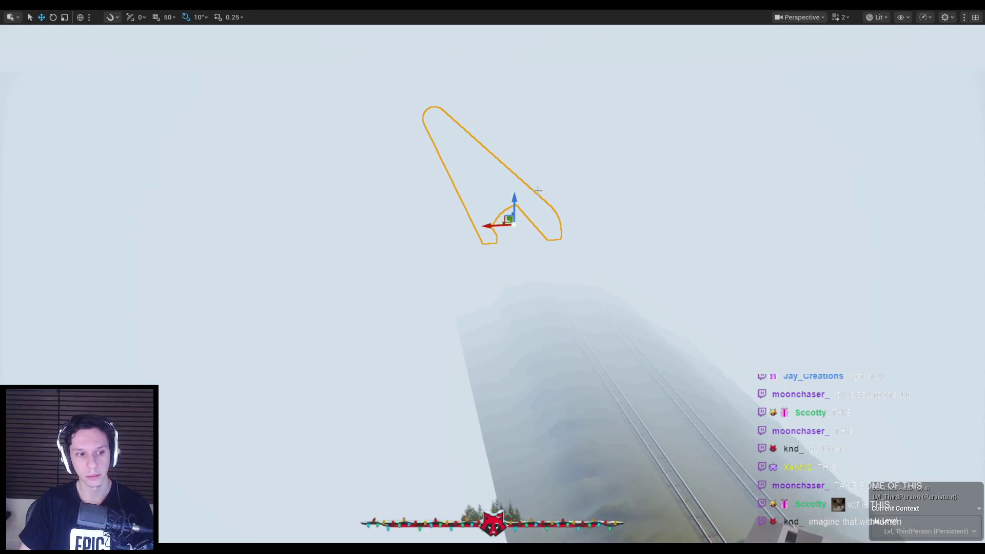
pyautogui.moveTo(492, 278); pyautogui.dragTo(492, 215)
pyautogui.press('w')
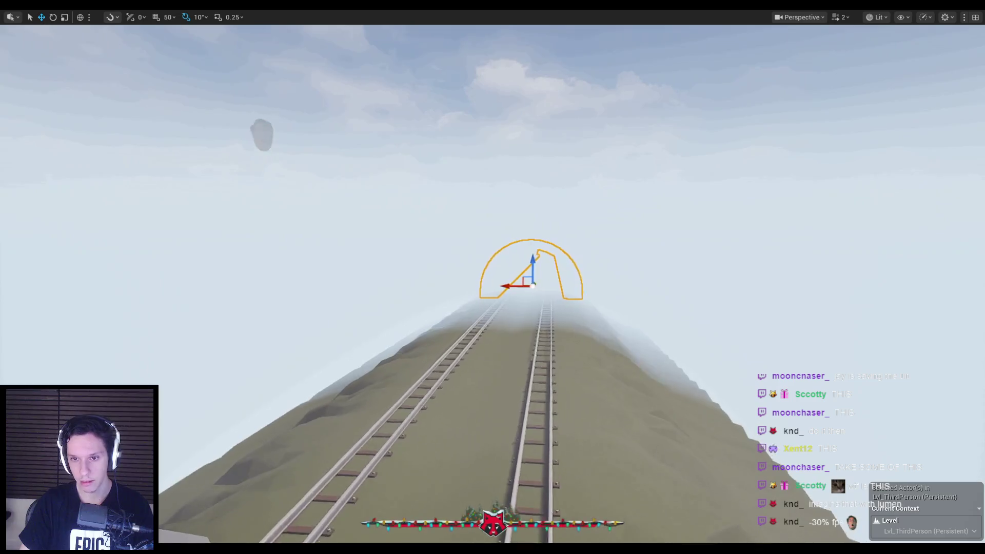
pyautogui.moveTo(559, 282); pyautogui.dragTo(646, 283)
pyautogui.moveTo(492, 277)
pyautogui.mouseDown()
pyautogui.moveTo(544, 308)
pyautogui.moveTo(564, 302)
pyautogui.moveTo(544, 267)
pyautogui.moveTo(492, 297)
pyautogui.moveTo(462, 343)
pyautogui.moveTo(498, 280)
pyautogui.moveTo(518, 269)
pyautogui.moveTo(472, 292)
pyautogui.mouseUp()
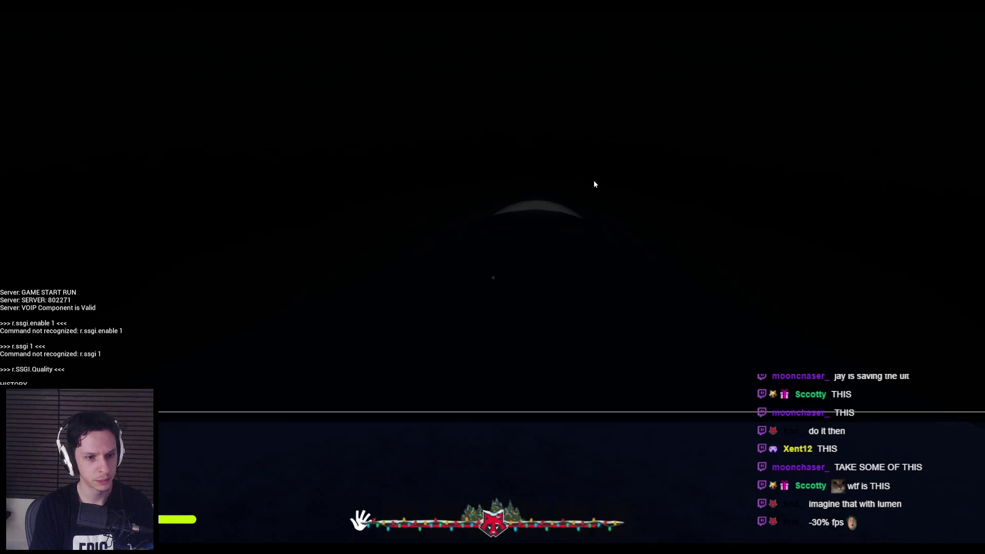
# Query the global illumination method in the in-game console, then end the play session.
pyautogui.write('a')
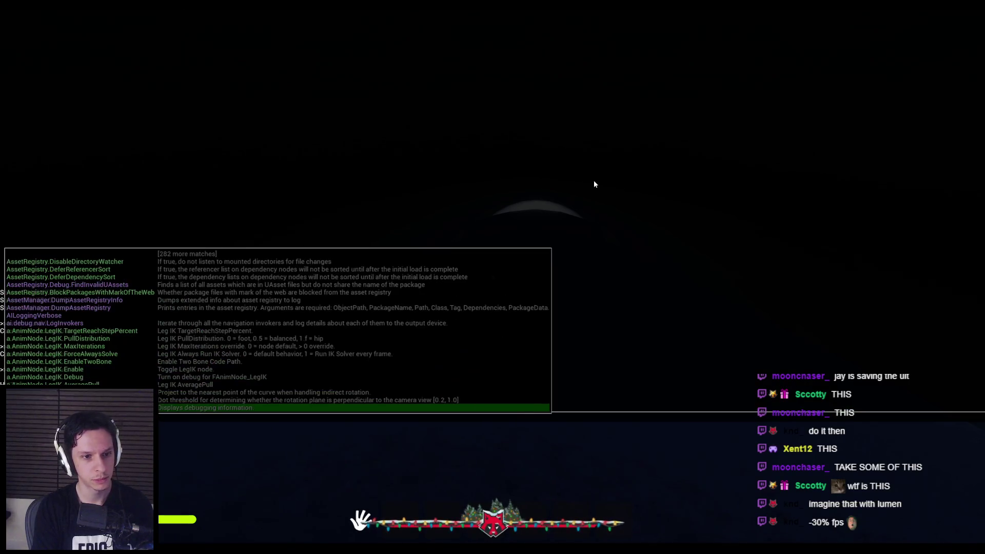
pyautogui.write('globalillumination')
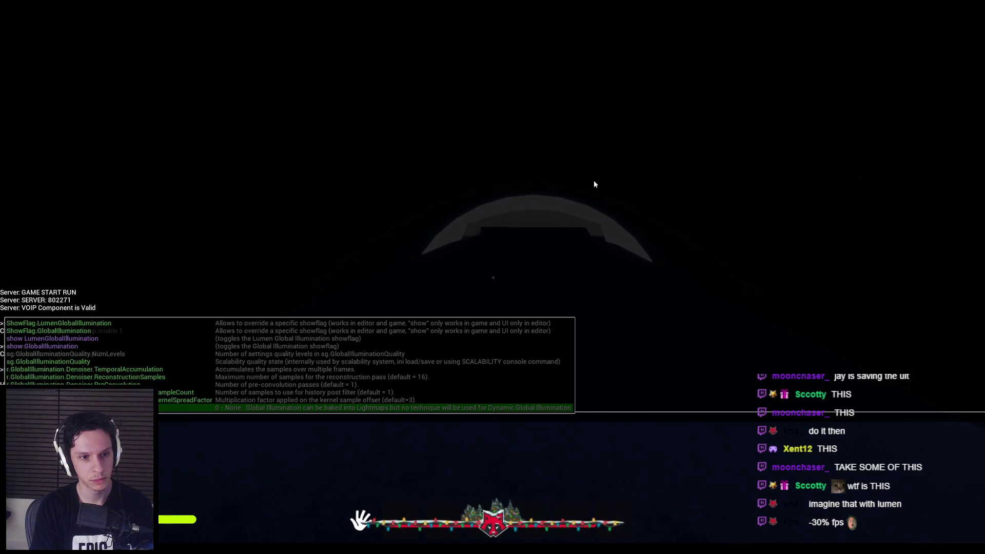
pyautogui.press('Return')
pyautogui.press('Return')
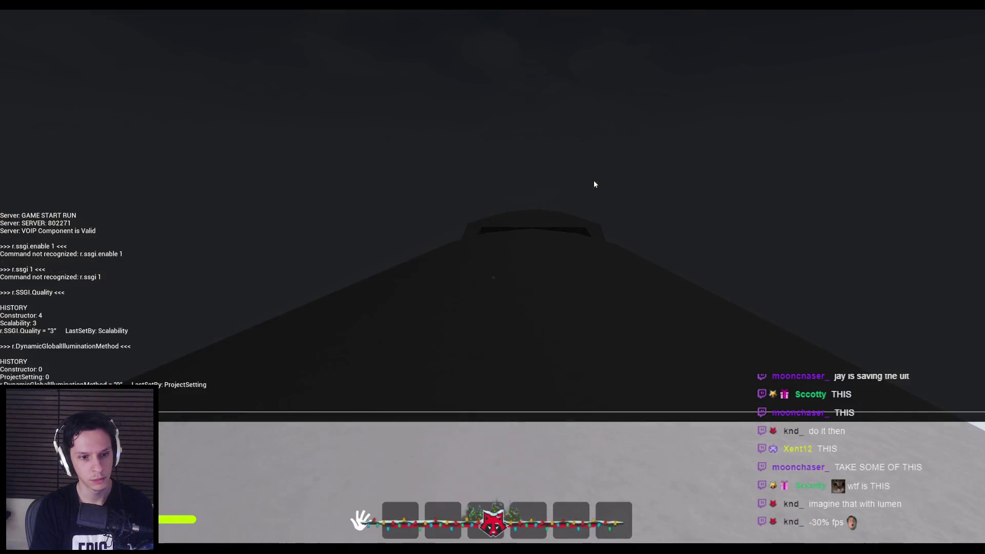
pyautogui.press('`')
pyautogui.press('`')
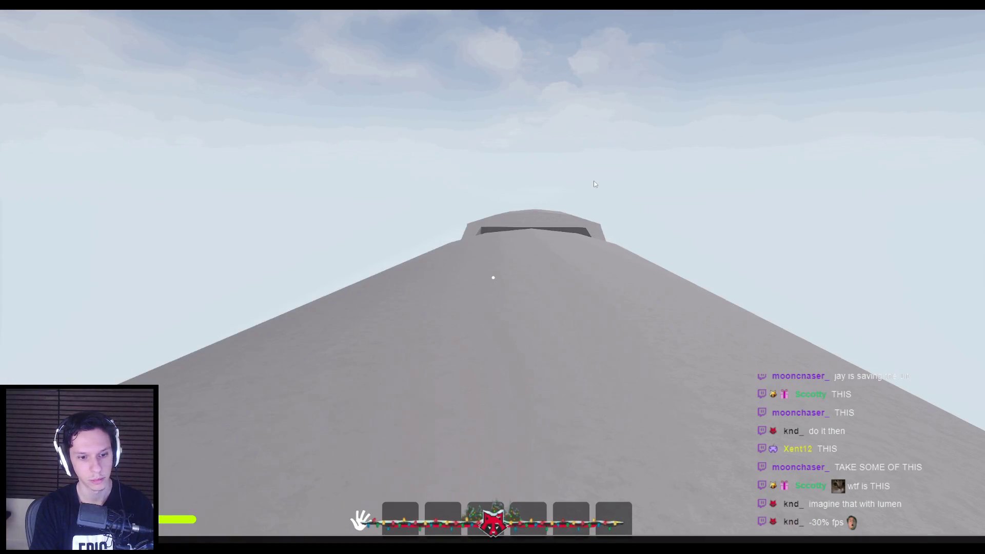
pyautogui.press('`')
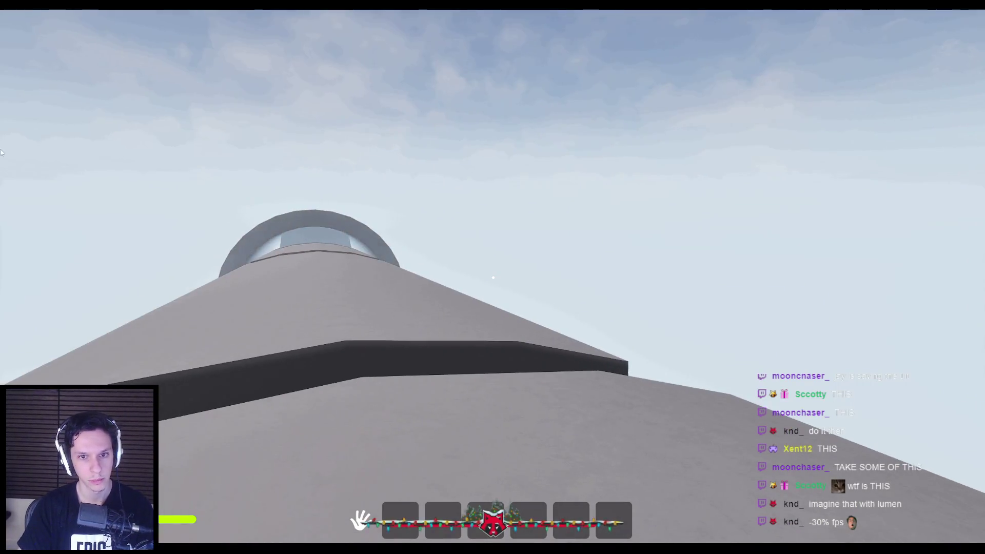
pyautogui.press('Escape')
# Start a new play session and walk toward the tower's dark opening.
pyautogui.hotkey('alt', 'p')
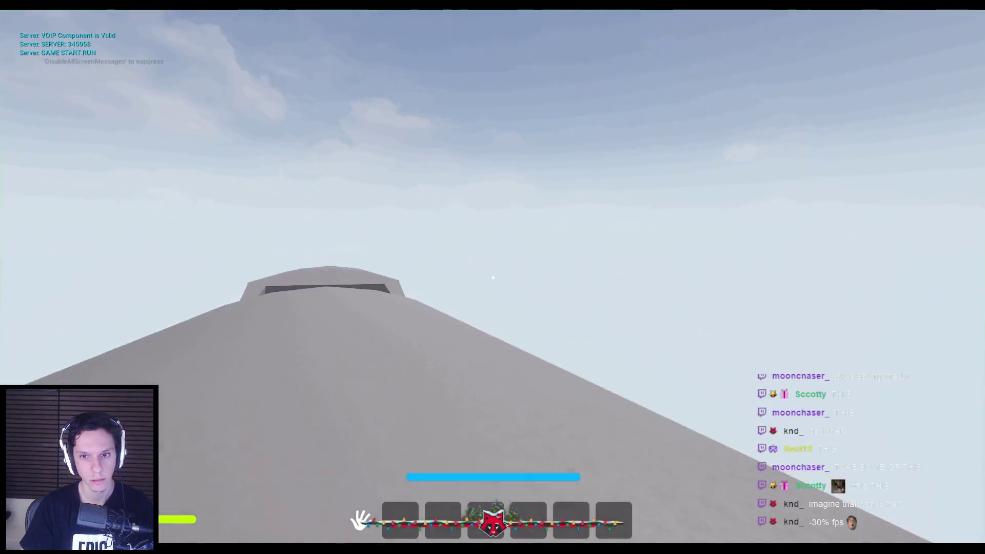
pyautogui.press('w')
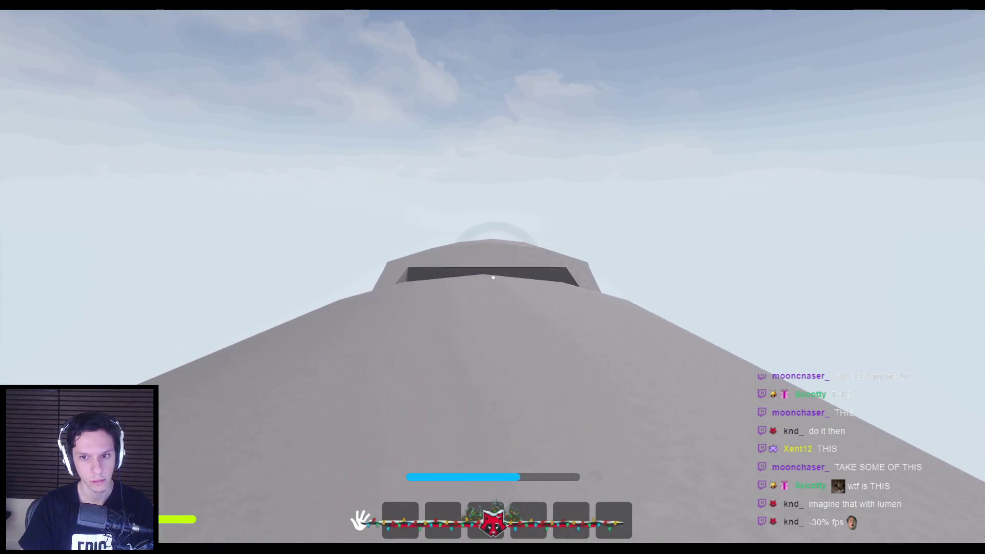
pyautogui.press('w')
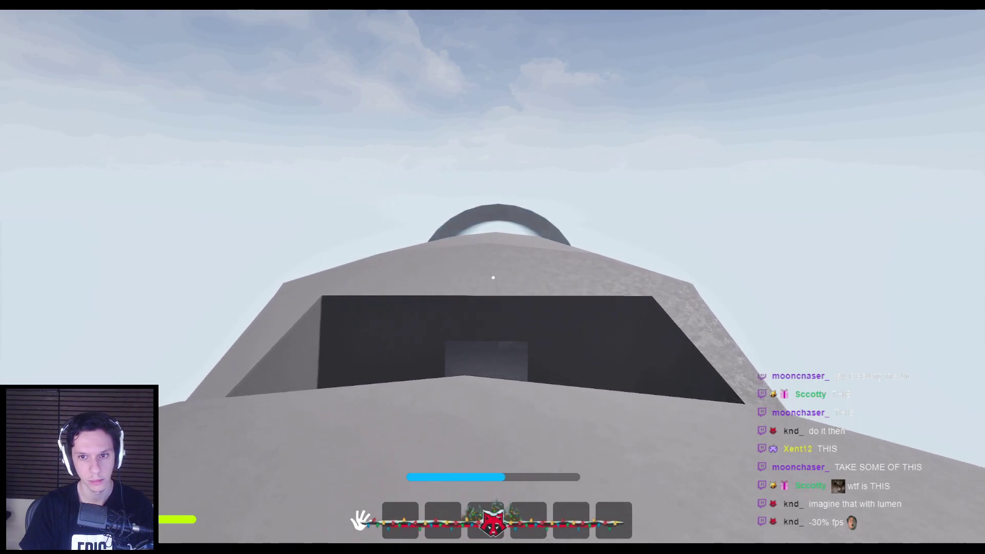
pyautogui.press('`')
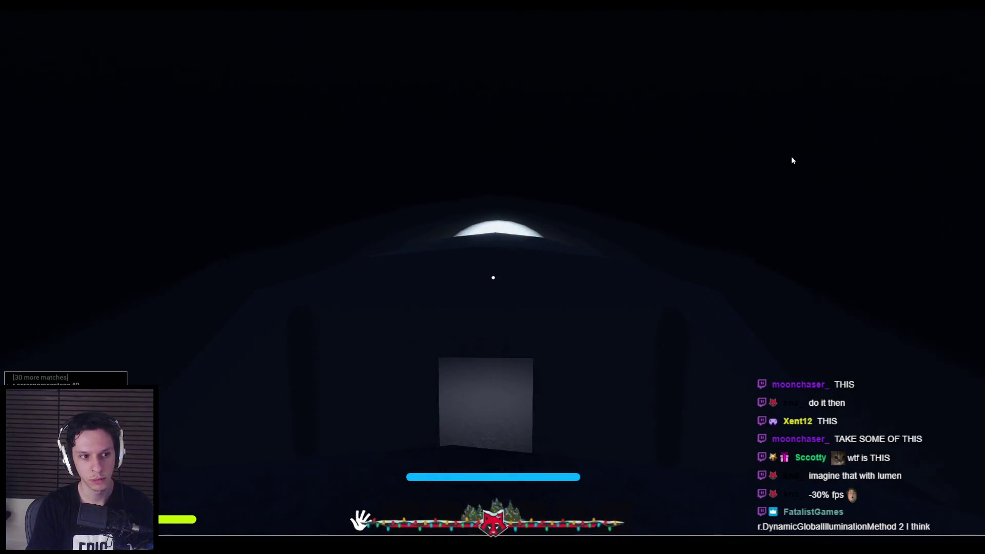
pyautogui.press('`')
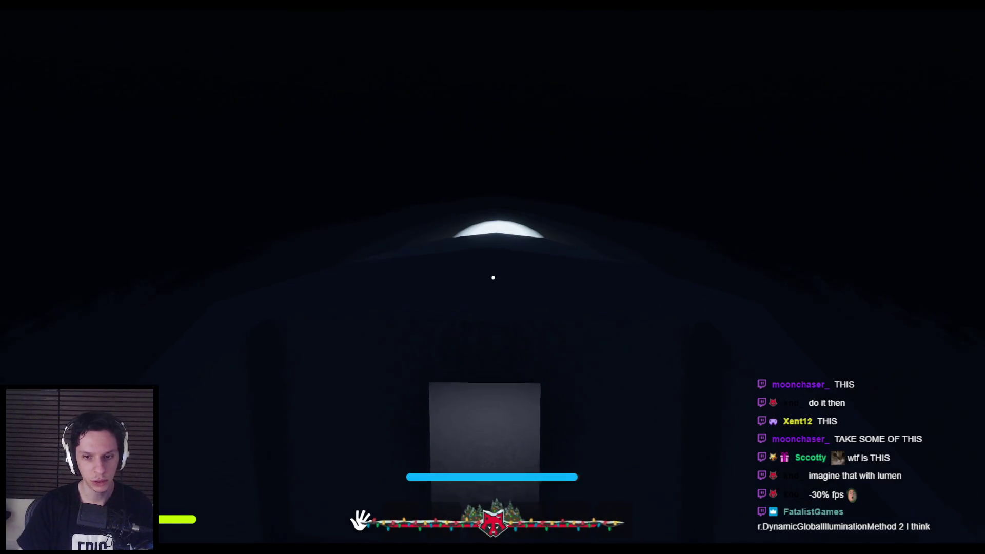
# Set r.DynamicGlobalIlluminationMethod to 2 from the console history, then end the play session.
pyautogui.press('`')
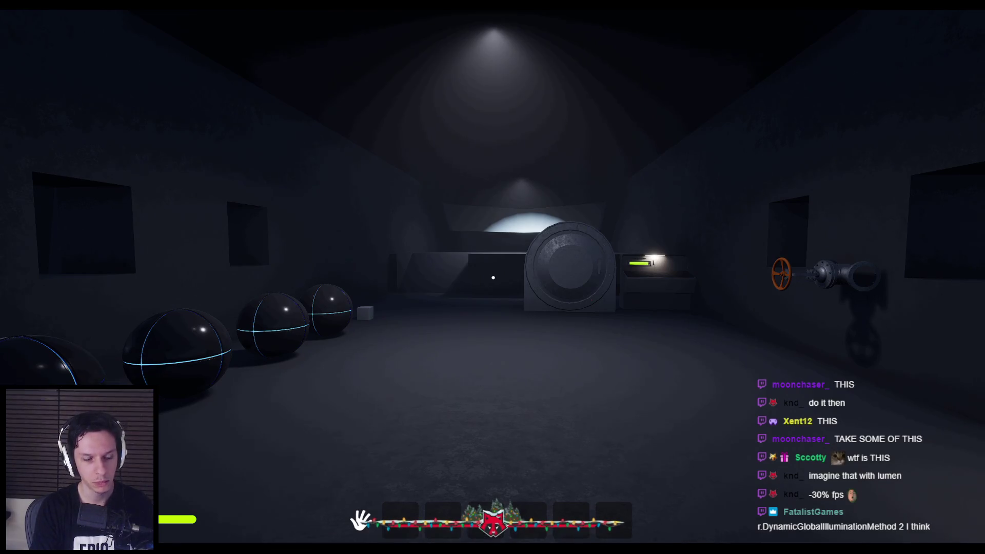
pyautogui.press('`')
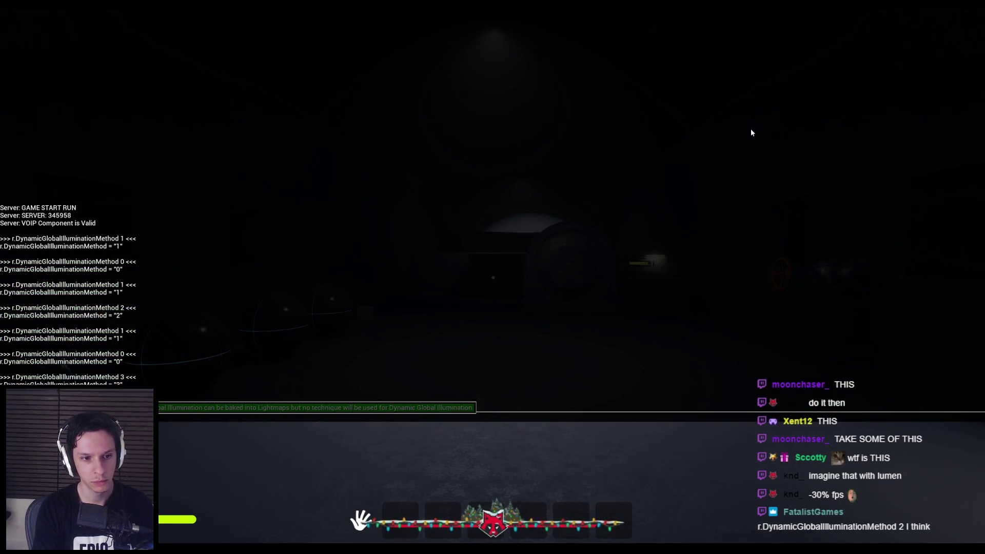
pyautogui.press('Up')
pyautogui.press('Up')
pyautogui.press('Up')
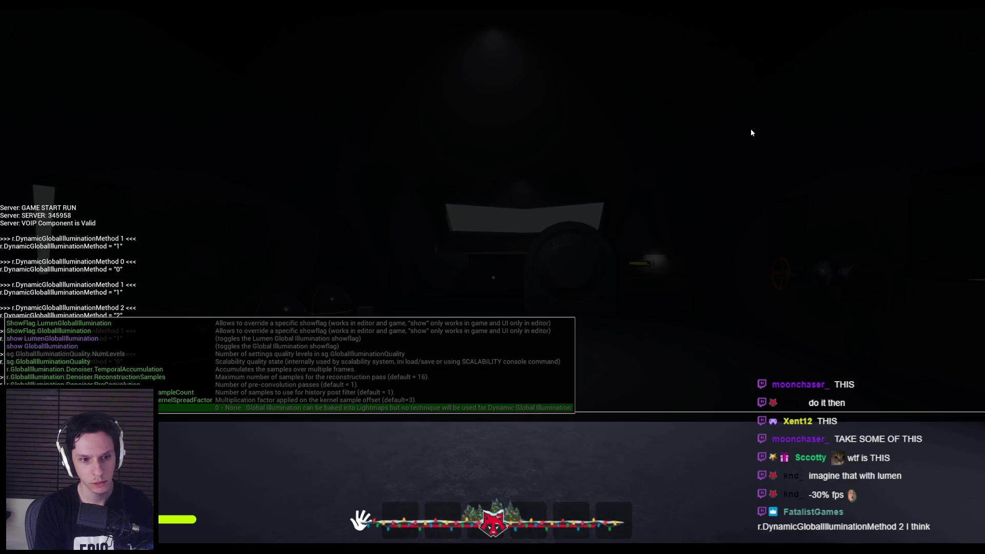
pyautogui.press('Escape')
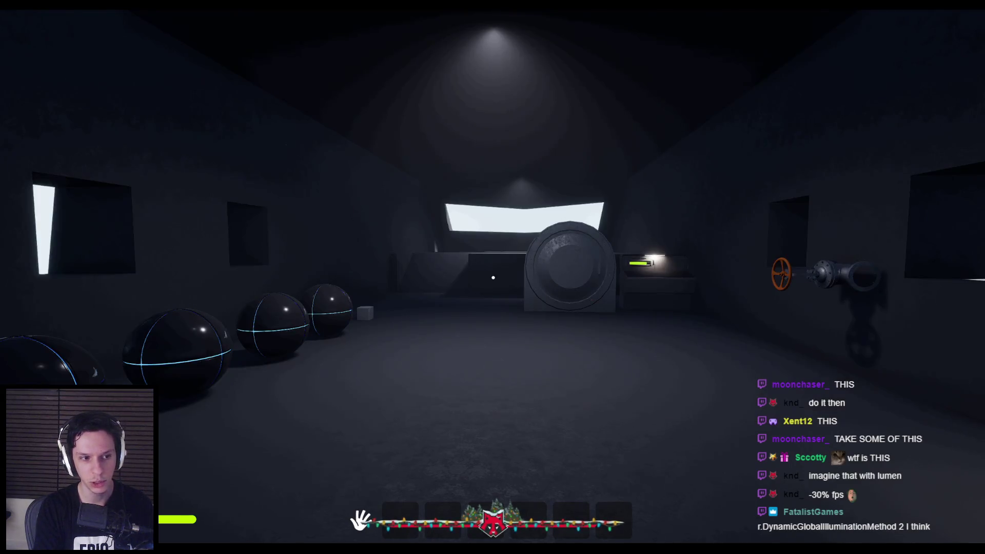
pyautogui.press('w')
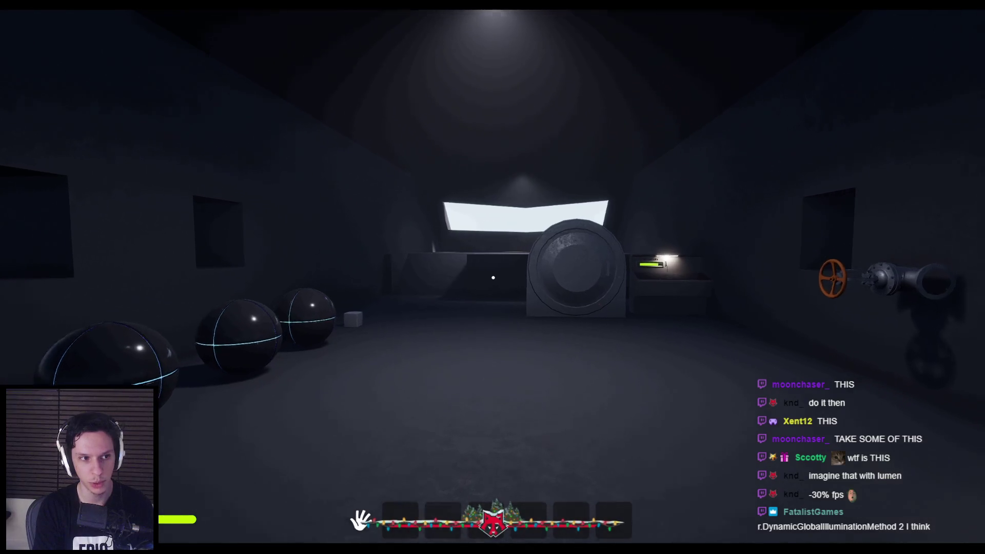
pyautogui.press('Escape')
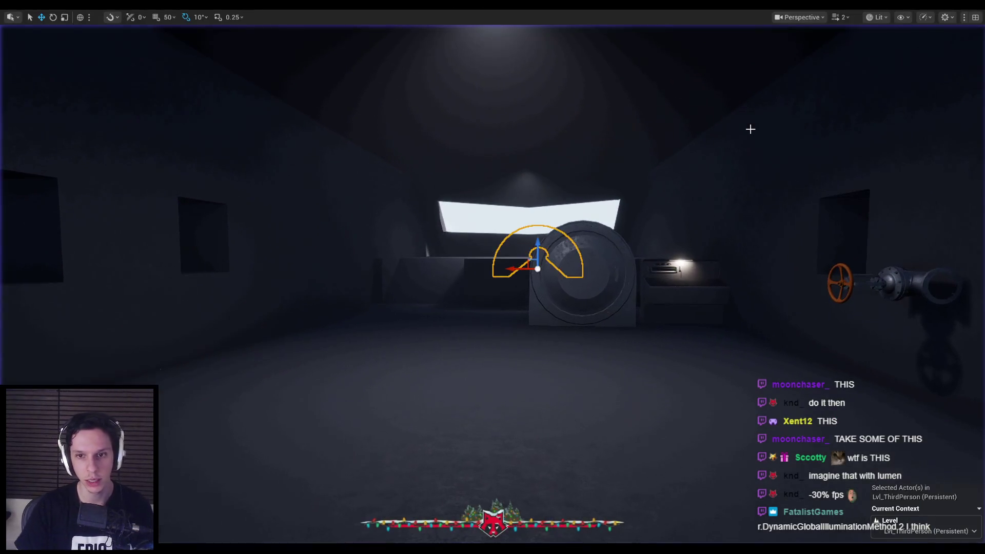
# Change the PostProcessVolume's Global Illumination Method from None to Screen Space (Beta).
pyautogui.scroll(10, 818, 119)
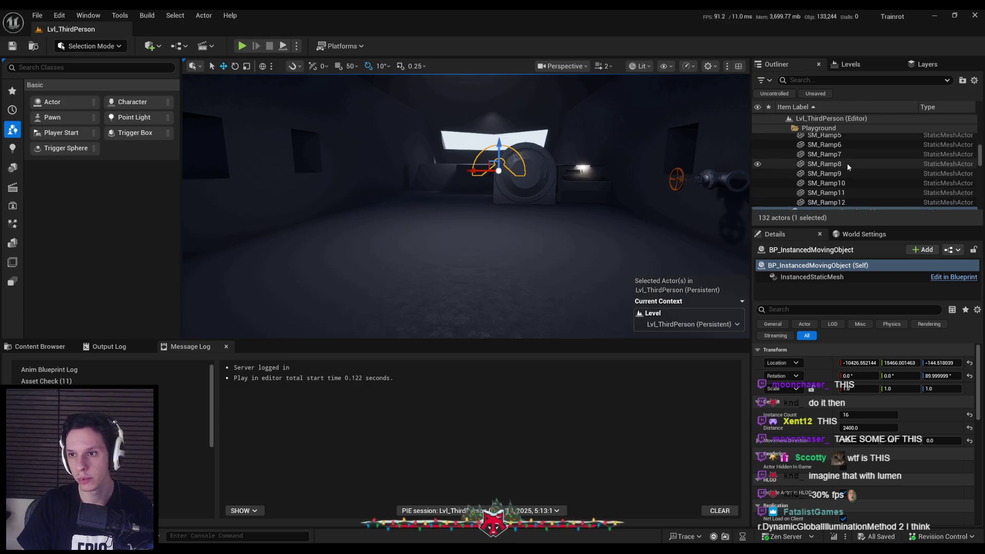
pyautogui.click(827, 158)
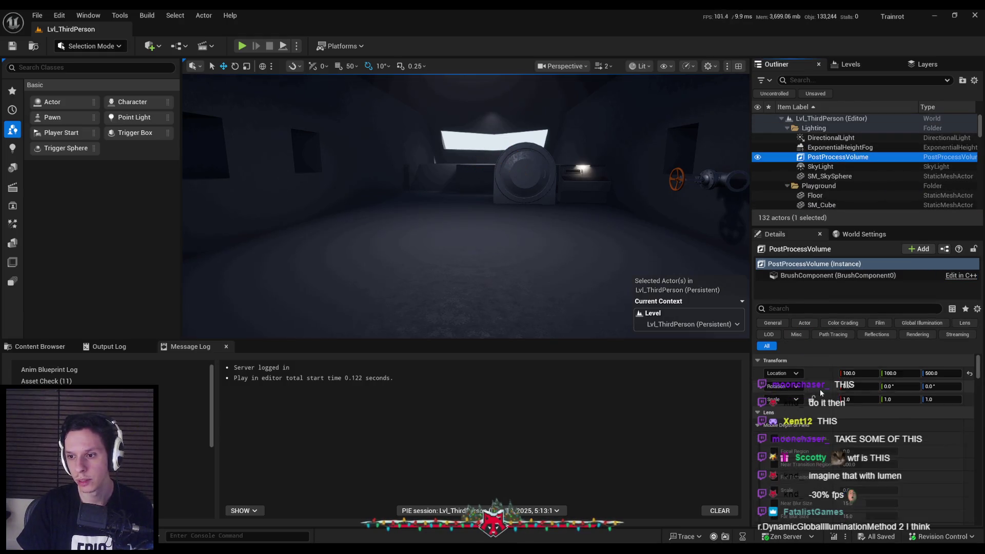
pyautogui.scroll(-2, 820, 389)
pyautogui.scroll(-2, 819, 407)
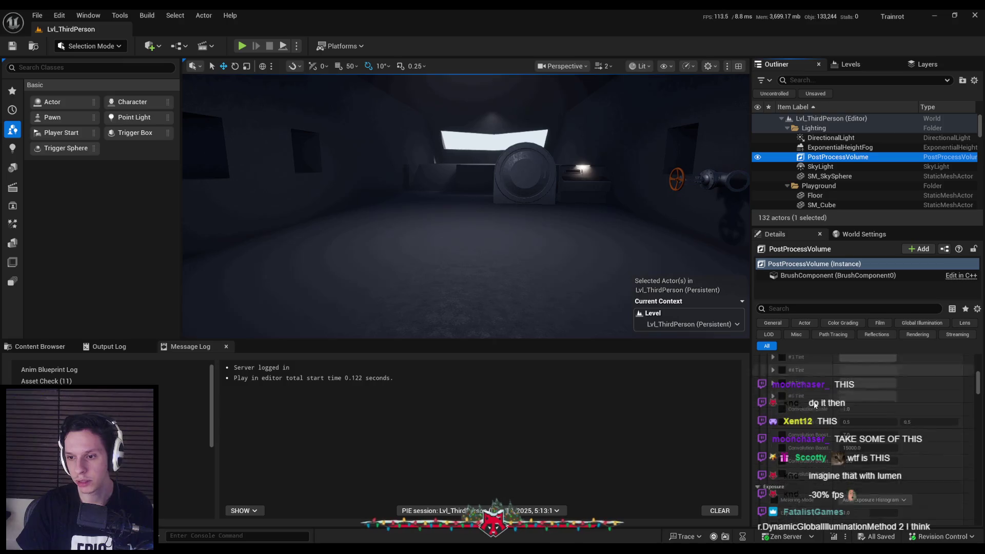
pyautogui.moveTo(978, 382); pyautogui.dragTo(984, 453)
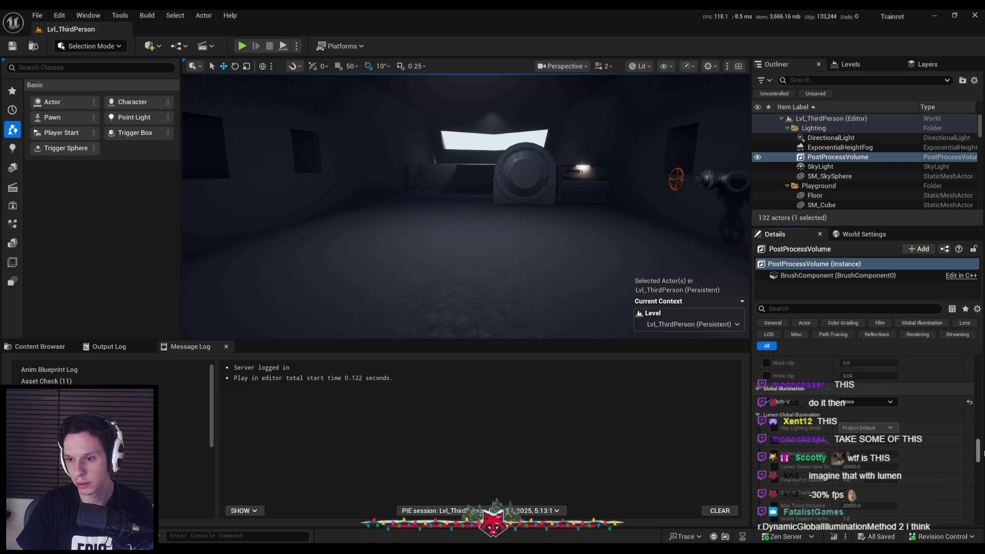
pyautogui.click(869, 405)
pyautogui.click(870, 429)
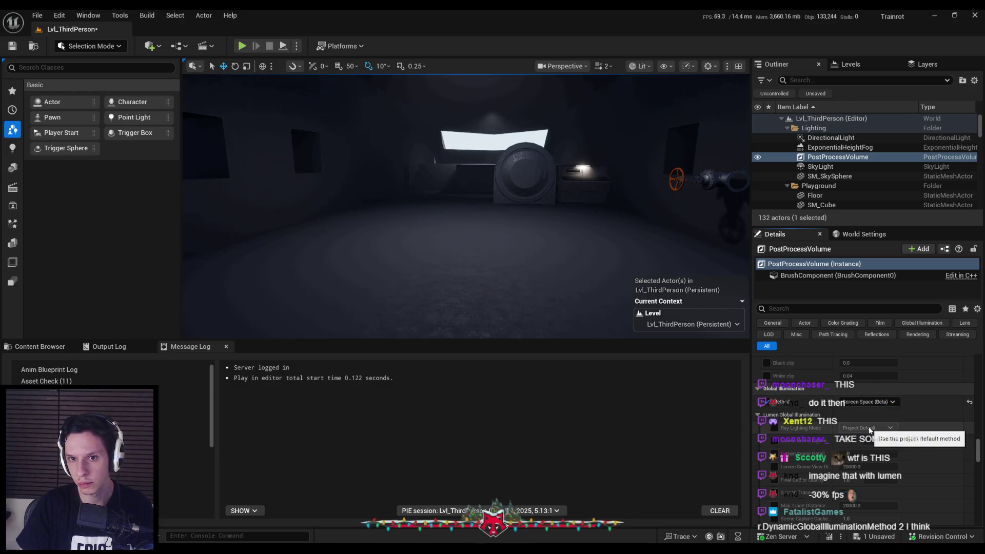
pyautogui.moveTo(597, 300); pyautogui.dragTo(591, 272)
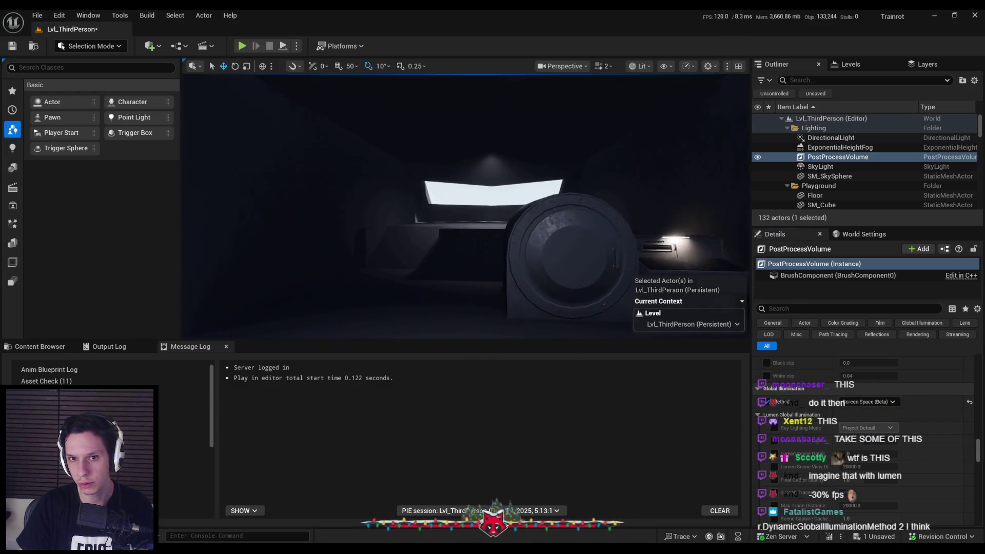
# Play the level and walk up the hill through the dark tunnel toward its exit.
pyautogui.hotkey('alt', 'p')
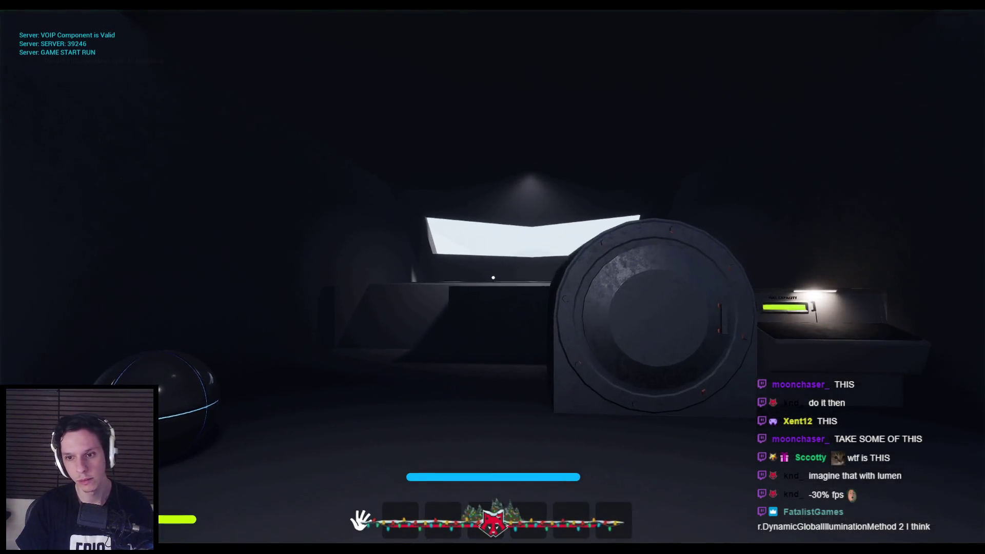
pyautogui.press('w')
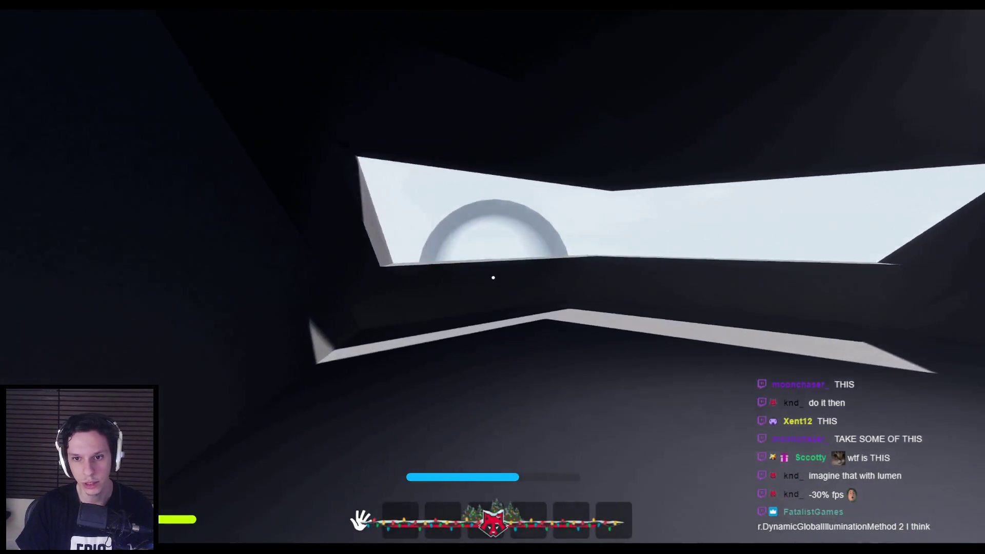
pyautogui.press('w')
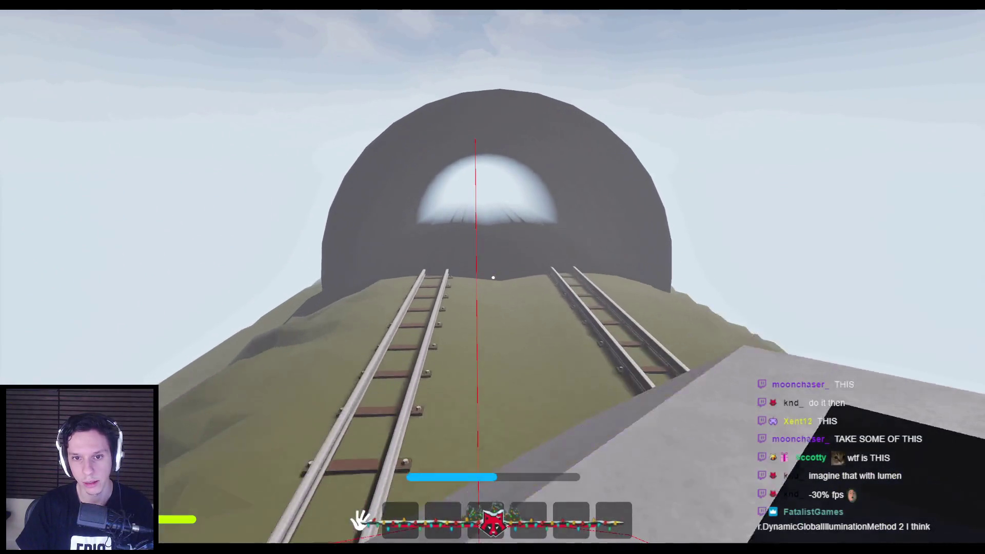
pyautogui.press('w')
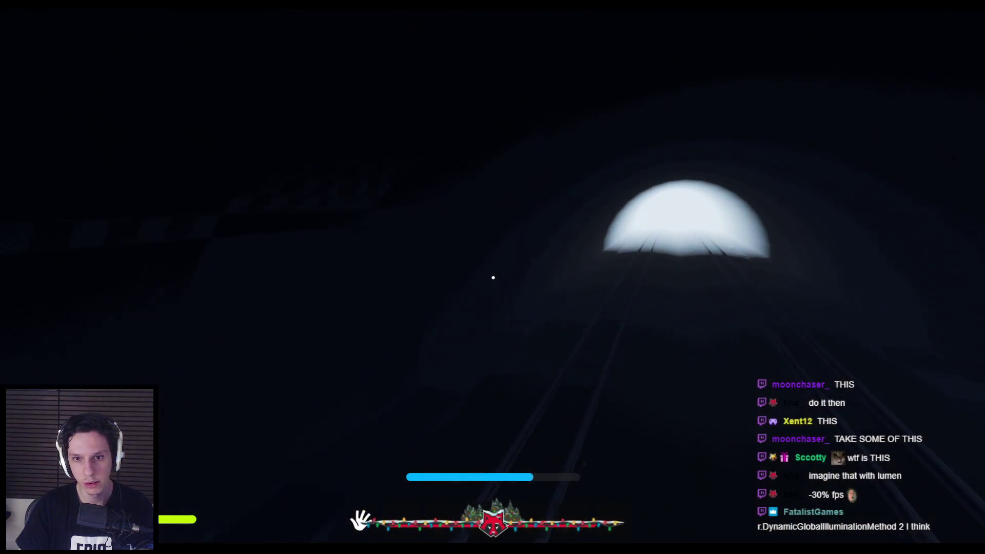
pyautogui.press('w')
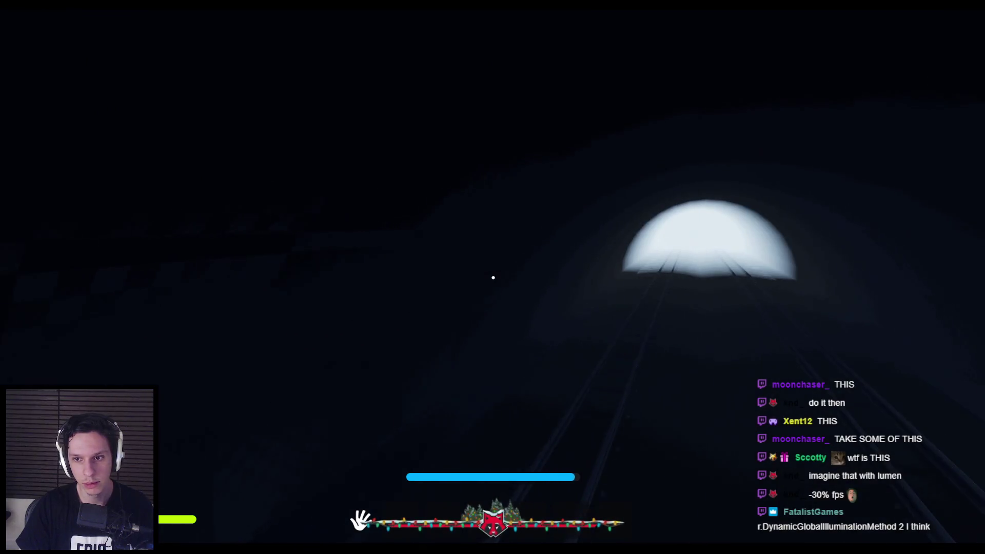
pyautogui.press('w')
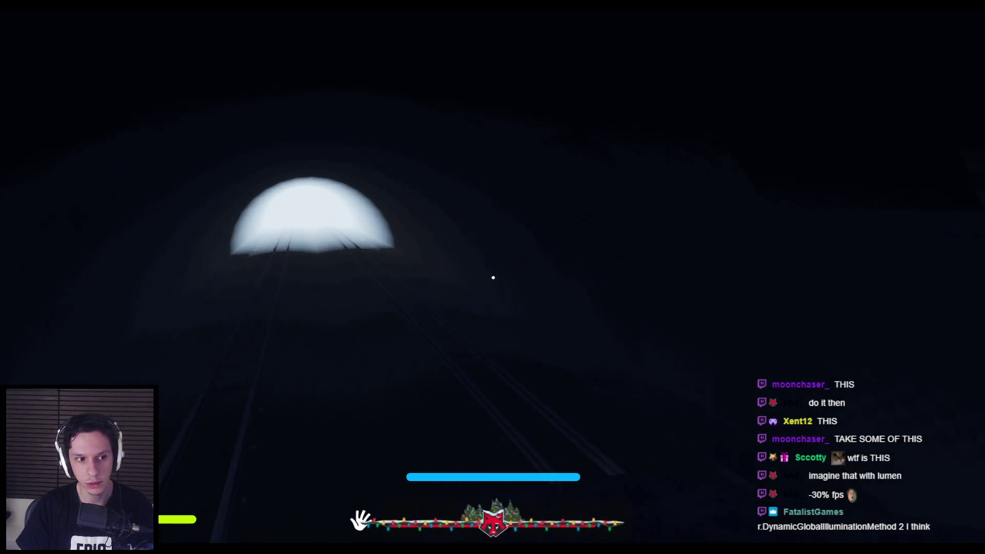
pyautogui.press('w')
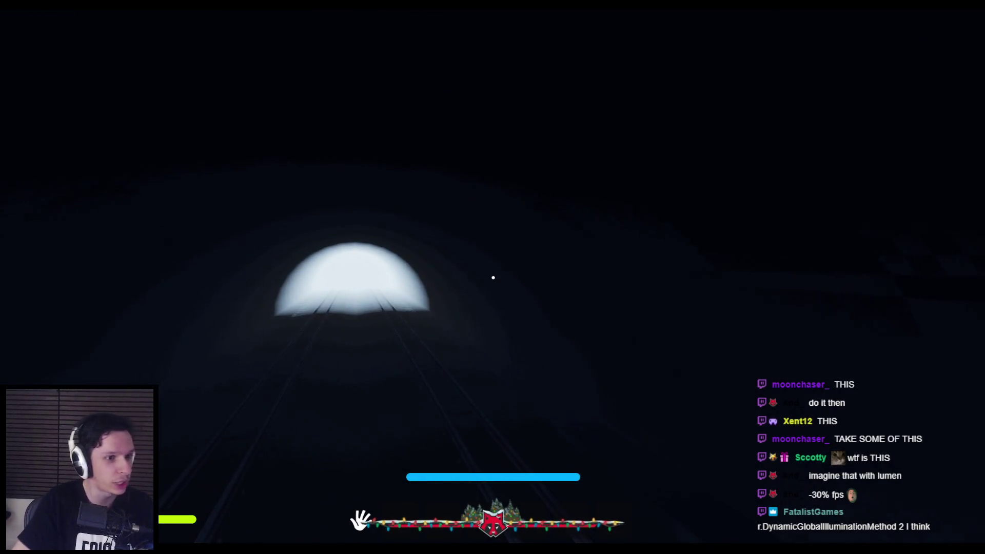
pyautogui.press('w')
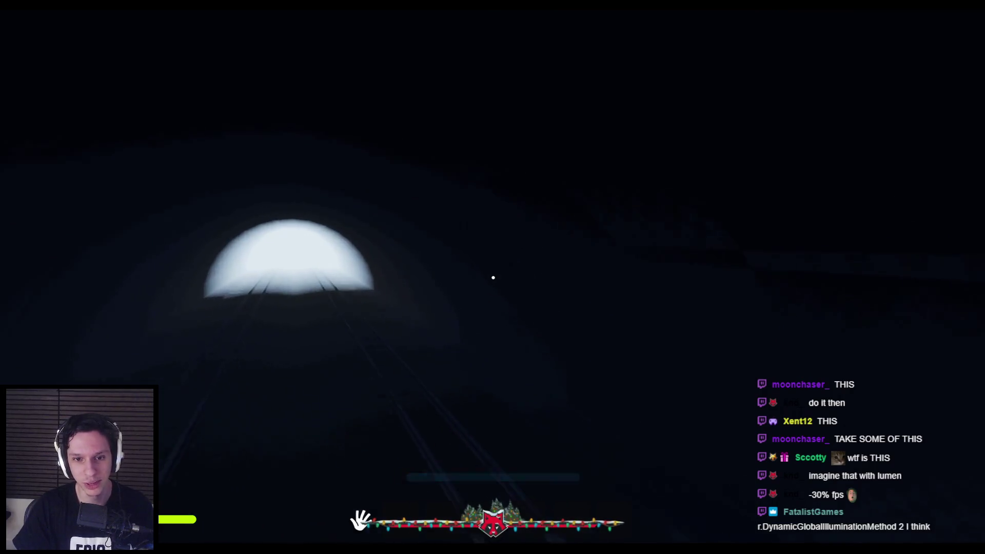
pyautogui.press('w')
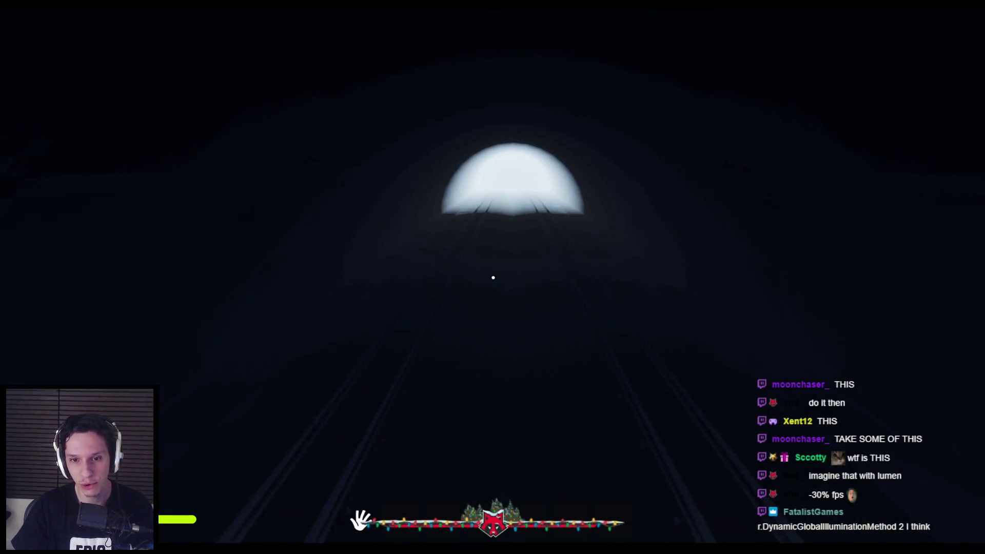
# Cycle through the wireframe, unlit and lit view modes, then stop playing.
pyautogui.press('F1')
pyautogui.press('F2')
pyautogui.press('F3')
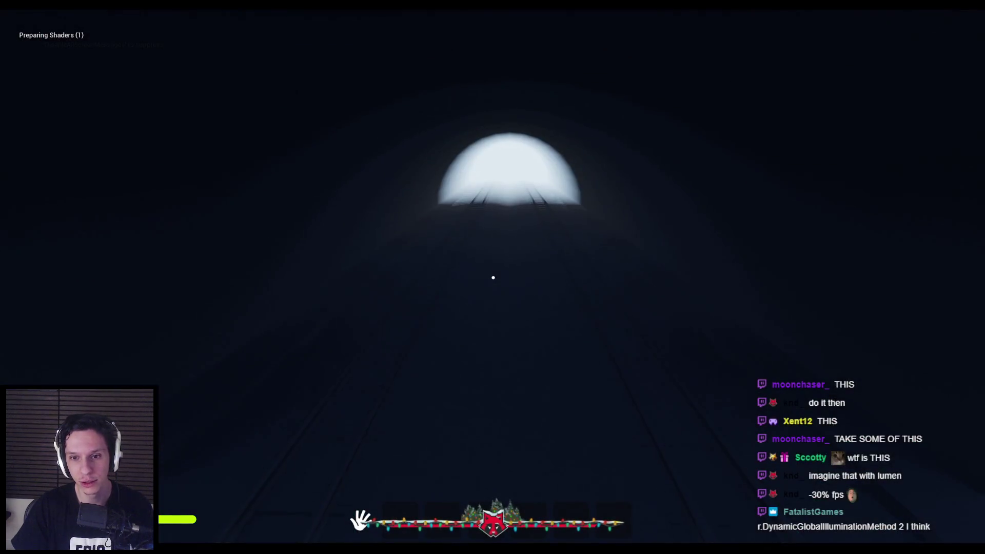
pyautogui.press('Escape')
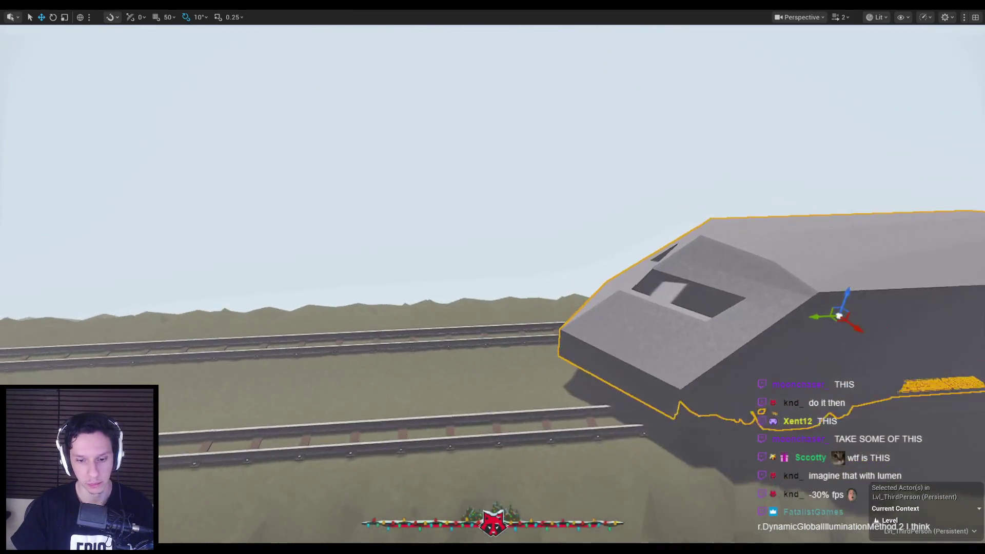
# Place a new spot light at the front of the S_Cabin-Engine train car.
pyautogui.press('F11')
pyautogui.press('f')
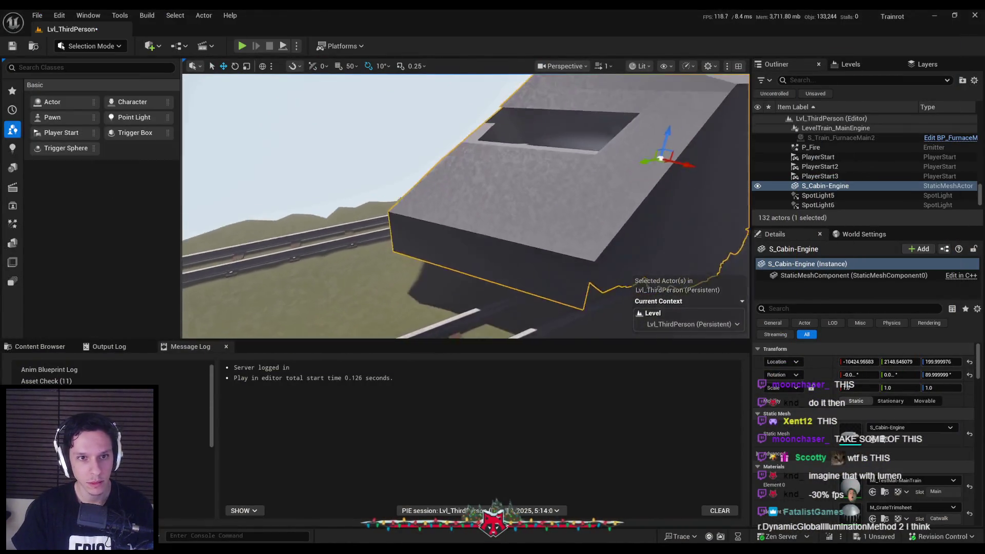
pyautogui.click(12, 149)
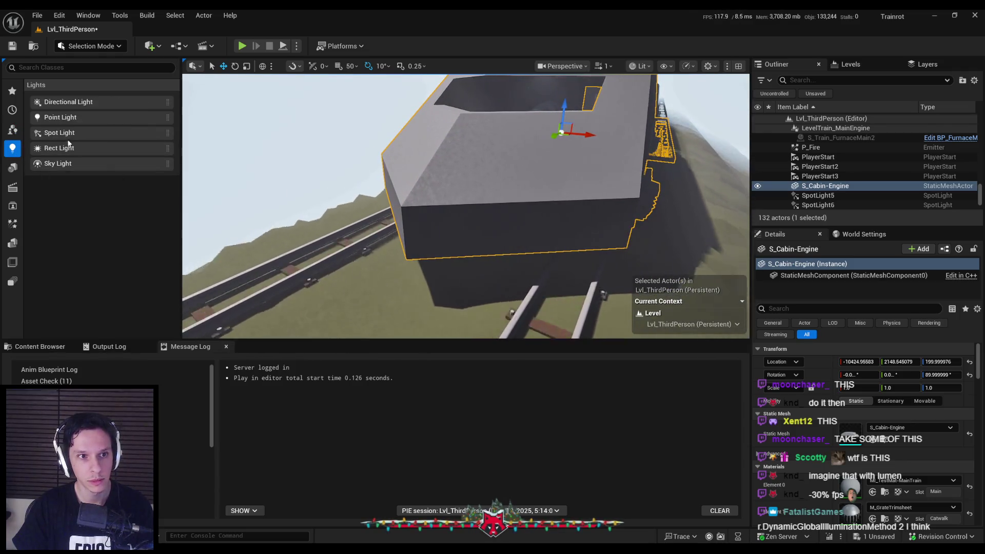
pyautogui.moveTo(407, 227); pyautogui.dragTo(411, 233)
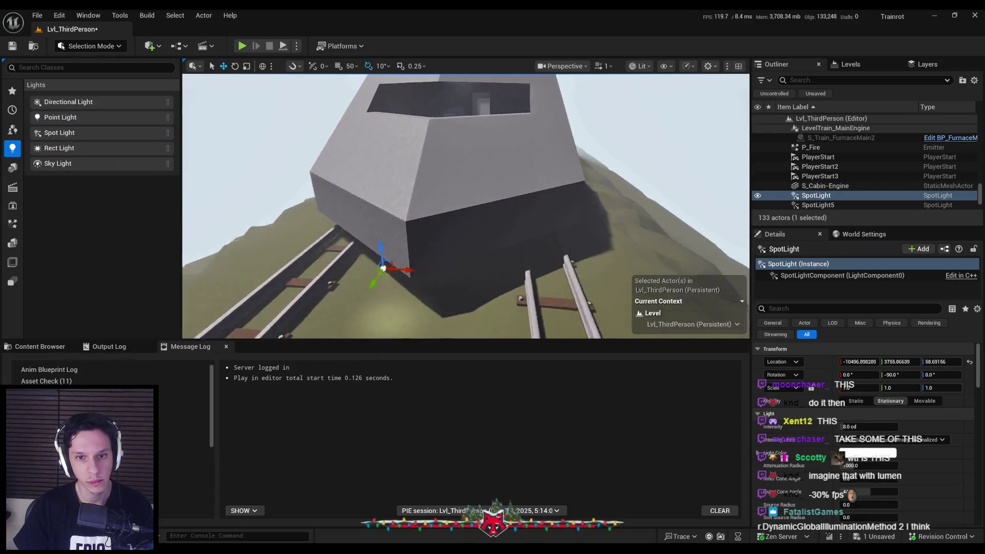
pyautogui.moveTo(494, 273); pyautogui.dragTo(458, 268)
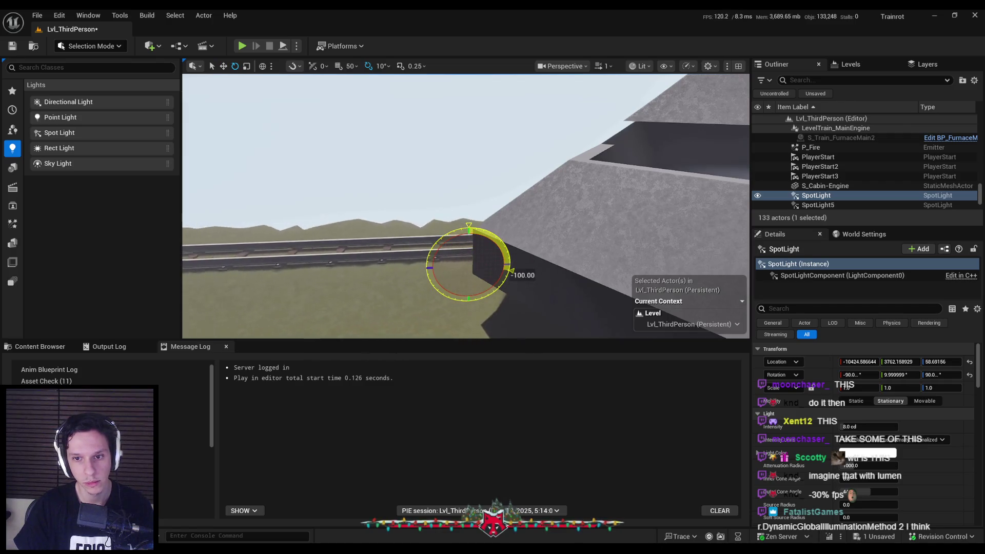
pyautogui.moveTo(470, 239); pyautogui.dragTo(467, 192)
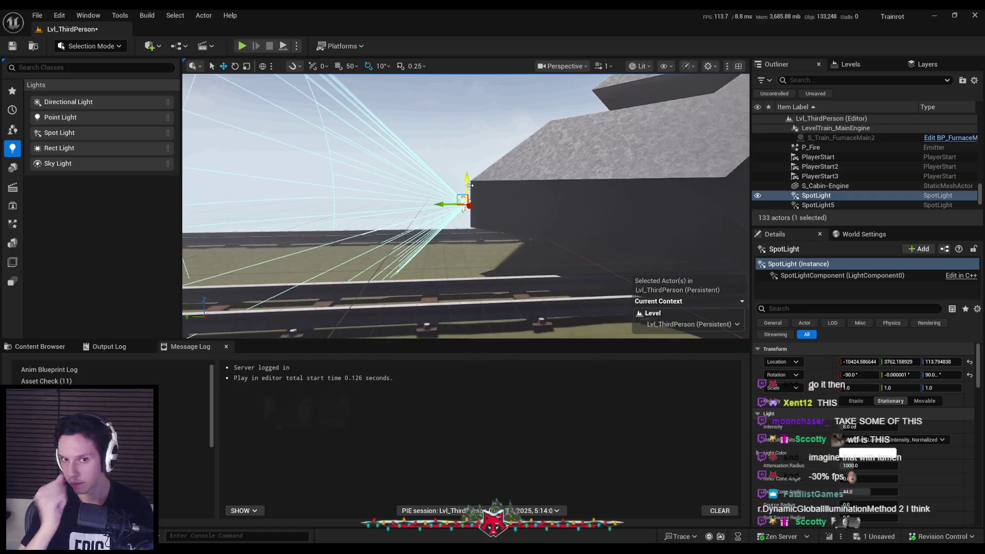
# Lower the spotlight's attenuation radius to about 2048, set intensity 16 cd, and play-test.
pyautogui.scroll(-5, 481, 184)
pyautogui.scroll(-3, 847, 449)
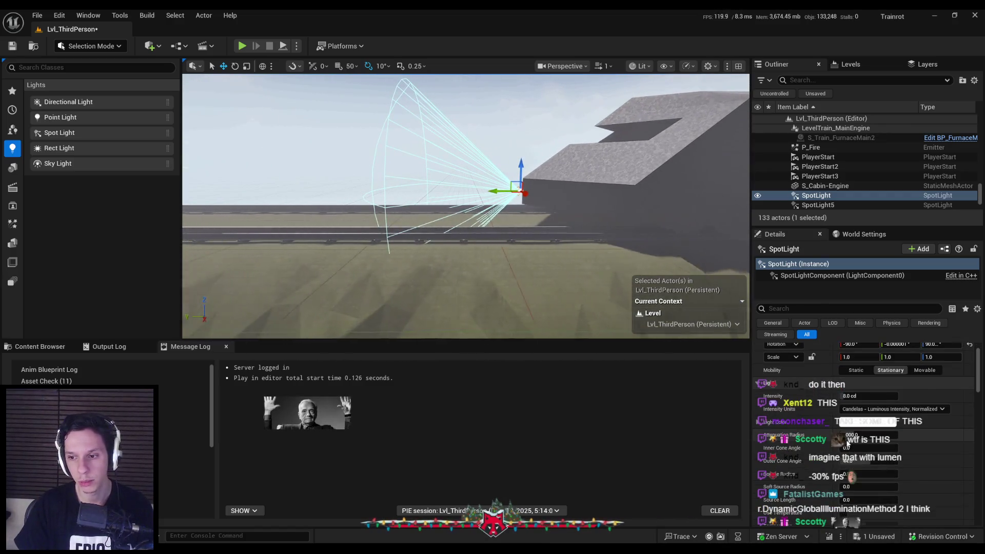
pyautogui.scroll(-2, 844, 478)
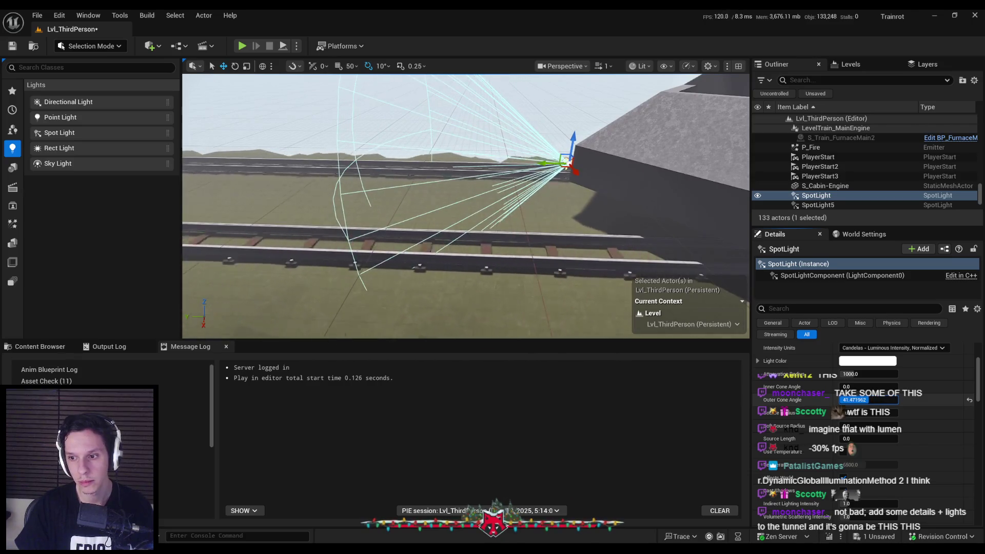
pyautogui.moveTo(868, 374); pyautogui.dragTo(862, 374)
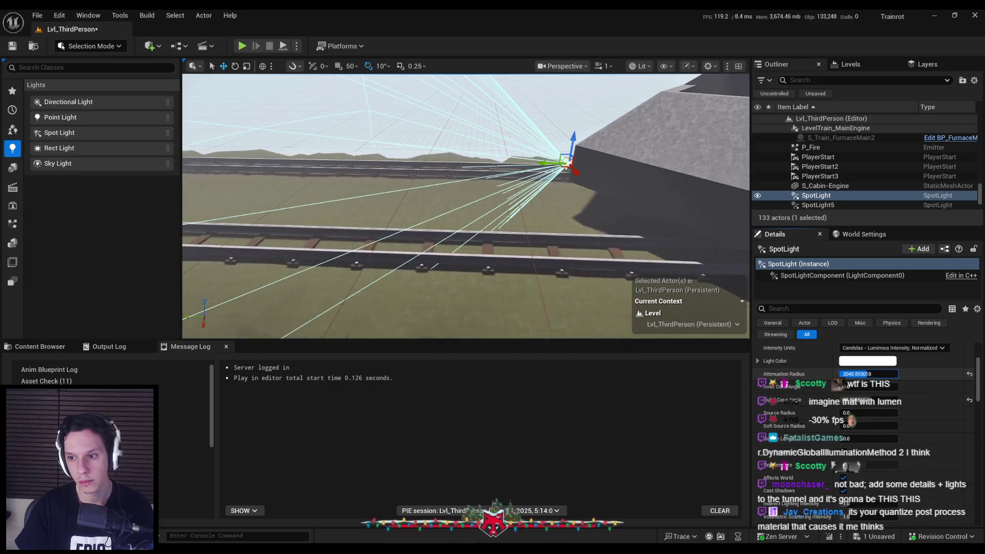
pyautogui.scroll(1, 864, 372)
pyautogui.write('16.0 cd')
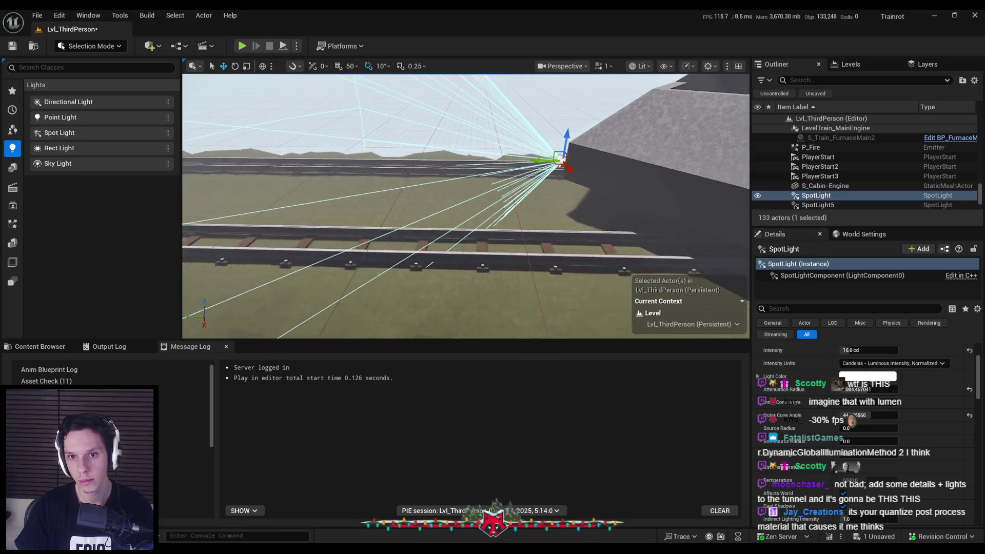
pyautogui.write('24')
pyautogui.press('Return')
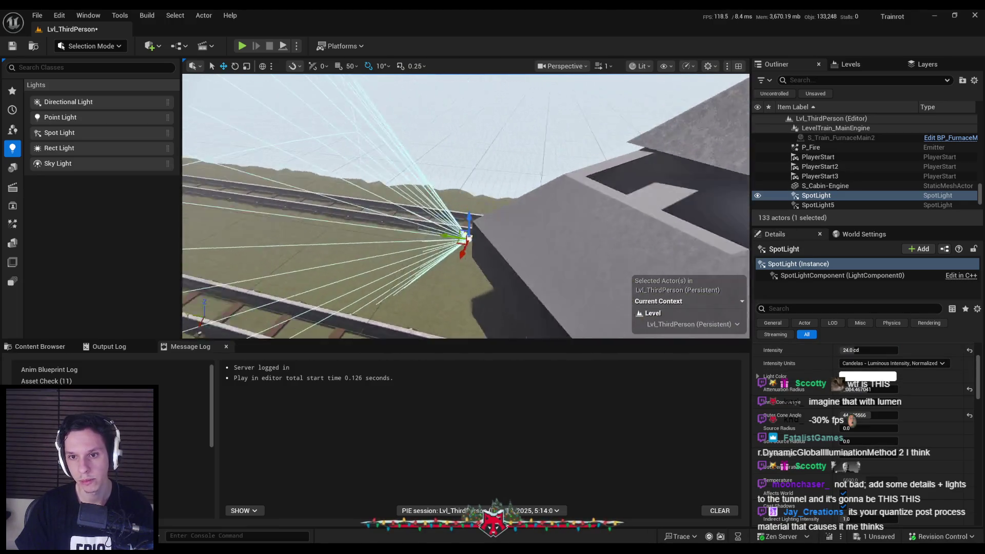
pyautogui.click(242, 46)
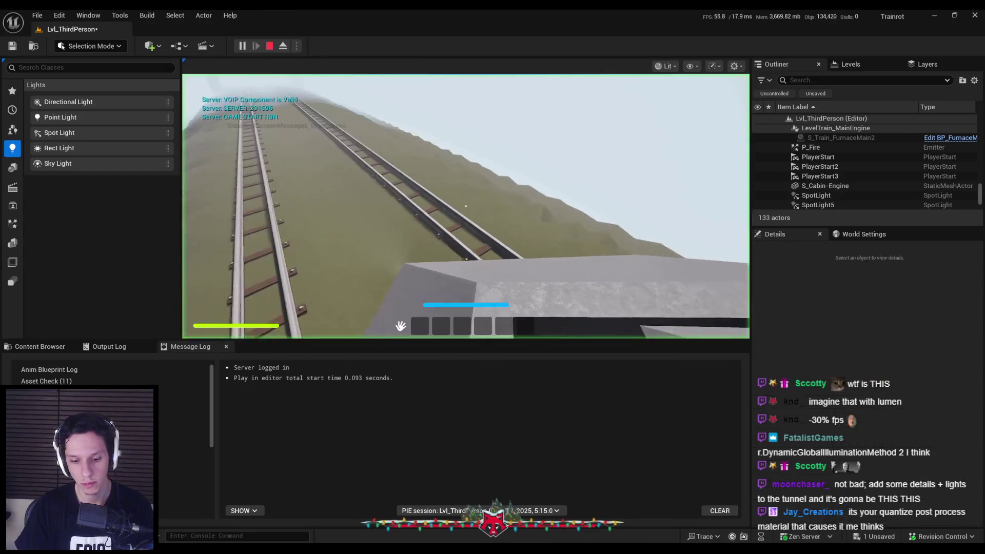
pyautogui.press('F11')
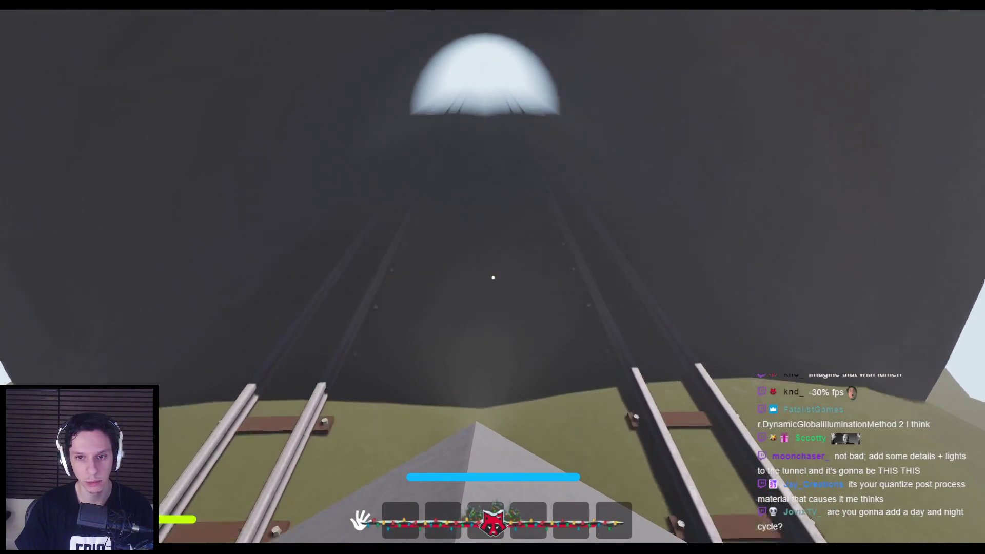
pyautogui.press('Escape')
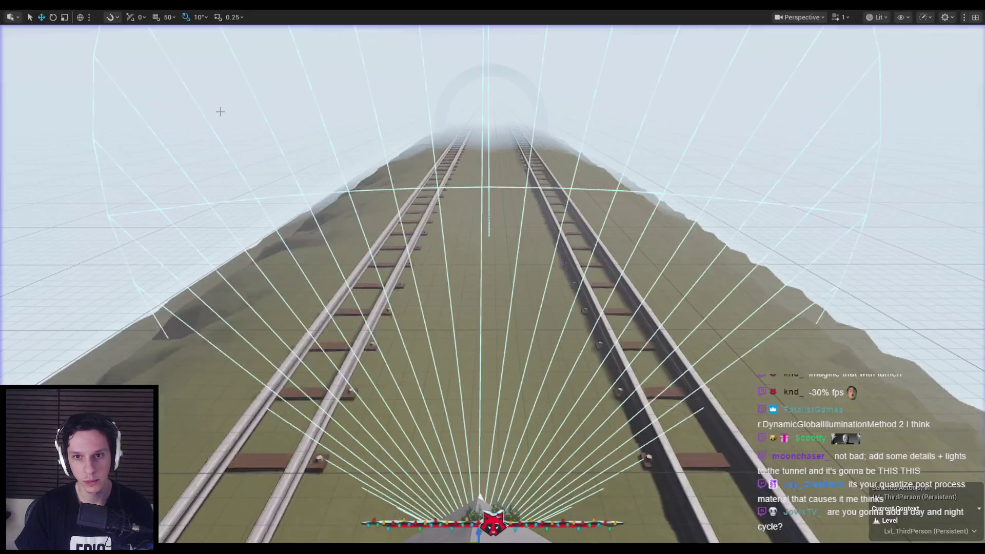
pyautogui.press('f')
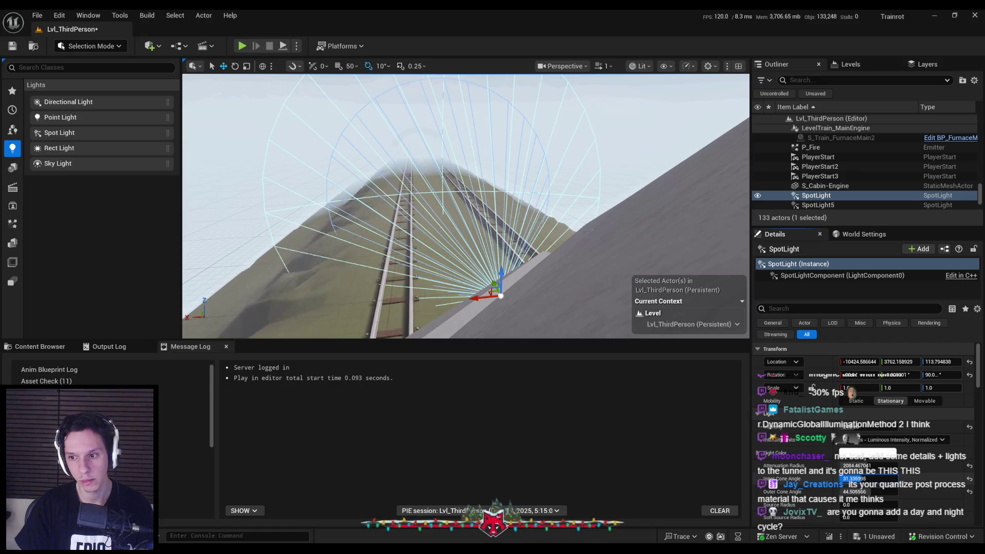
pyautogui.moveTo(523, 258); pyautogui.dragTo(564, 257)
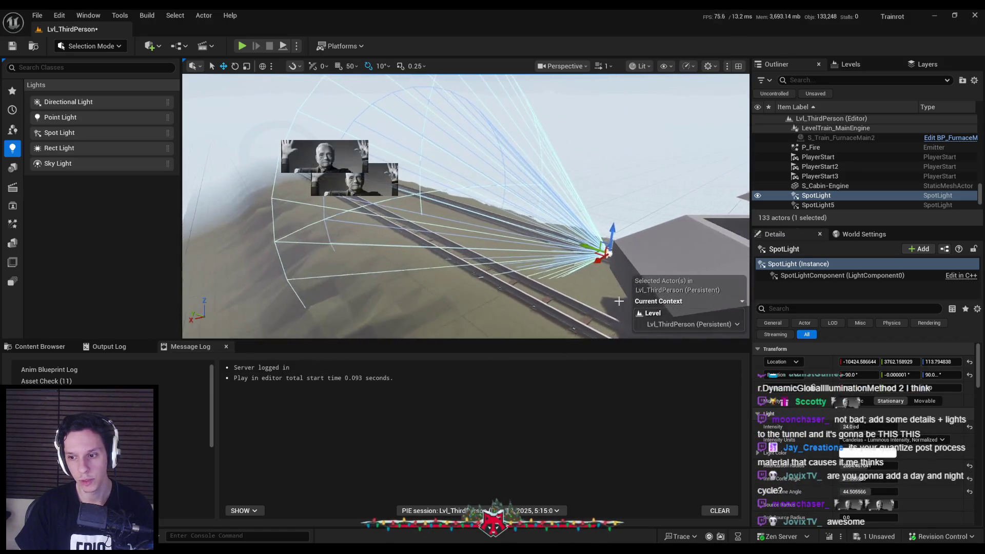
pyautogui.scroll(-4, 845, 481)
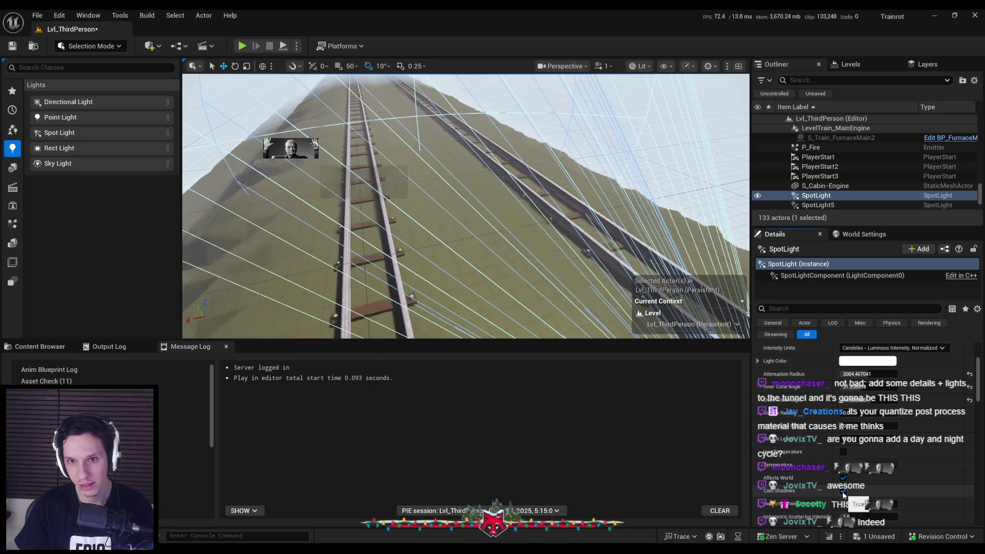
pyautogui.scroll(4, 866, 408)
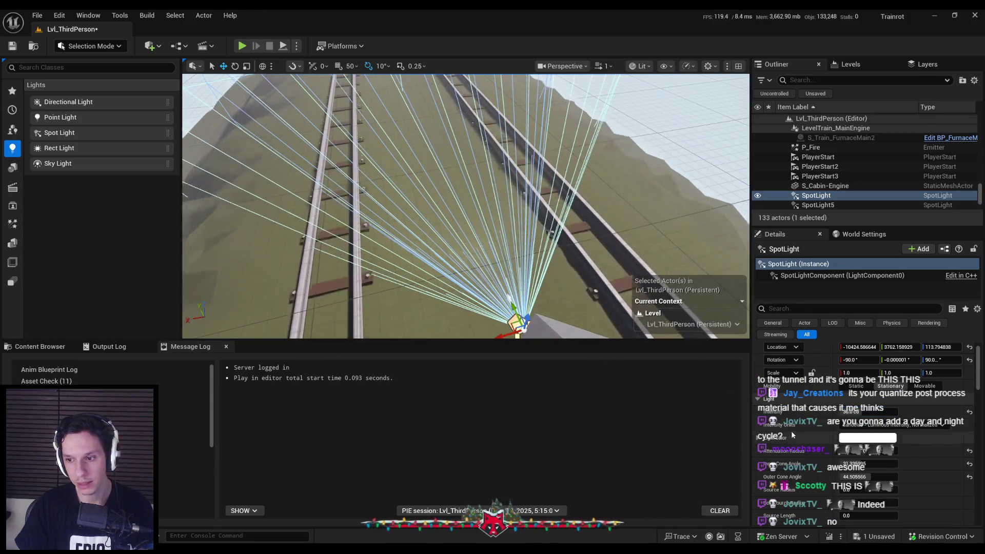
pyautogui.scroll(-5, 867, 410)
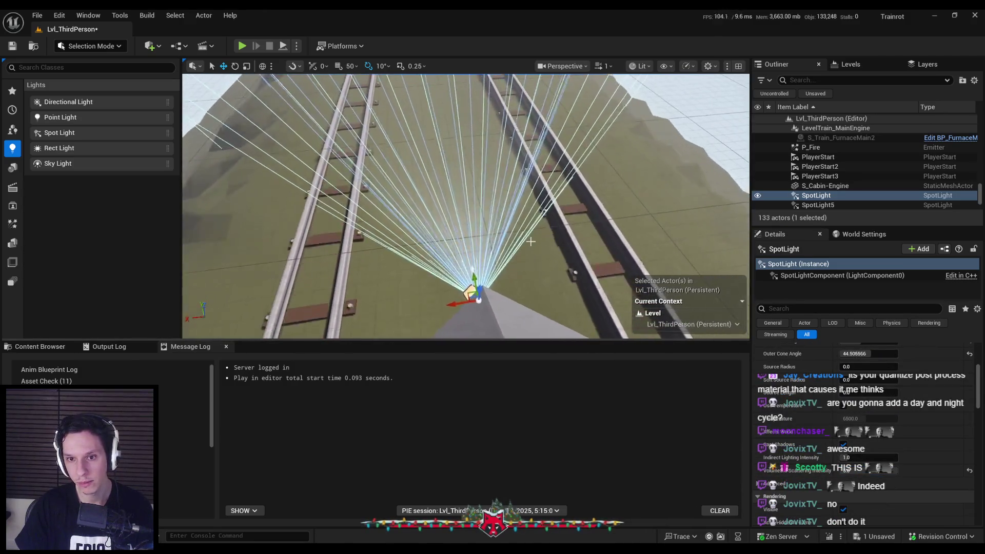
pyautogui.moveTo(514, 232); pyautogui.dragTo(515, 180)
pyautogui.click(241, 46)
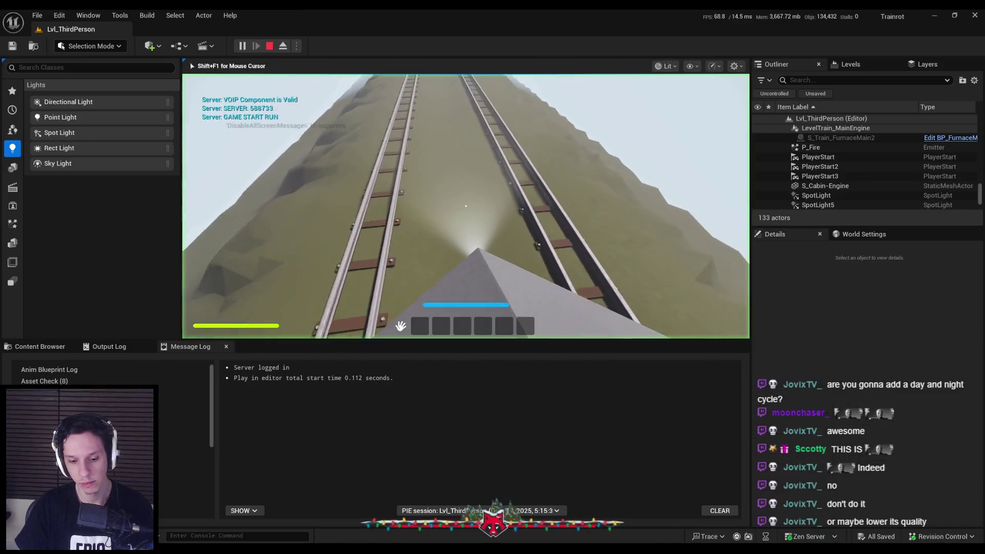
# View the spotlight play test fullscreen, then end it.
pyautogui.press('F11')
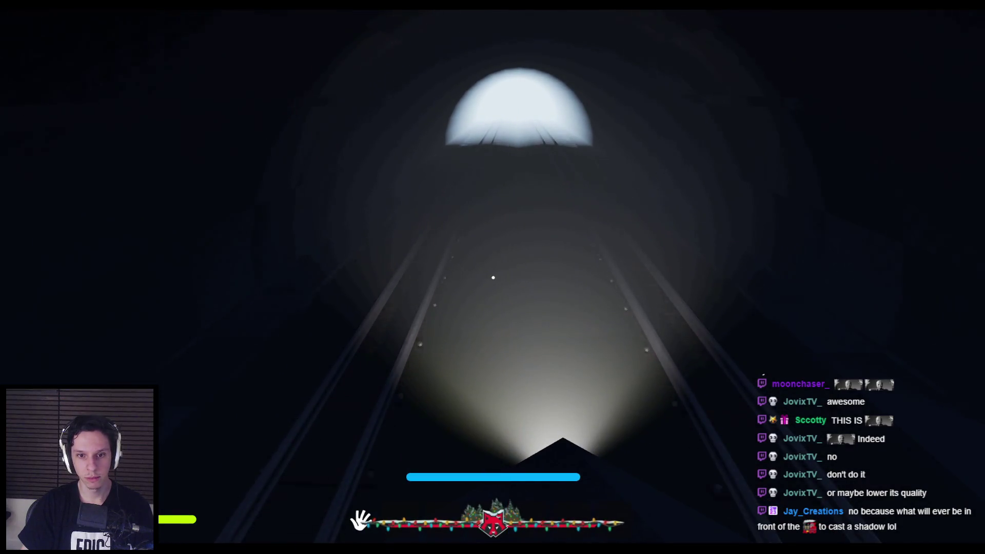
pyautogui.press('Escape')
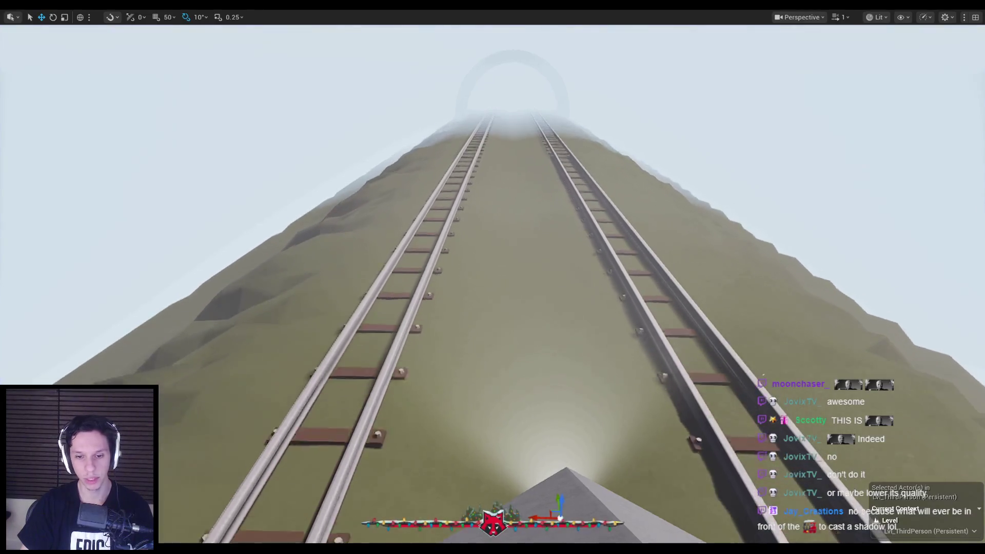
pyautogui.press('F11')
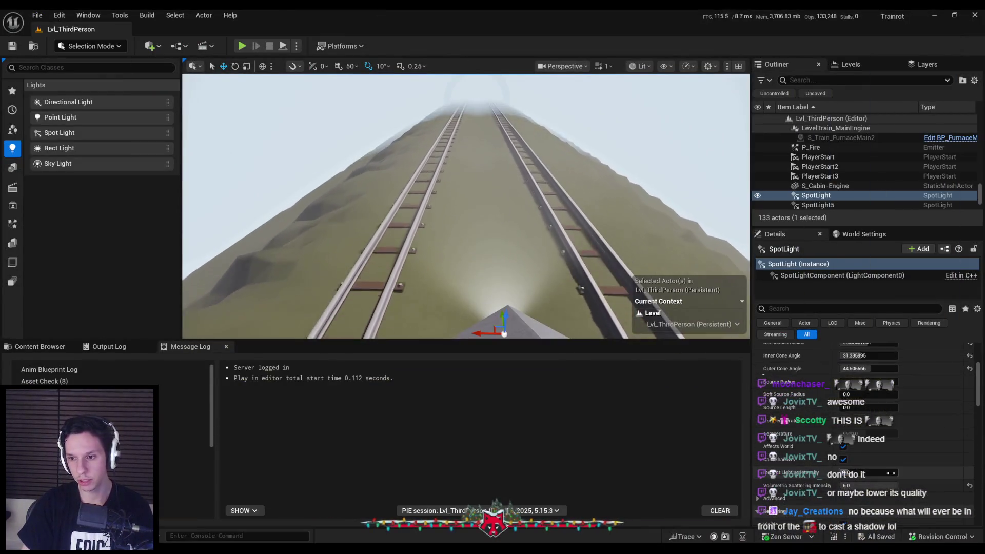
# Turn off the spotlight's Cast Shadows, re-test fullscreen, then show the PostProcess folder.
pyautogui.click(843, 459)
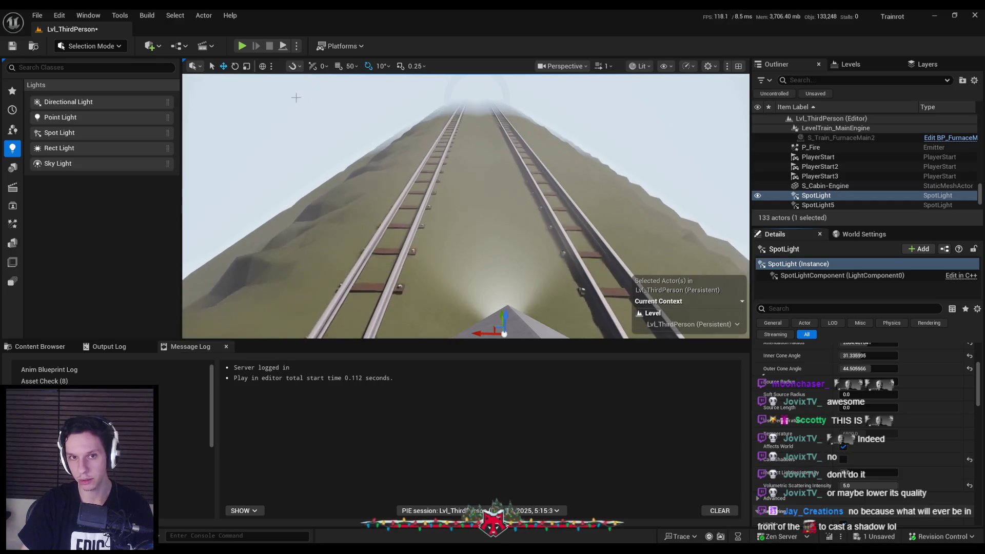
pyautogui.click(242, 46)
pyautogui.press('F11')
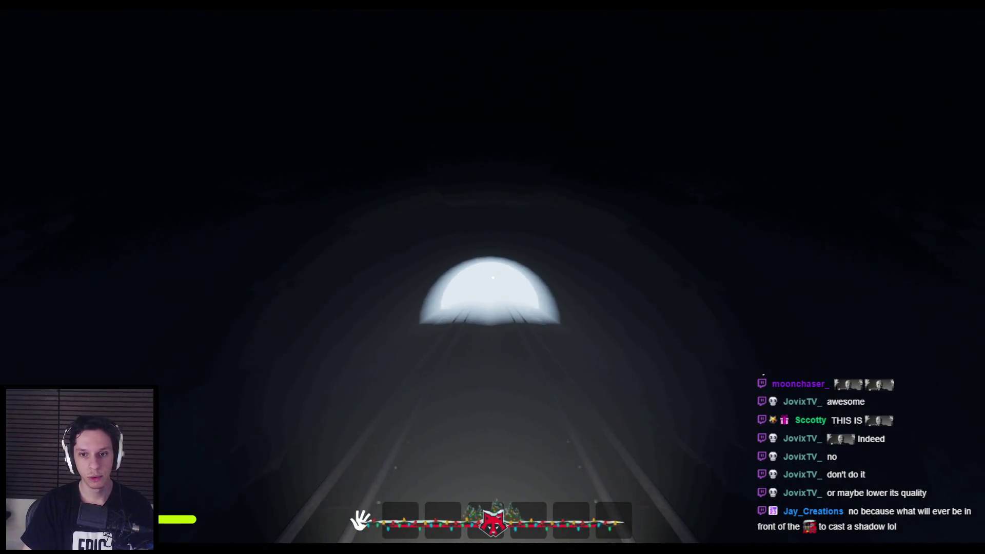
pyautogui.press('Escape')
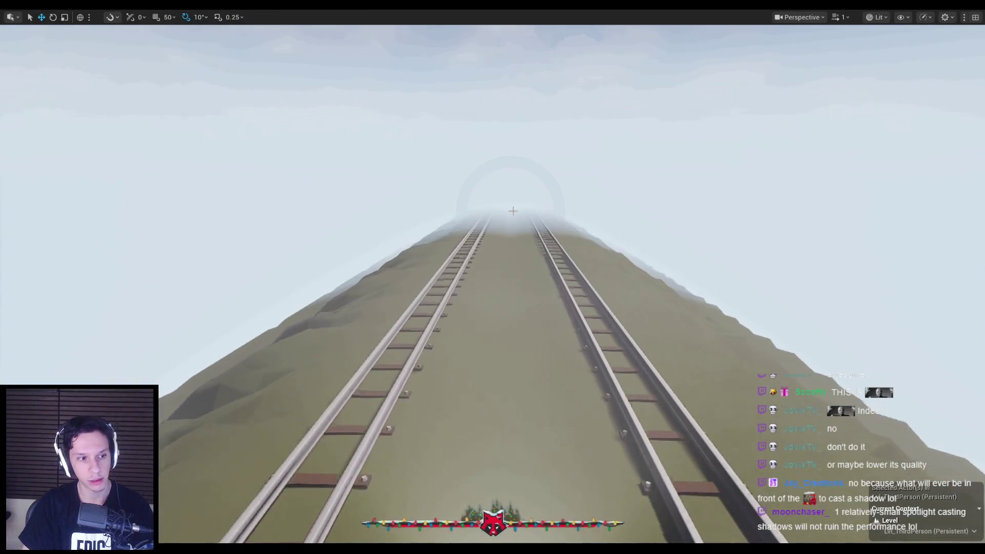
pyautogui.press('F11')
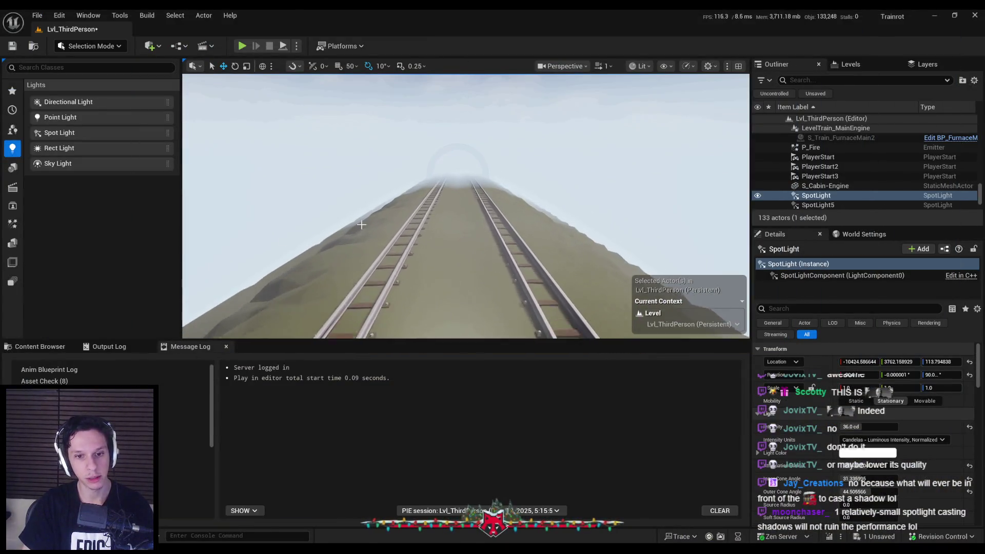
pyautogui.click(12, 347)
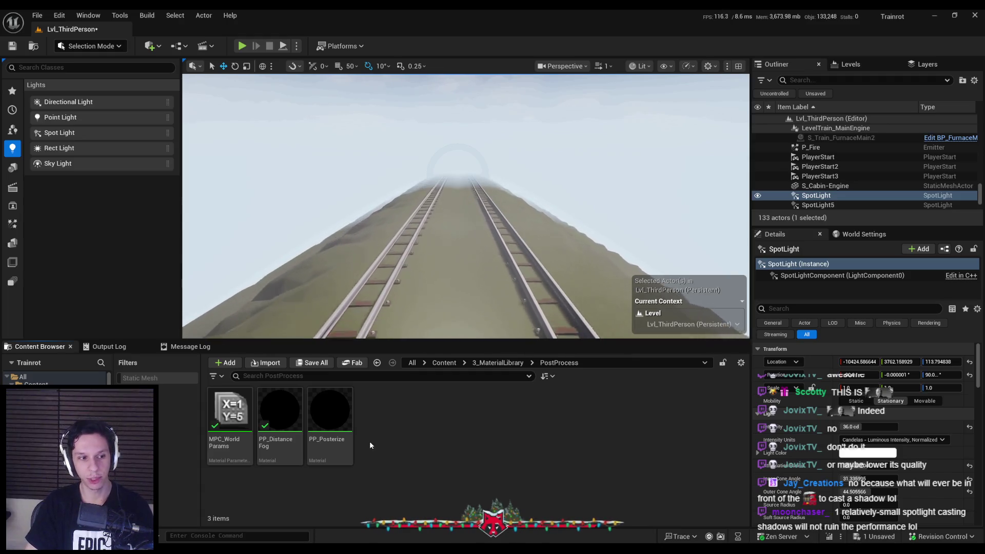
# Return to the level and set the spotlight intensity to 48 cd.
pyautogui.click(333, 508)
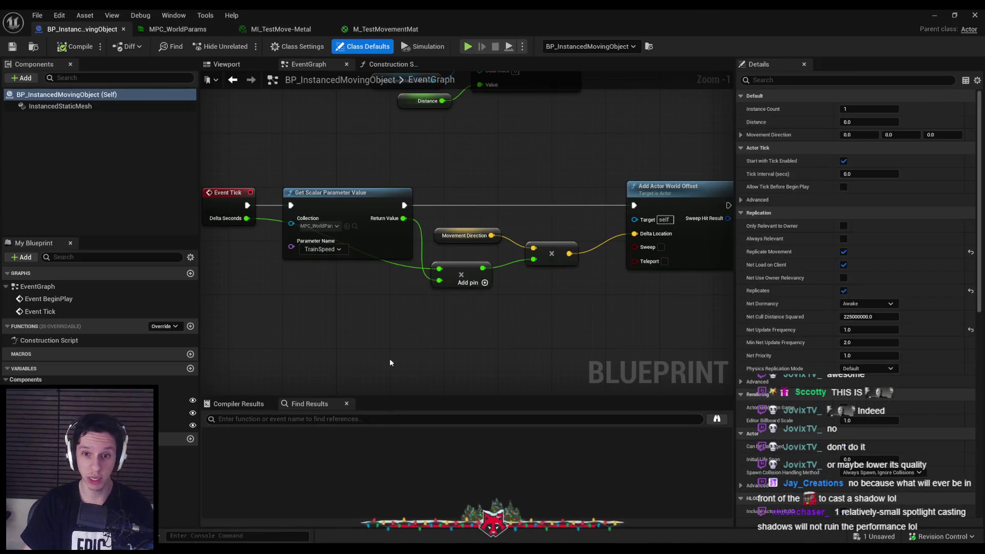
pyautogui.click(934, 15)
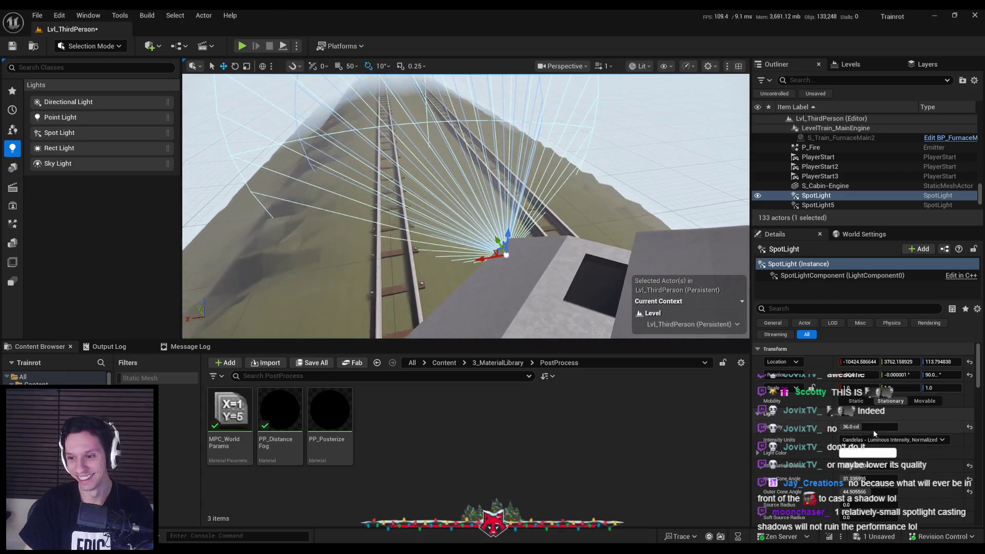
pyautogui.write('8')
pyautogui.press('Return')
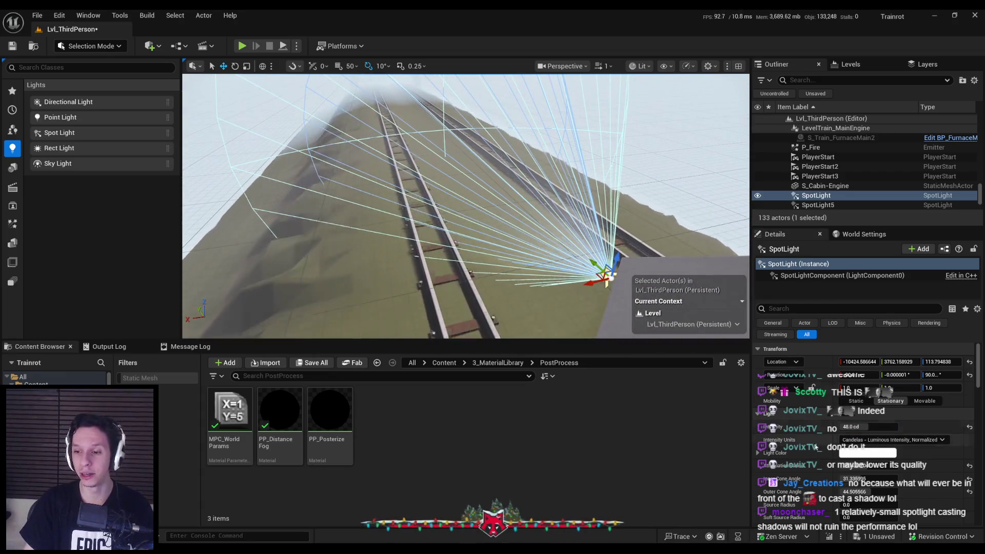
# Review the spotlight's Details, frame it in view, and save the level with Ctrl+S.
pyautogui.scroll(-1, 841, 462)
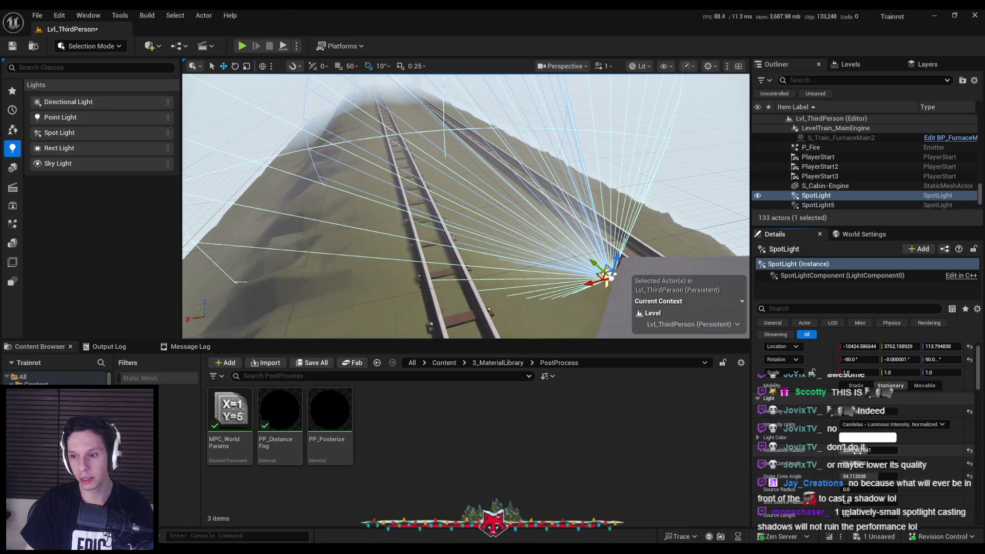
pyautogui.scroll(2, 461, 205)
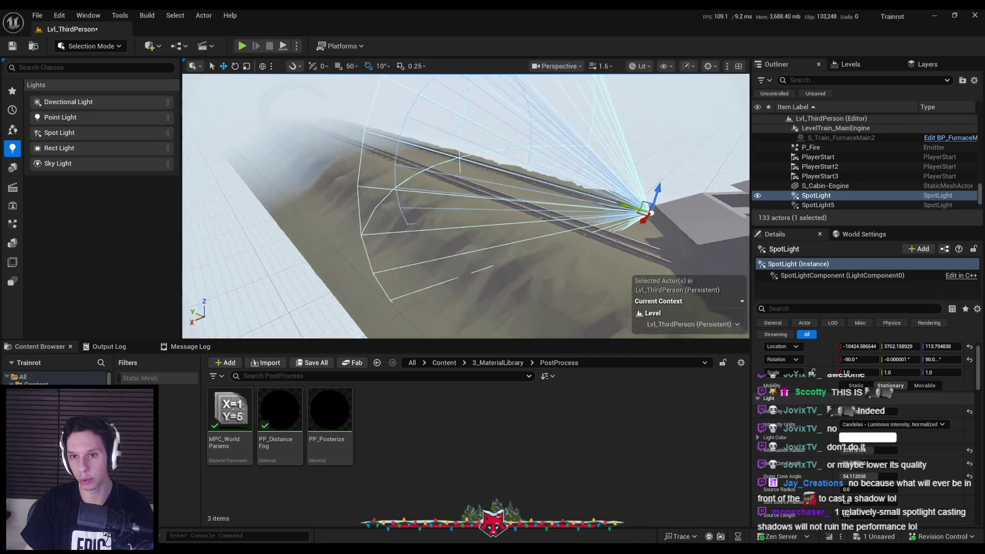
pyautogui.scroll(-5, 838, 430)
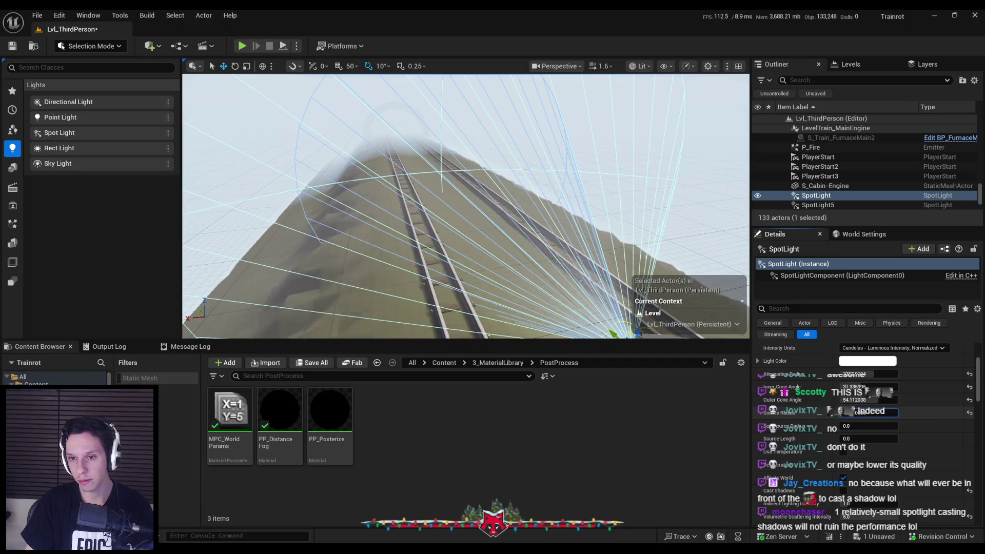
pyautogui.press('f')
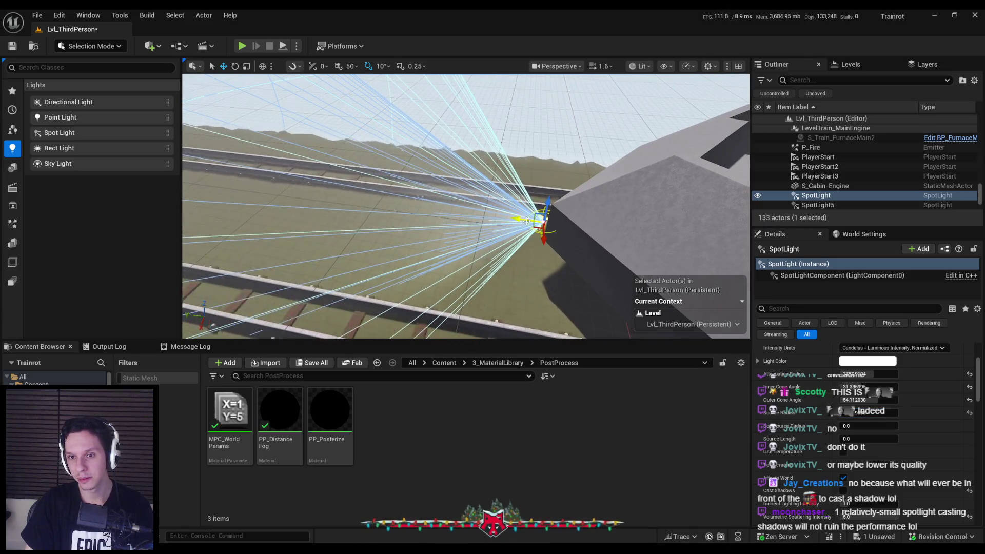
pyautogui.scroll(-4, 780, 436)
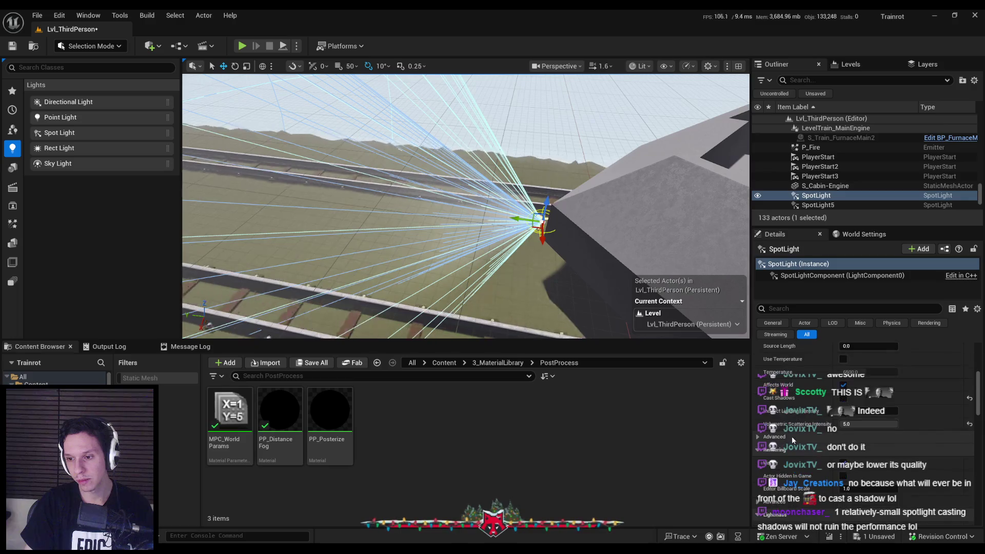
pyautogui.hotkey('ctrl', 's')
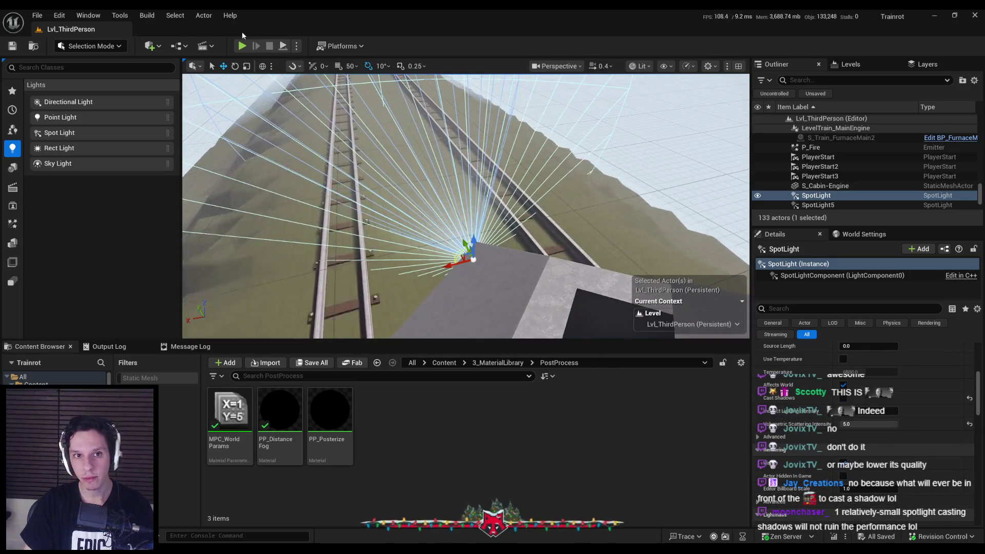
# Play the level fullscreen, eject with F8 to inspect, then stop.
pyautogui.hotkey('alt', 'p')
pyautogui.press('F11')
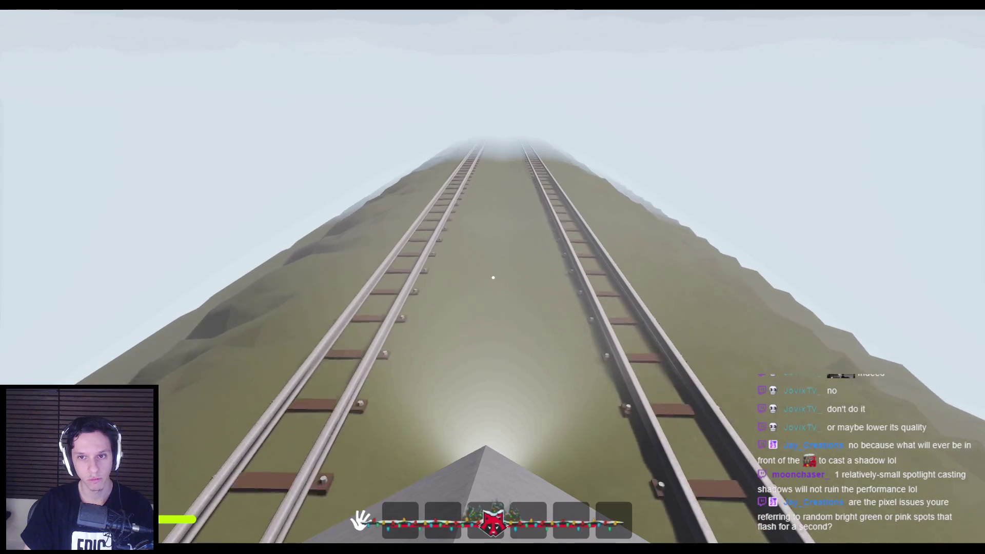
pyautogui.press('F8')
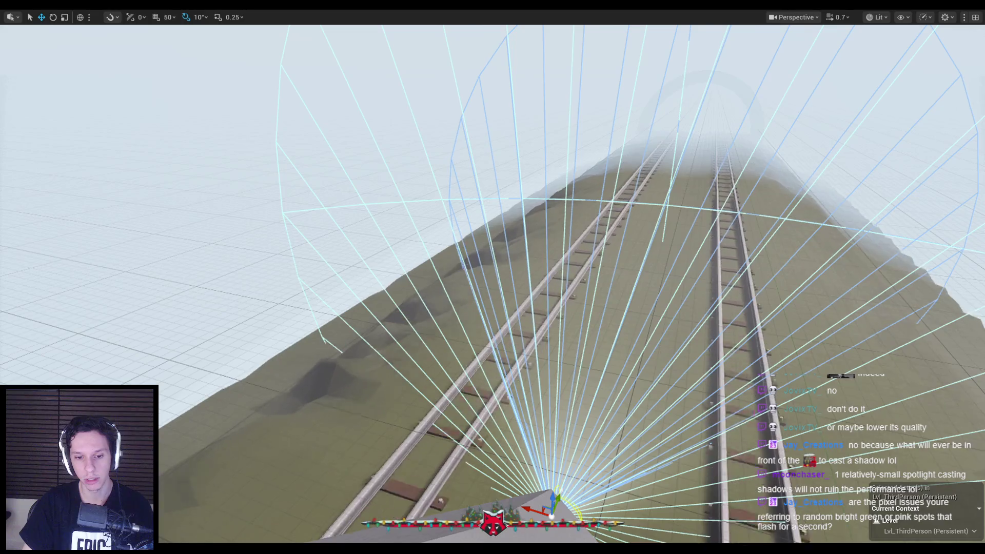
pyautogui.press('Escape')
# Bring the level editor forward and start another fullscreen play run.
pyautogui.click(942, 15)
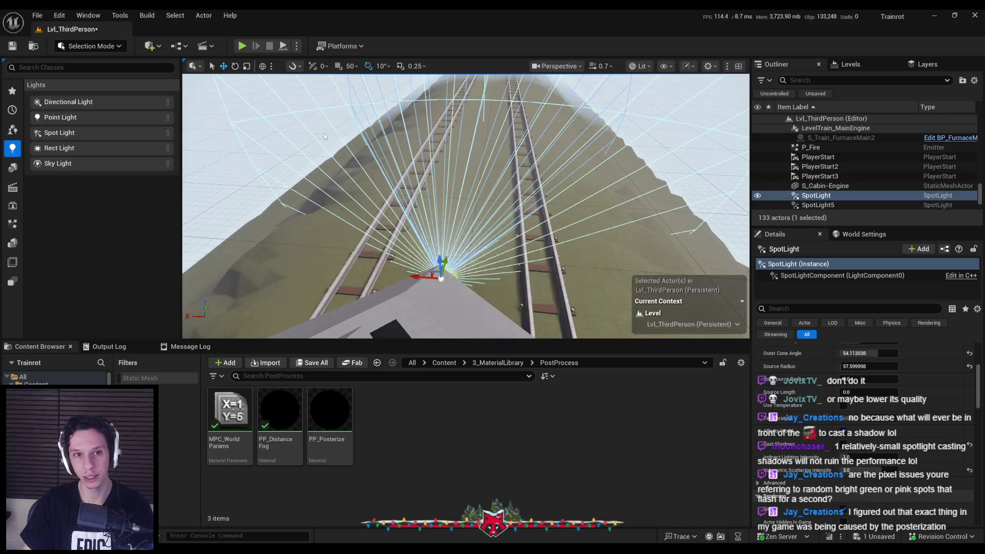
pyautogui.click(242, 46)
pyautogui.press('F11')
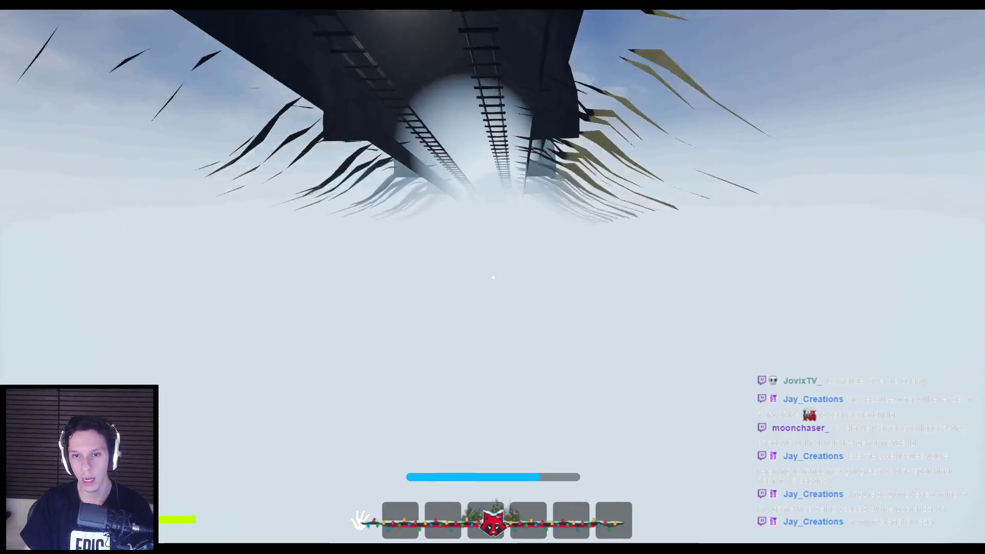
# Stop playing, fly the camera beneath the train, and show the PostProcessVolume's settings.
pyautogui.press('Escape')
pyautogui.scroll(3, 674, 170)
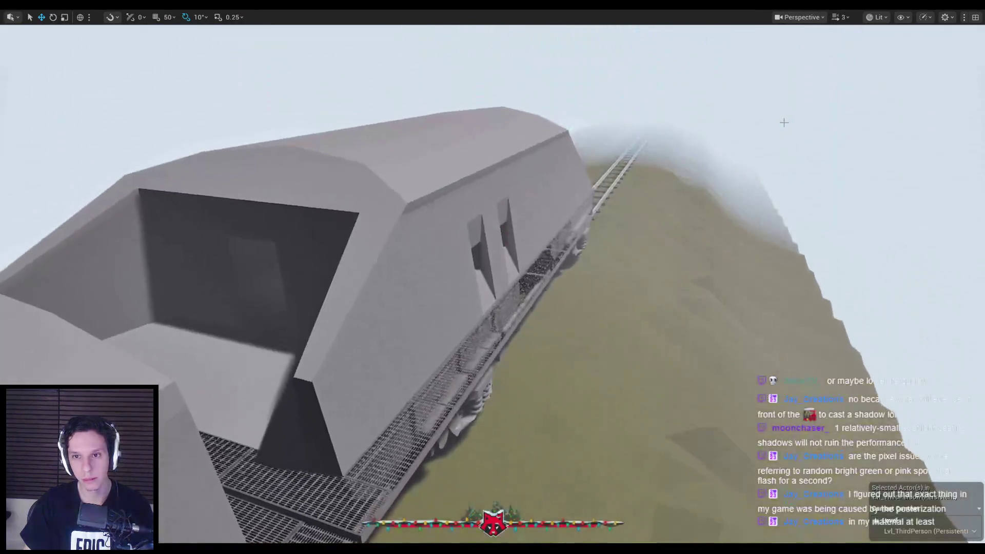
pyautogui.scroll(-2, 674, 170)
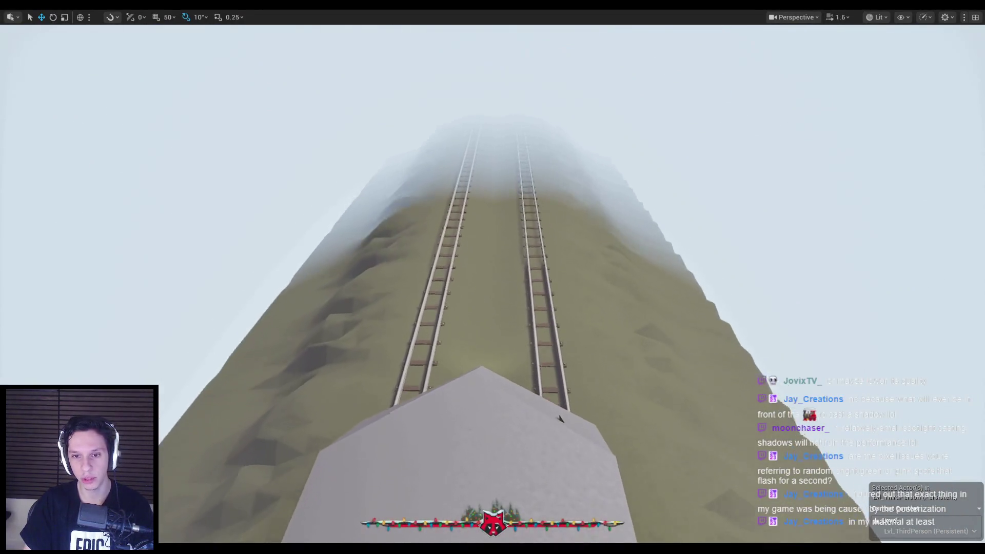
pyautogui.moveTo(667, 205)
pyautogui.mouseDown()
pyautogui.moveTo(654, 200)
pyautogui.moveTo(615, 220)
pyautogui.moveTo(667, 272)
pyautogui.mouseUp()
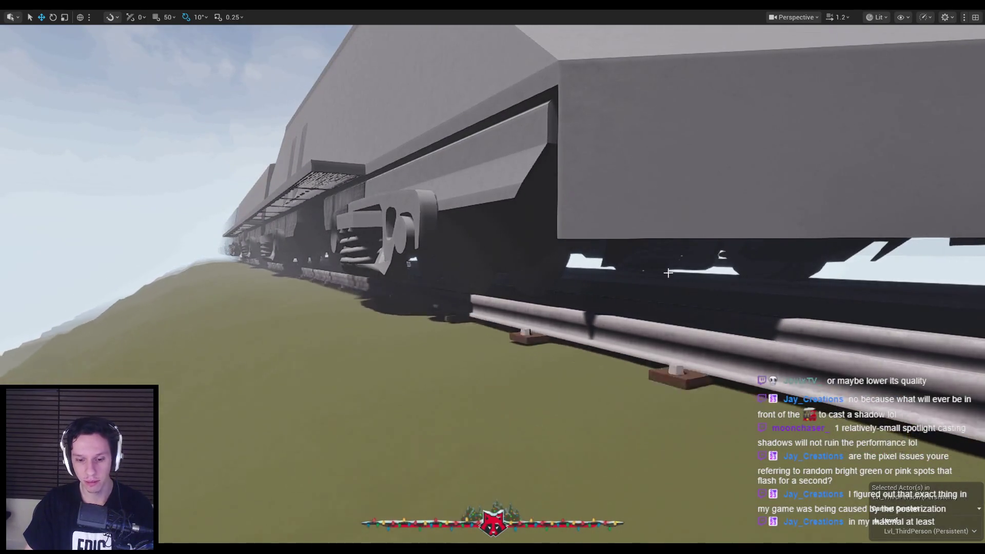
pyautogui.press('F11')
pyautogui.moveTo(515, 237); pyautogui.dragTo(515, 237)
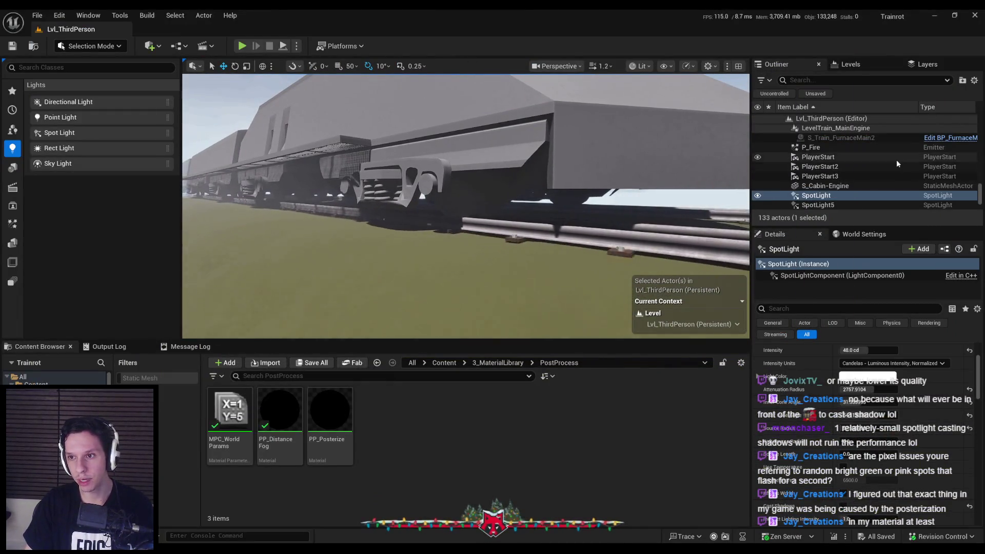
pyautogui.moveTo(981, 195); pyautogui.dragTo(854, 135)
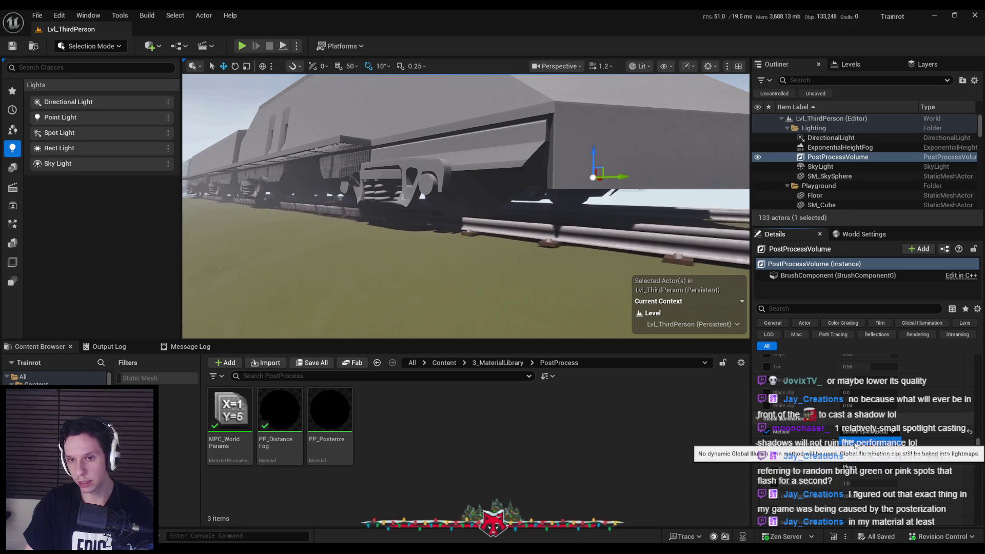
# Compare None and Lumen global illumination on the post-process volume, leaving Lumen, and save the level.
pyautogui.click(855, 444)
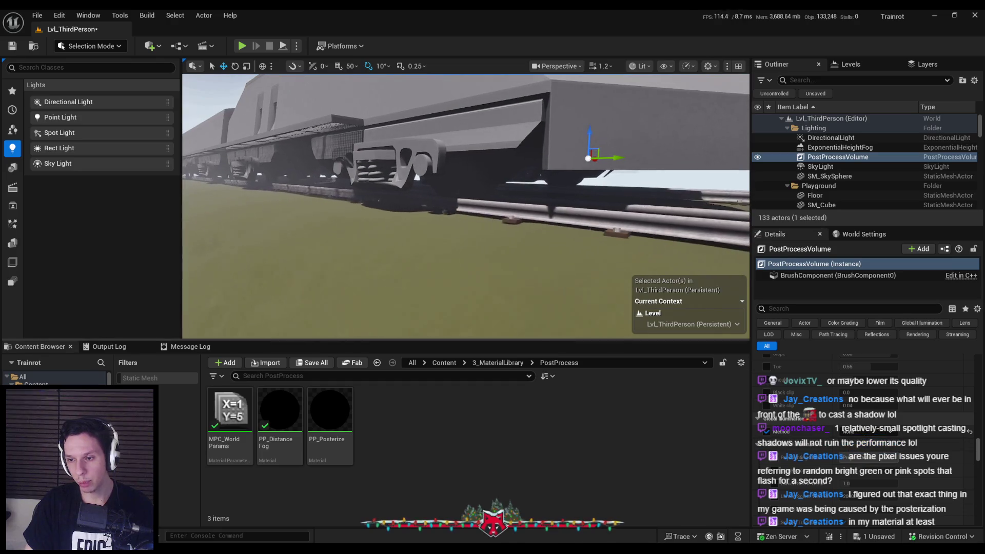
pyautogui.click(866, 434)
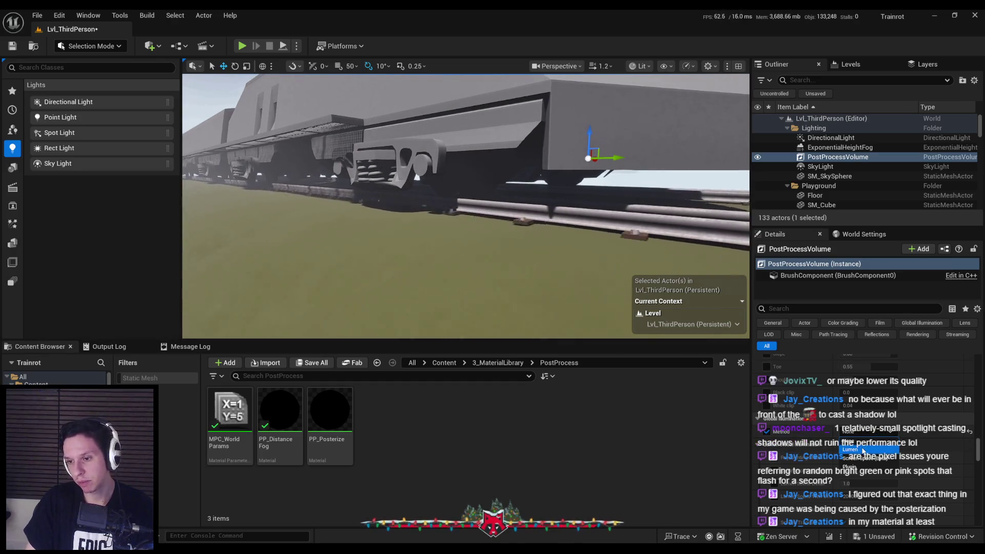
pyautogui.click(855, 437)
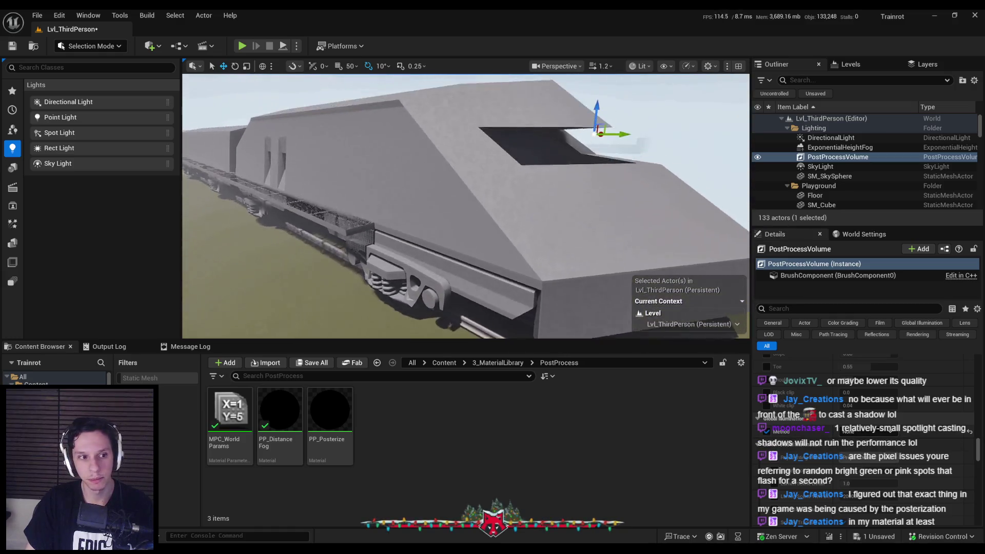
pyautogui.click(856, 432)
pyautogui.click(855, 454)
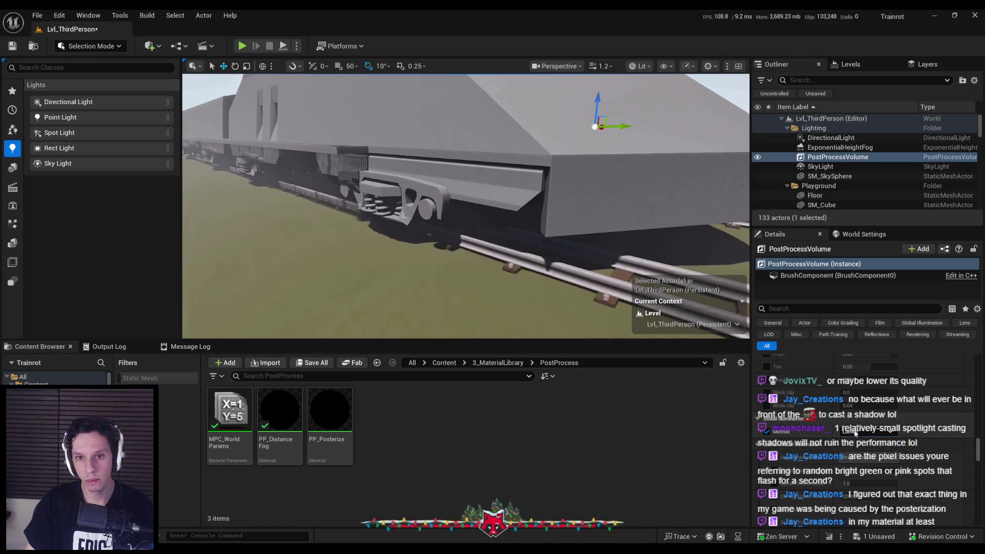
pyautogui.hotkey('ctrl', 's')
# Open the PP_Posterize material and step into its Posterize function graph.
pyautogui.moveTo(564, 267)
pyautogui.mouseDown()
pyautogui.moveTo(592, 274)
pyautogui.moveTo(588, 254)
pyautogui.moveTo(577, 274)
pyautogui.moveTo(569, 253)
pyautogui.moveTo(566, 260)
pyautogui.moveTo(590, 273)
pyautogui.mouseUp()
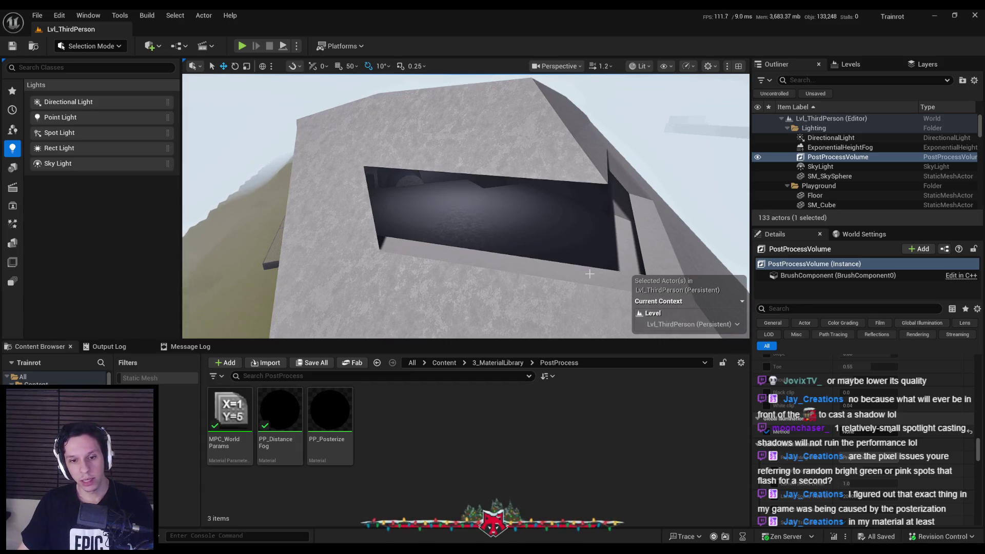
pyautogui.doubleClick(329, 408)
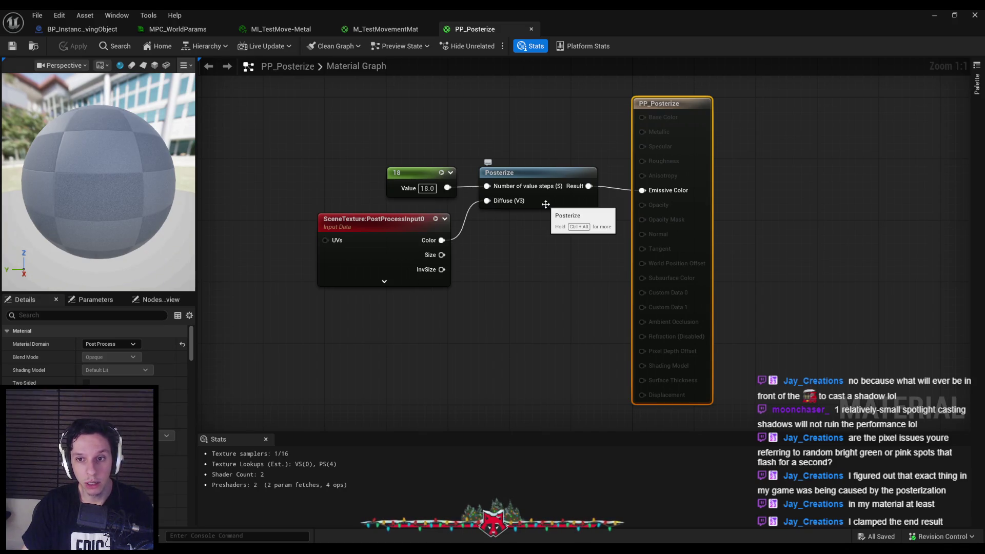
pyautogui.doubleClick(546, 205)
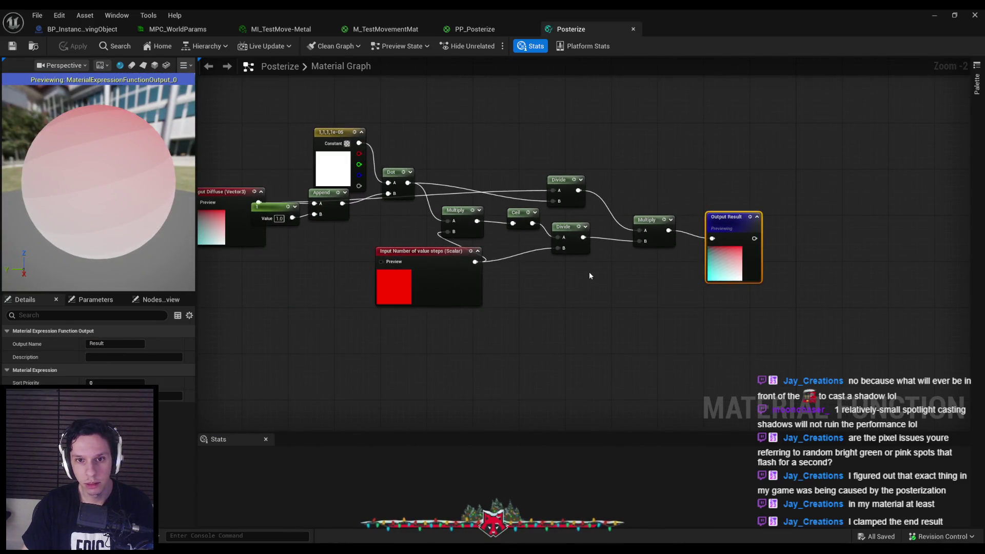
# Review the Posterize function's Ceil, Divide and Multiply nodes, then close its graph.
pyautogui.moveTo(580, 279)
pyautogui.mouseDown()
pyautogui.moveTo(919, 296)
pyautogui.moveTo(718, 290)
pyautogui.moveTo(928, 287)
pyautogui.moveTo(749, 288)
pyautogui.mouseUp()
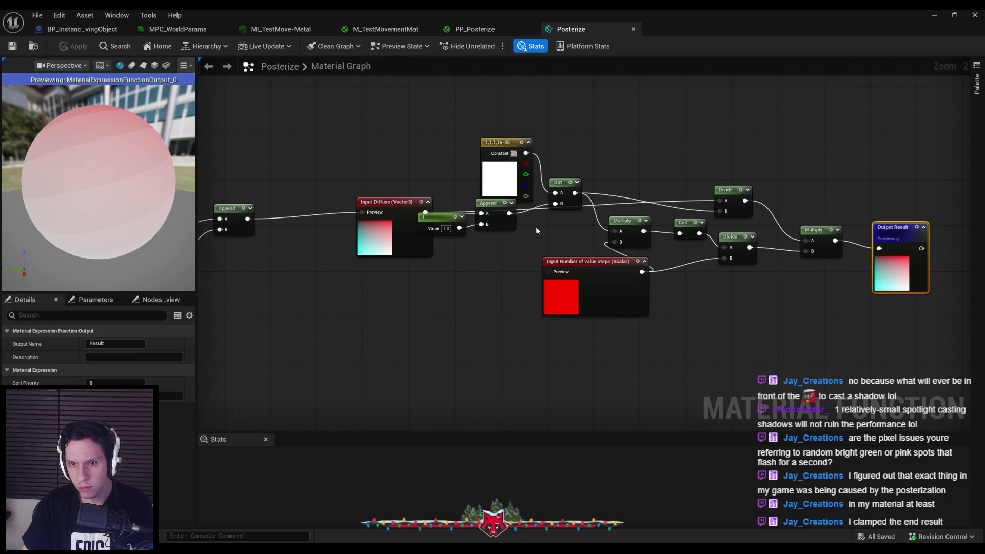
pyautogui.moveTo(97, 180)
pyautogui.mouseDown()
pyautogui.moveTo(118, 174)
pyautogui.moveTo(103, 180)
pyautogui.mouseUp()
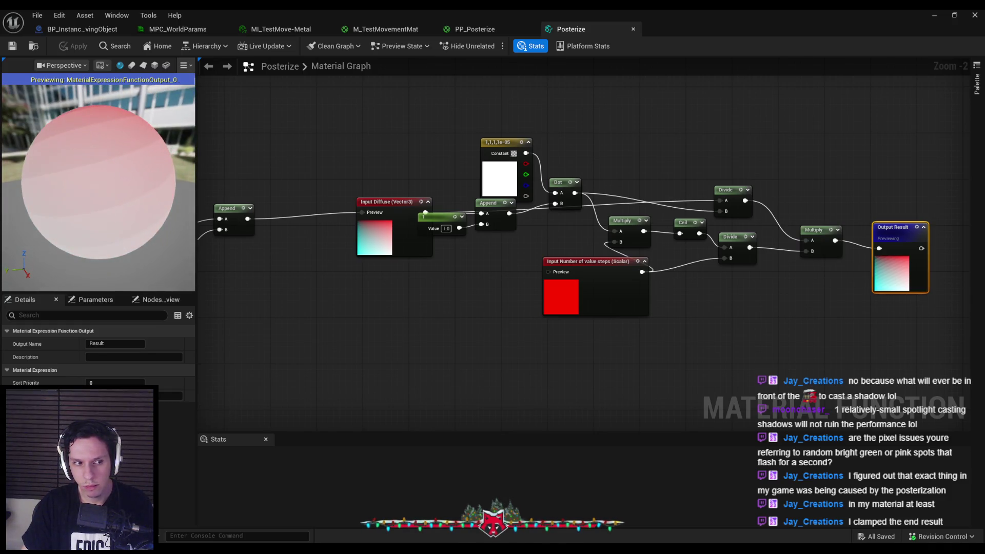
pyautogui.click(421, 181)
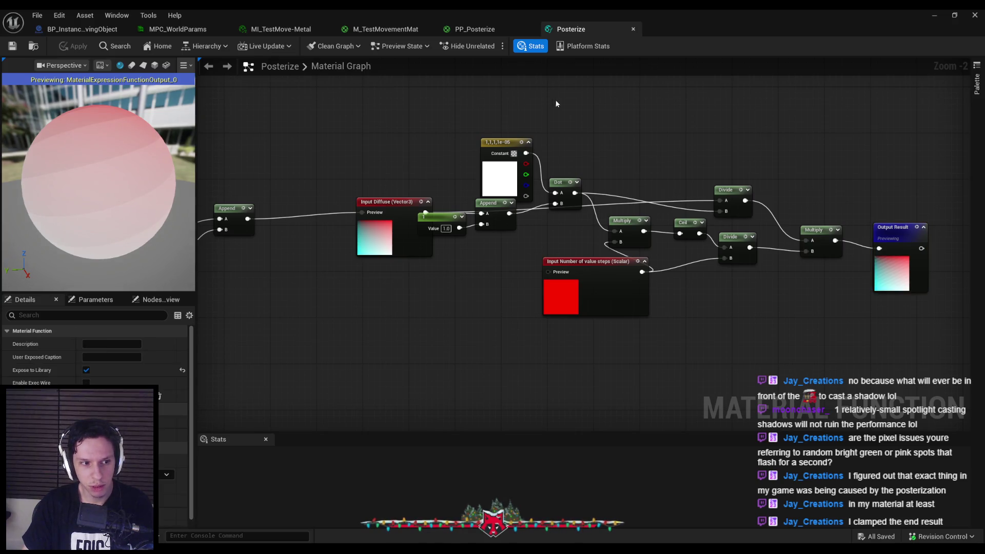
pyautogui.middleClick(586, 34)
# Apply and save PP_Posterize with its 18 value steps, then close the material.
pyautogui.moveTo(416, 127)
pyautogui.mouseDown()
pyautogui.moveTo(401, 148)
pyautogui.moveTo(584, 226)
pyautogui.moveTo(583, 203)
pyautogui.mouseUp()
pyautogui.click(577, 269)
pyautogui.click(77, 47)
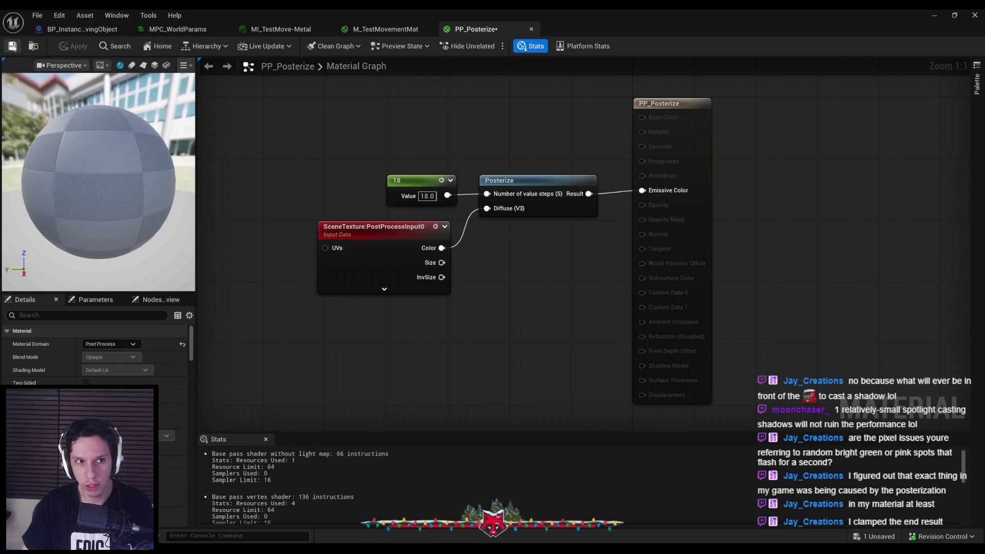
pyautogui.click(494, 389)
pyautogui.hotkey('ctrl', 's')
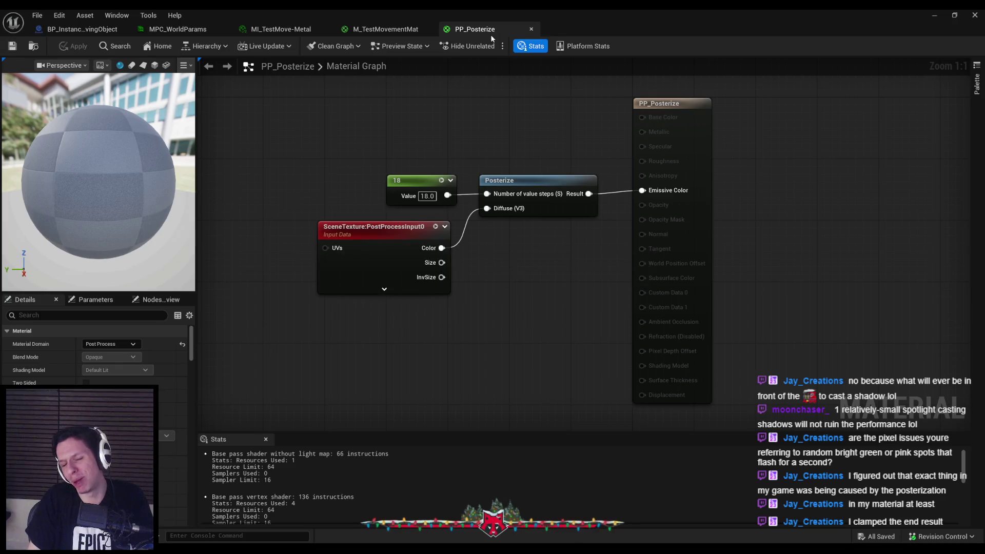
pyautogui.click(531, 29)
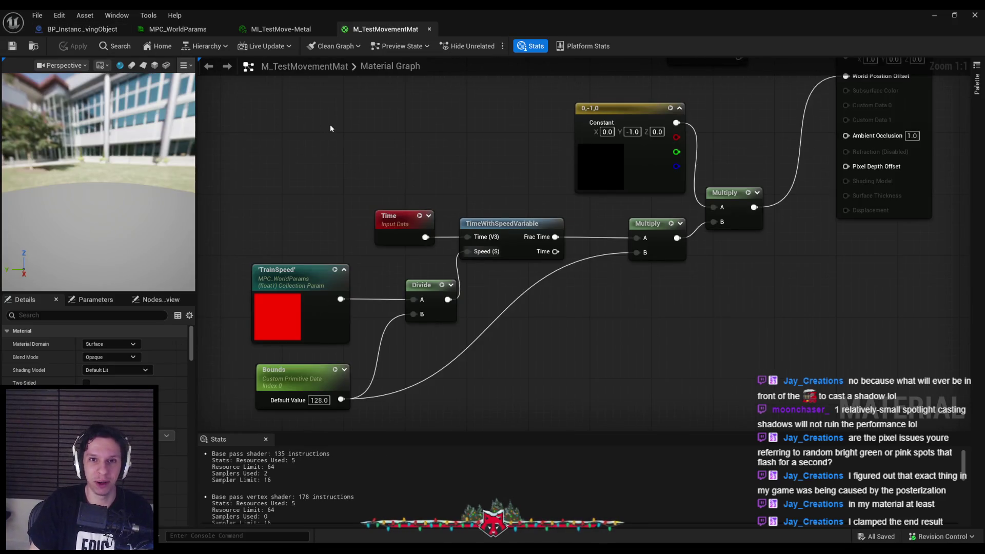
# In BP_InstancedMovingObject, route the Delta Seconds wire through a straightened reroute node.
pyautogui.click(78, 29)
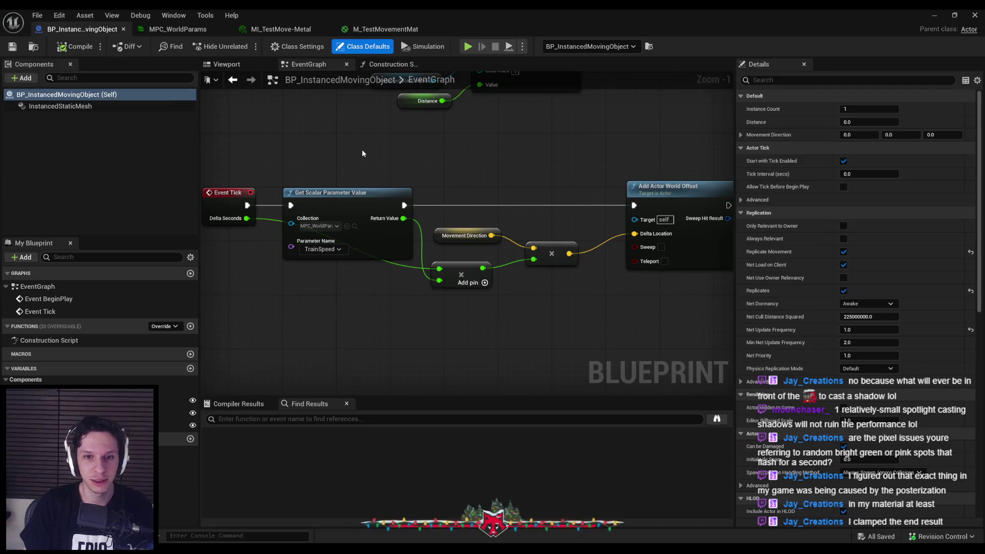
pyautogui.doubleClick(411, 267)
pyautogui.moveTo(412, 267); pyautogui.dragTo(315, 281)
pyautogui.press('q')
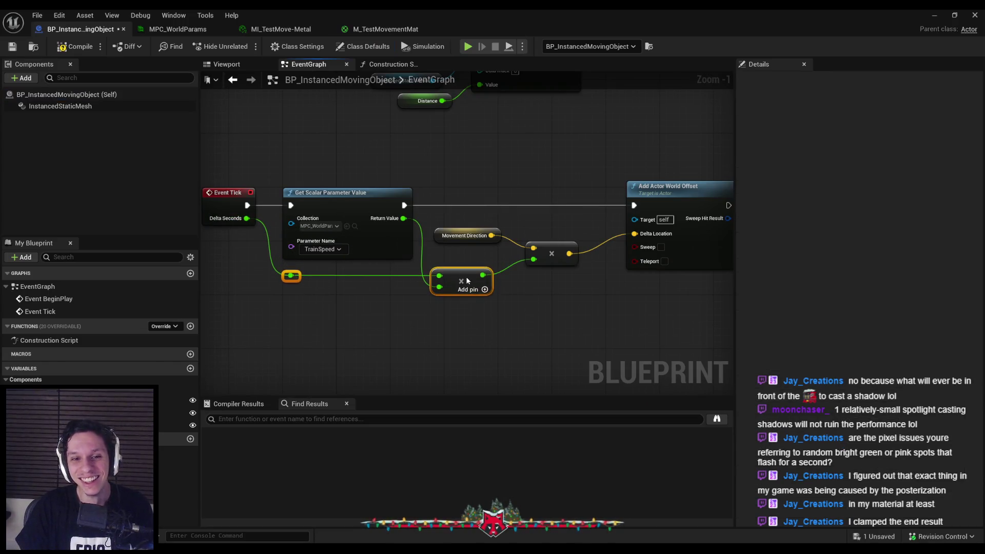
# Compile and save BP_InstancedMovingObject, then go back to the level view of the train.
pyautogui.click(74, 46)
pyautogui.click(16, 47)
pyautogui.click(935, 18)
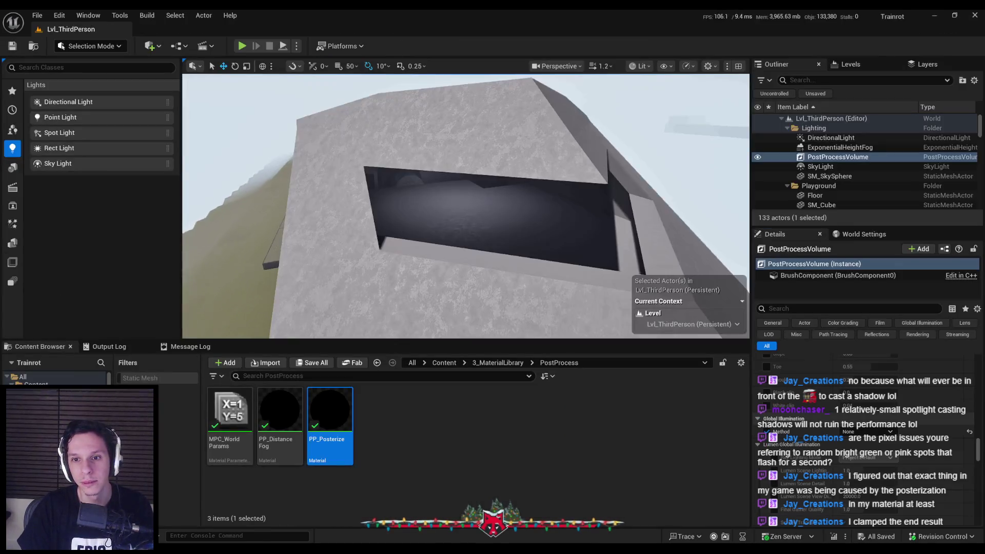
pyautogui.moveTo(554, 220); pyautogui.dragTo(546, 174)
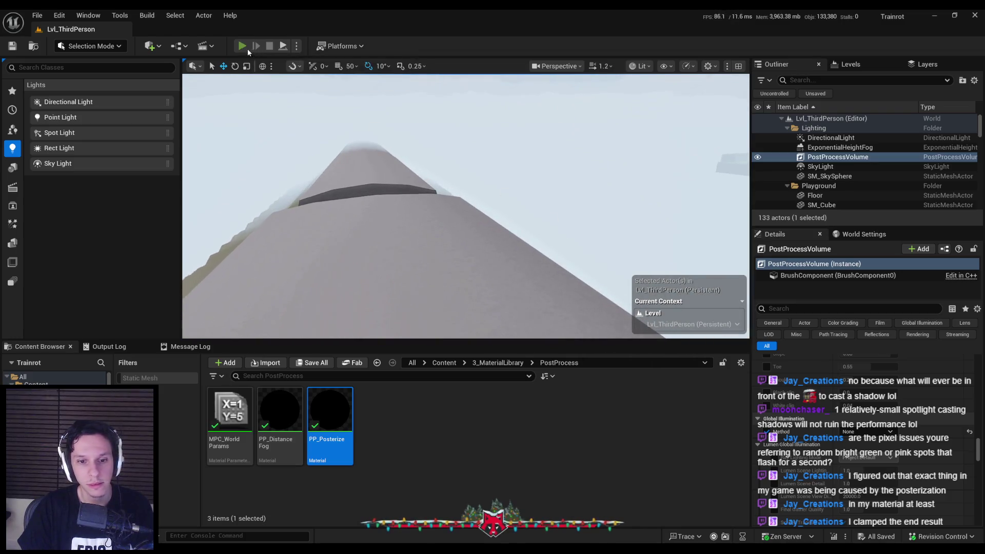
# Playtest the level full screen, riding the train up toward the tunnel, then stop the session.
pyautogui.click(247, 49)
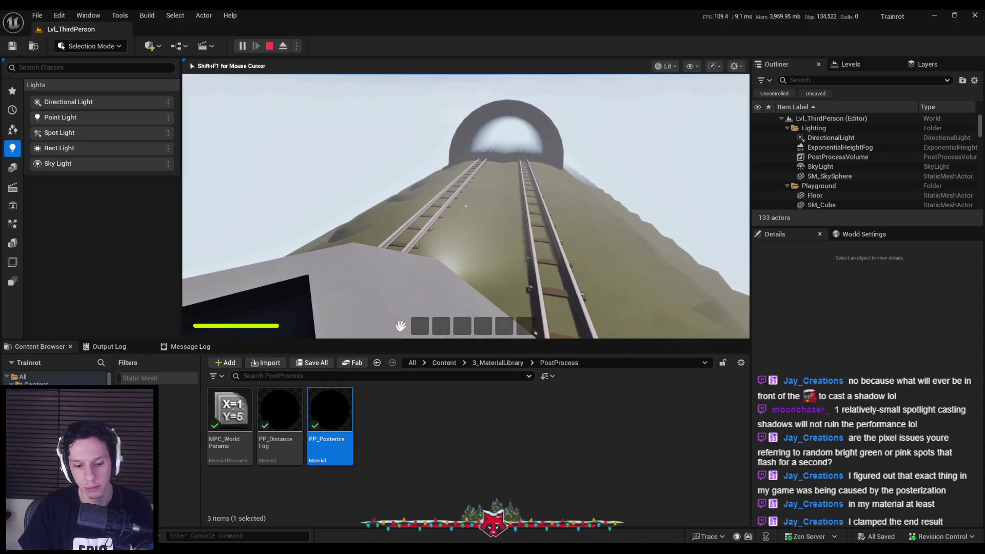
pyautogui.press('F11')
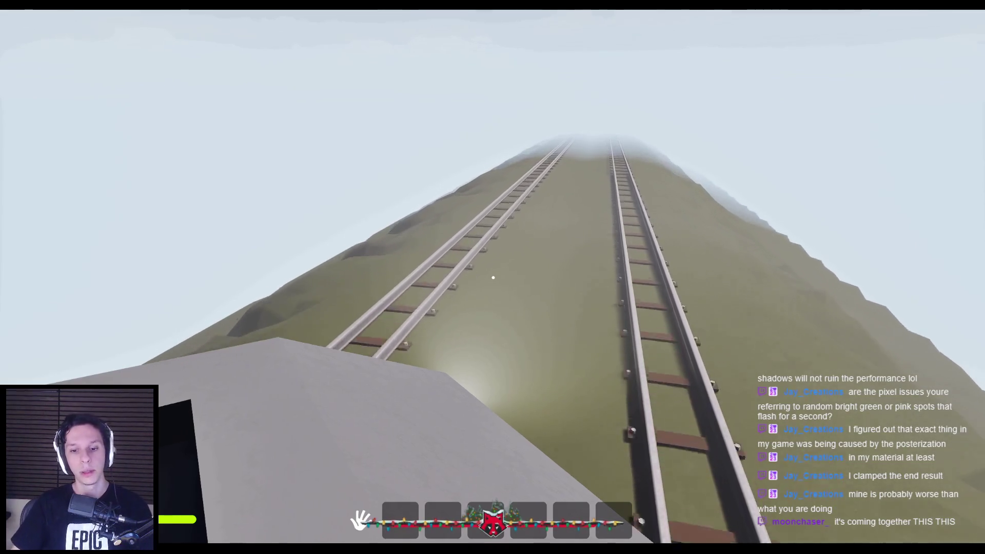
pyautogui.press('Escape')
# In Blender, zoom in on the cabin inside the TrainTunnel model, save Trainrot_TrainCabins, and switch back to Unreal.
pyautogui.hotkey('alt', 'Tab')
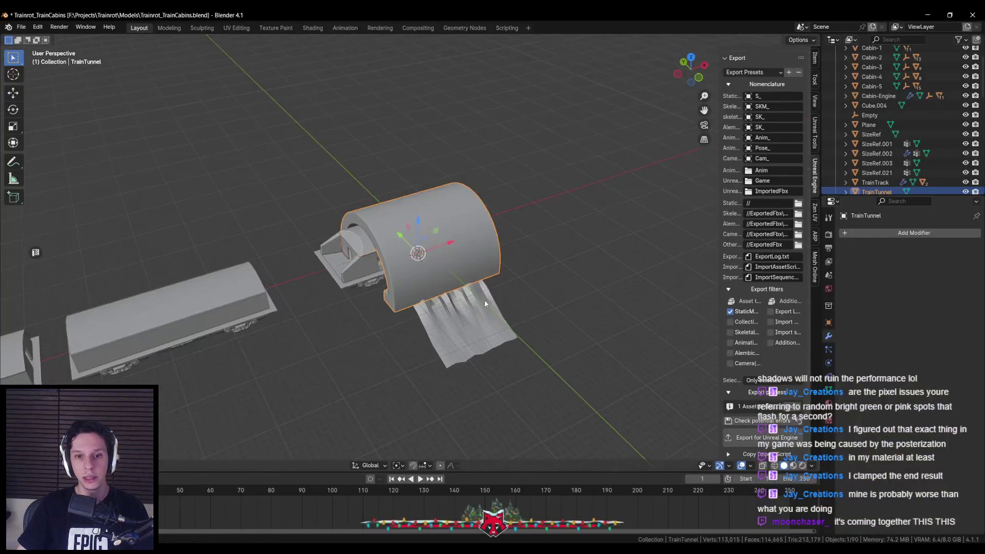
pyautogui.scroll(5, 543, 257)
pyautogui.scroll(8, 527, 255)
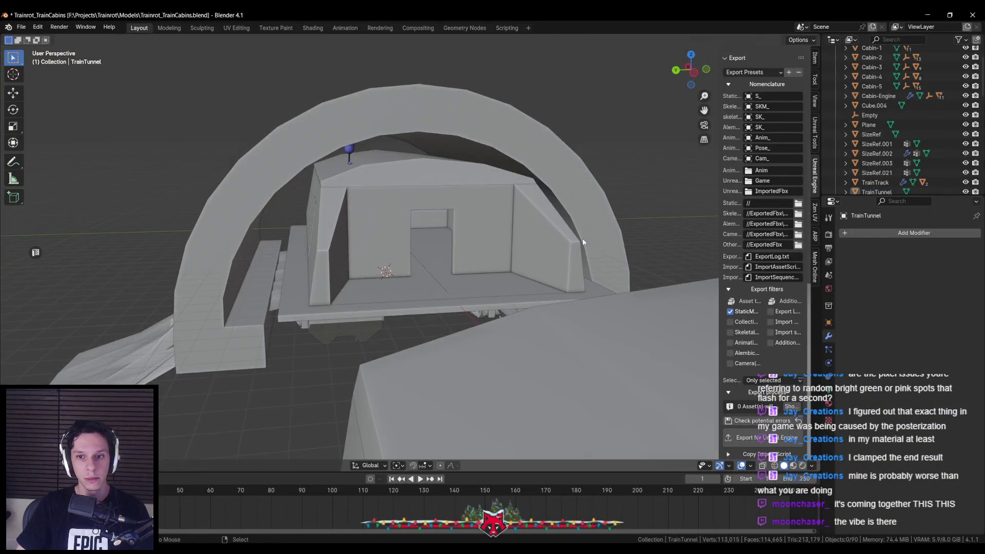
pyautogui.hotkey('ctrl', 's')
pyautogui.scroll(-5, 403, 295)
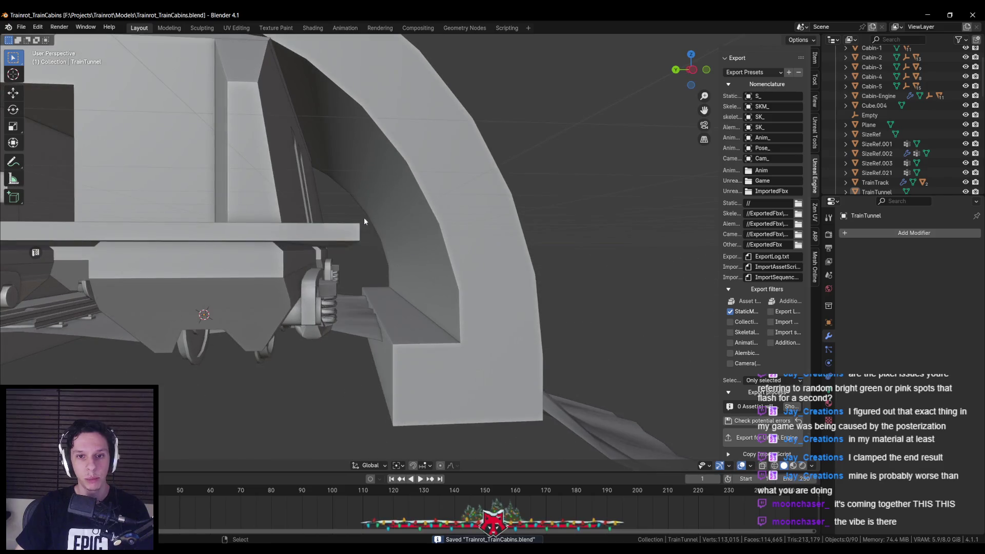
pyautogui.scroll(-10, 381, 252)
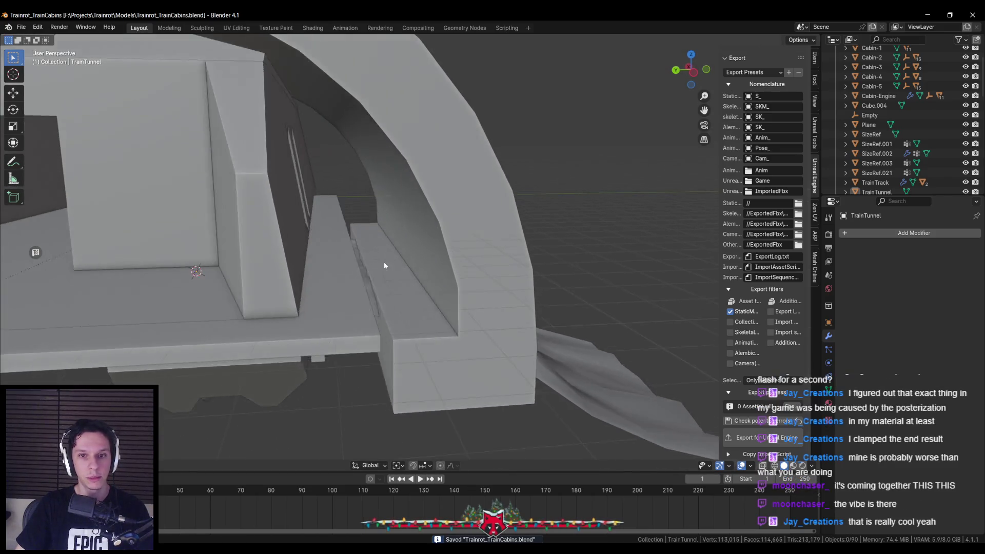
pyautogui.hotkey('alt', 'Tab')
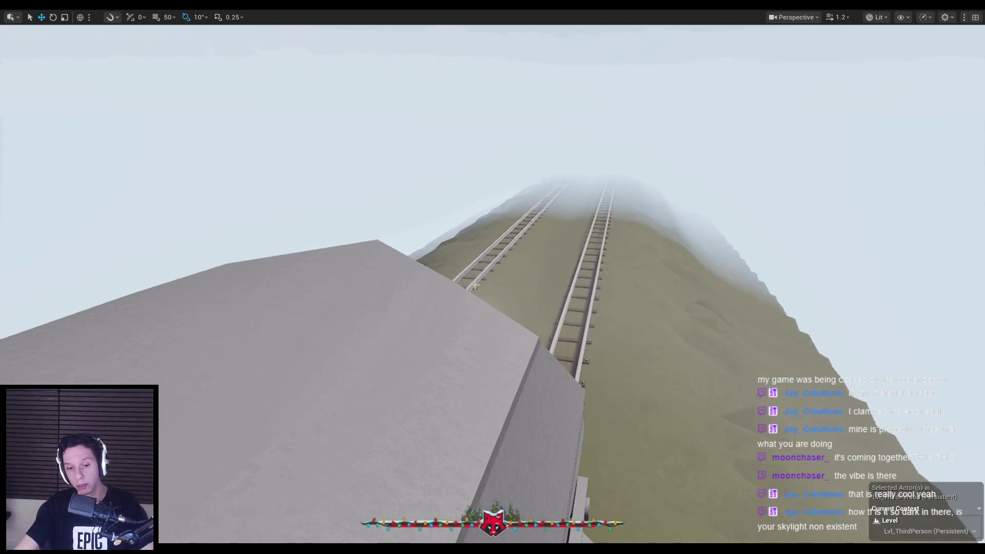
# Check BP_InstancedMovingObject's tick graph and InstancedStaticMesh component, then return to the level editor.
pyautogui.hotkey('alt', 'Tab')
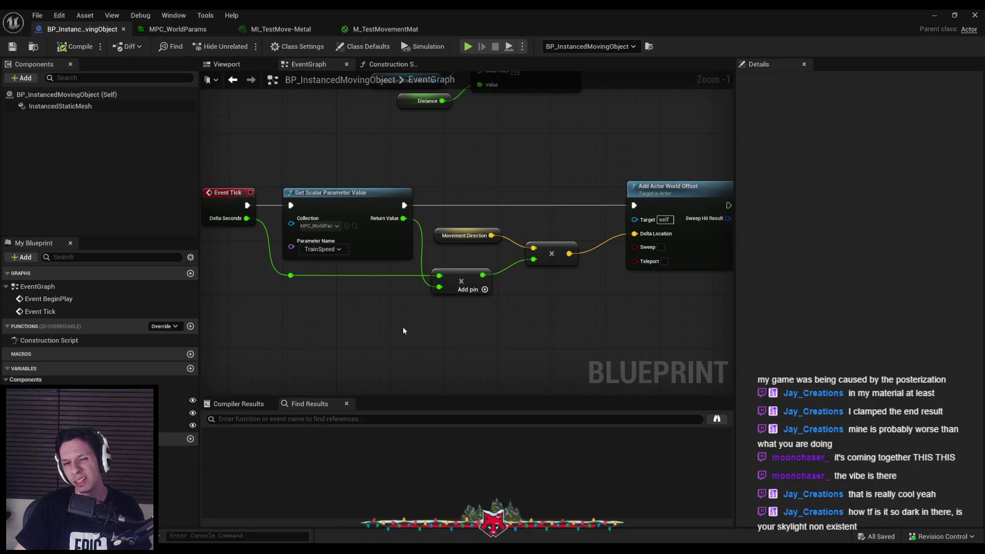
pyautogui.moveTo(462, 280); pyautogui.dragTo(471, 279)
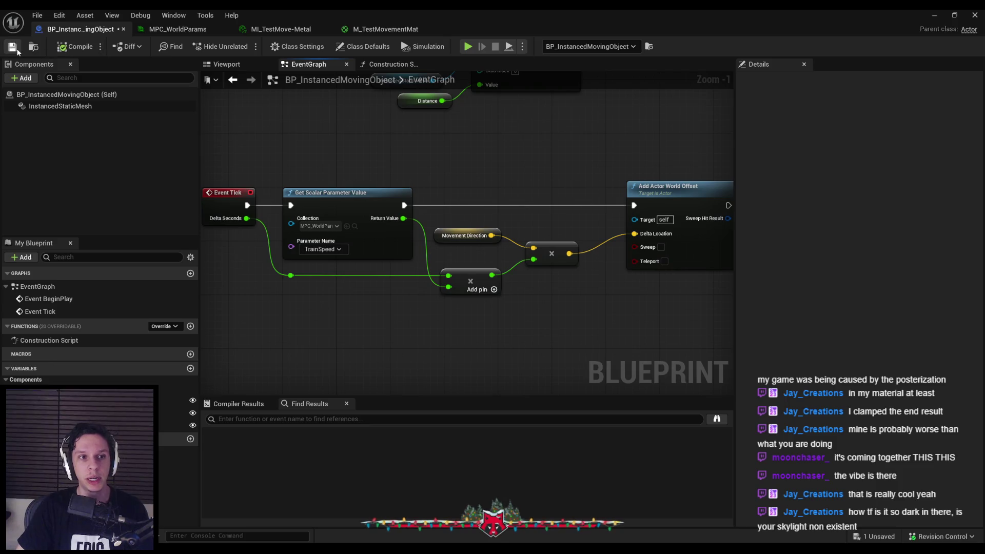
pyautogui.click(52, 106)
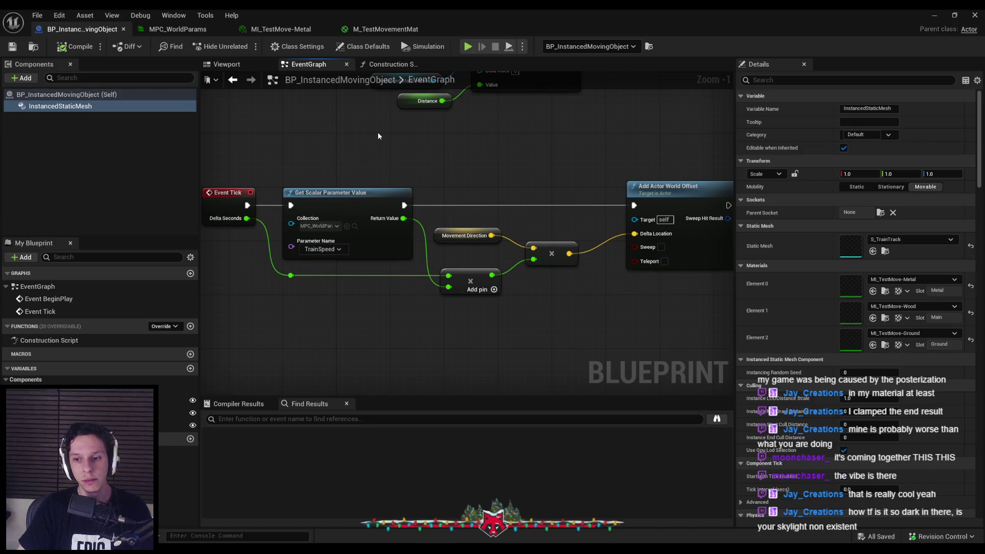
pyautogui.click(936, 17)
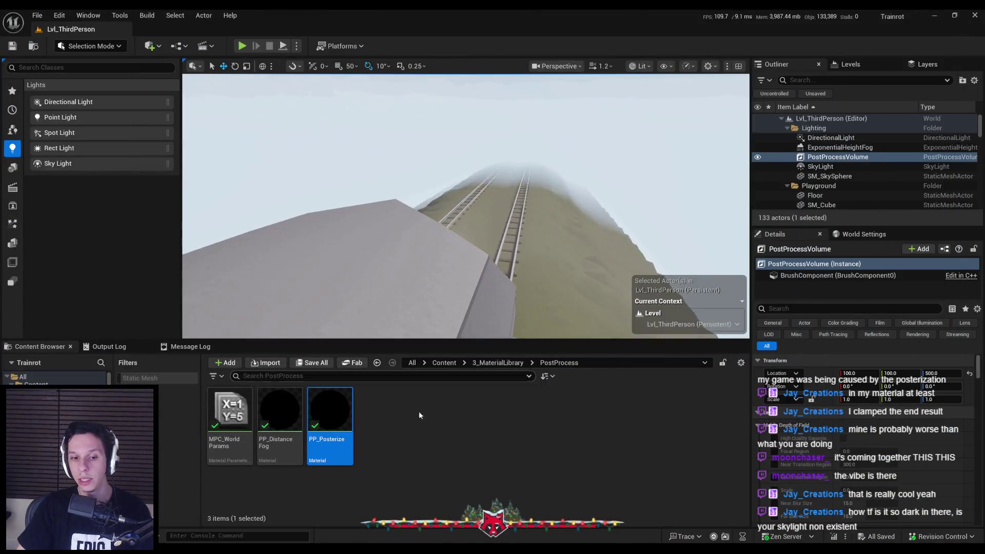
pyautogui.click(419, 415)
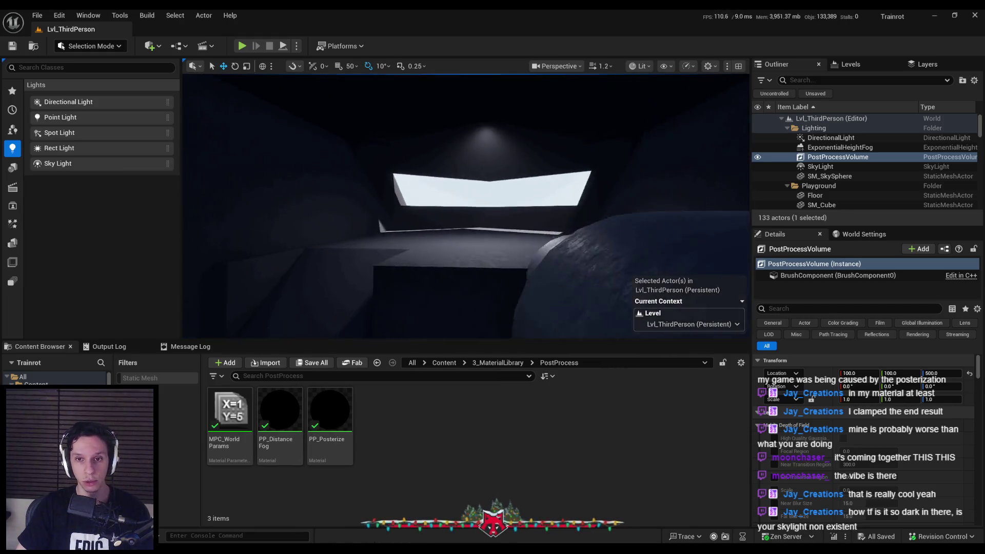
# Preview the level with both Post Process Material weights at 0, restore them to 1.0, and save.
pyautogui.scroll(-10, 854, 445)
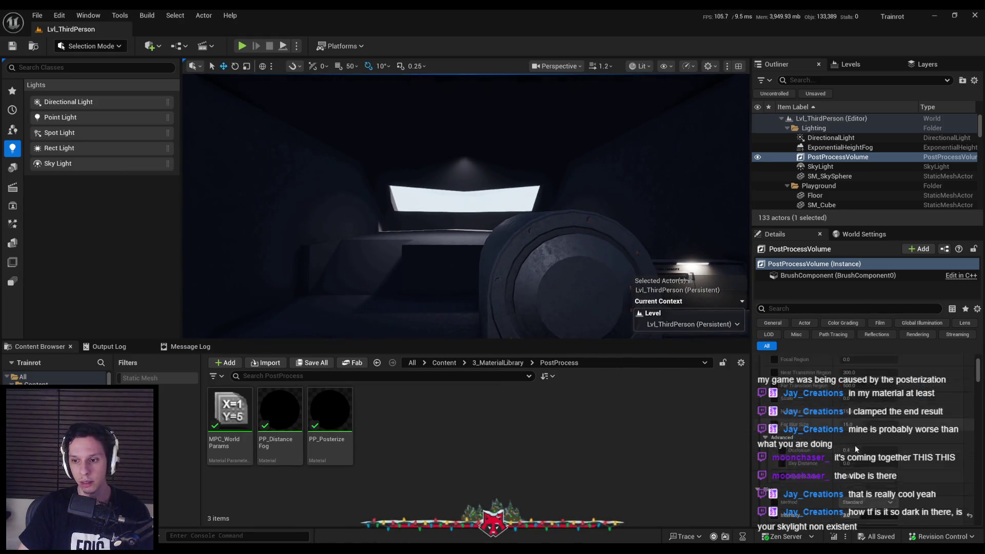
pyautogui.scroll(-10, 981, 375)
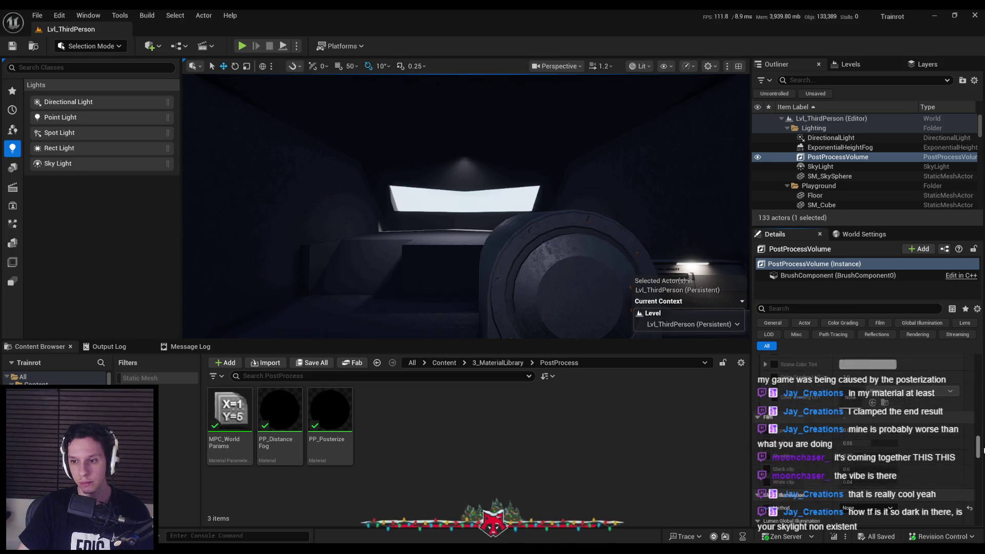
pyautogui.scroll(-5, 867, 441)
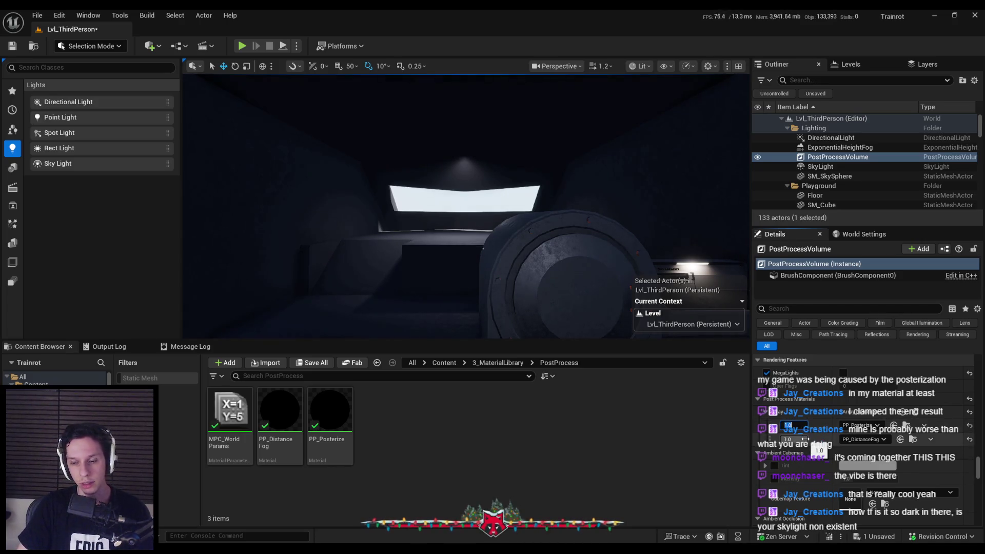
pyautogui.click(801, 427)
pyautogui.press('Return')
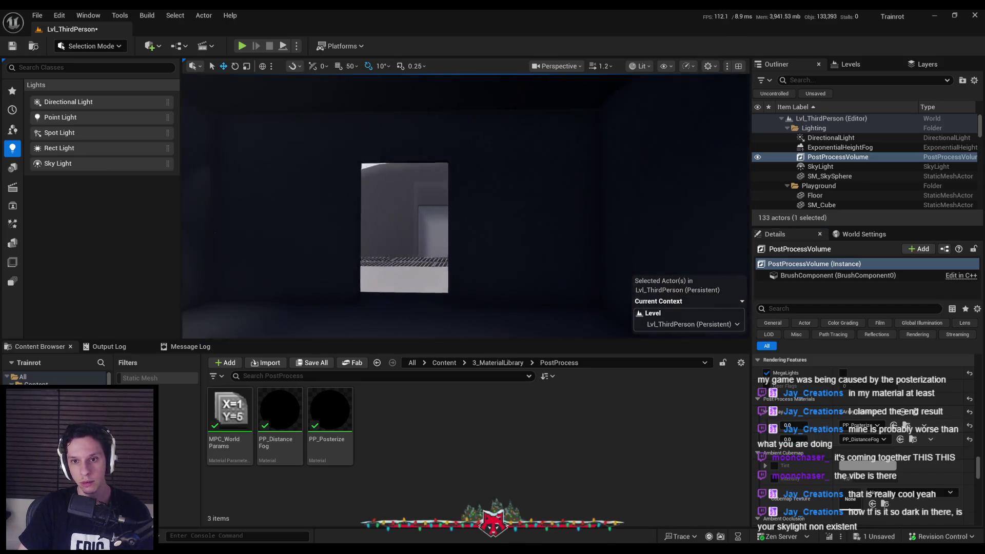
pyautogui.hotkey('ctrl', 'z')
pyautogui.hotkey('ctrl', 'z')
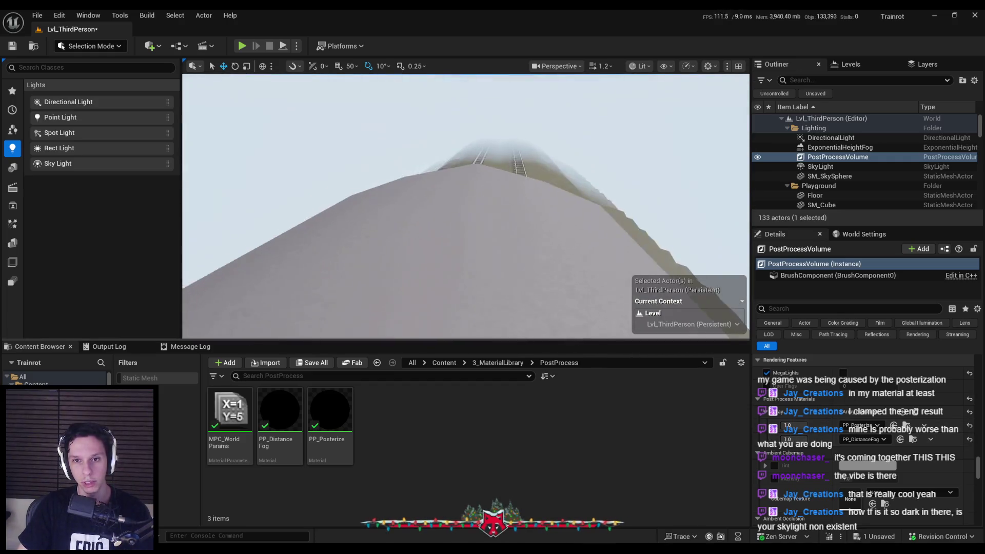
pyautogui.hotkey('ctrl', 's')
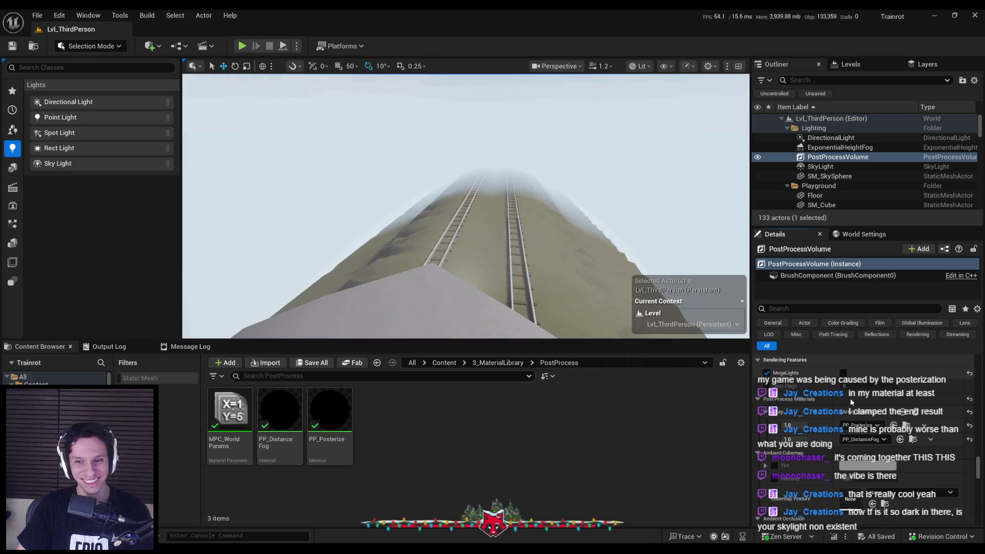
# Look over the SkyLight settings, then open the MPC_WorldParams parameter collection.
pyautogui.scroll(-5, 863, 442)
pyautogui.scroll(-10, 848, 443)
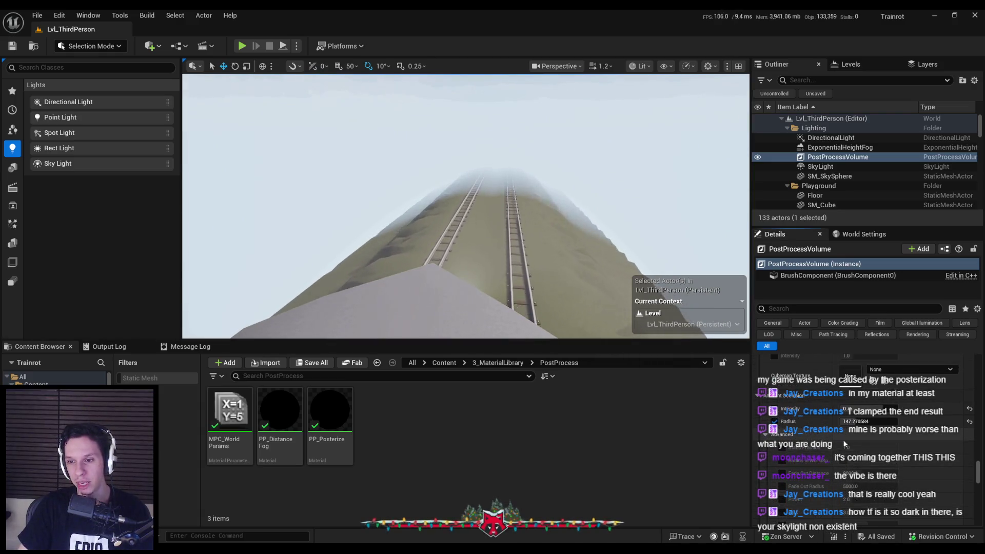
pyautogui.scroll(1, 981, 482)
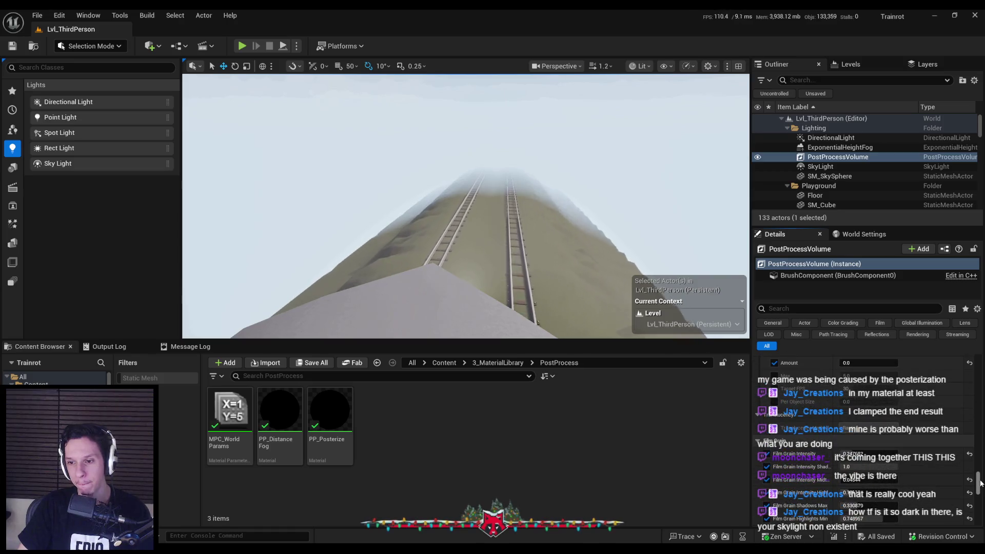
pyautogui.scroll(15, 980, 482)
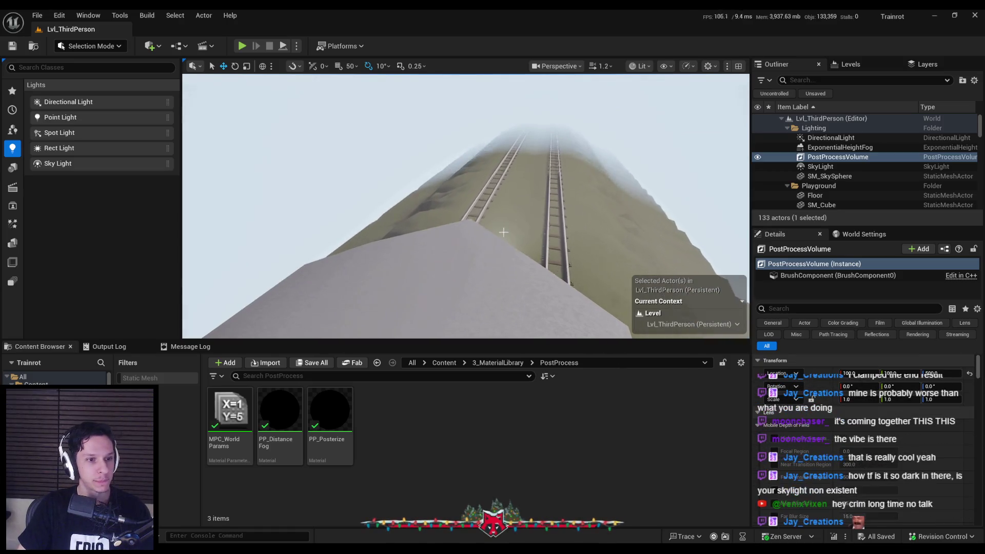
pyautogui.moveTo(504, 233); pyautogui.dragTo(503, 232)
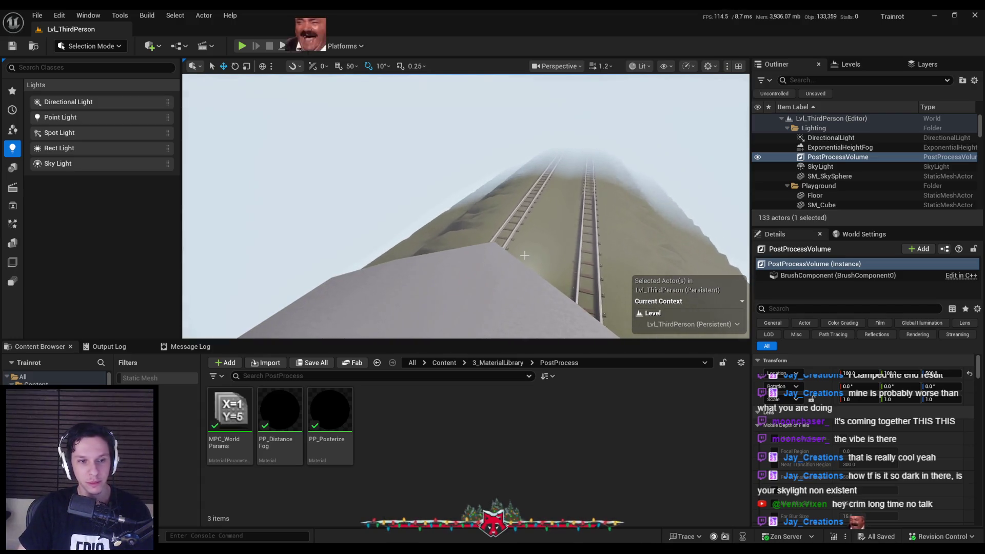
pyautogui.click(820, 166)
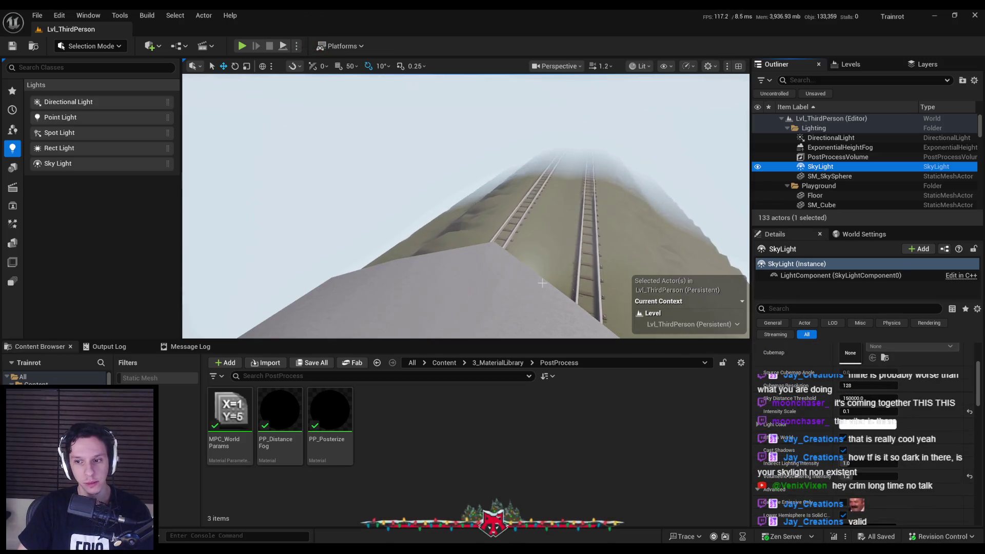
pyautogui.press('Up')
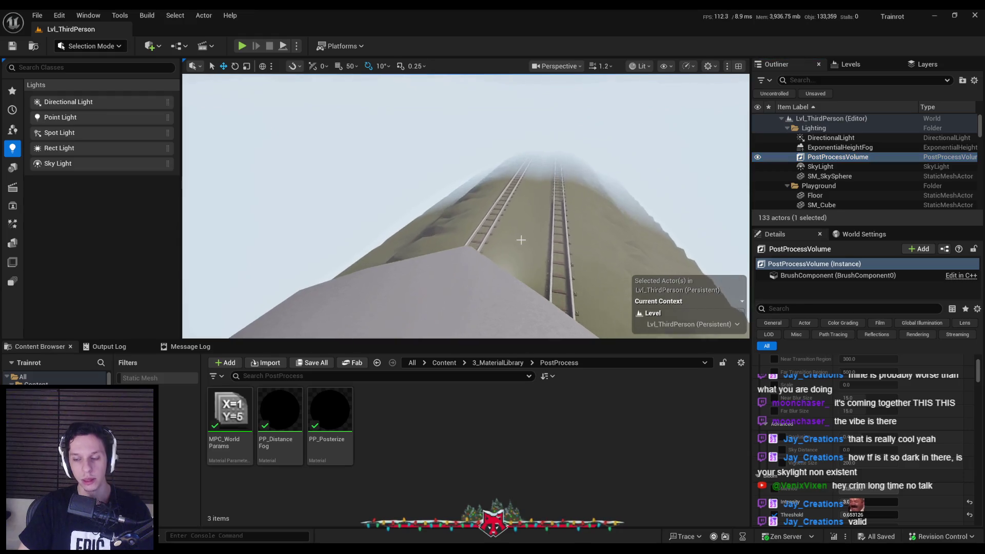
pyautogui.moveTo(979, 379); pyautogui.dragTo(980, 403)
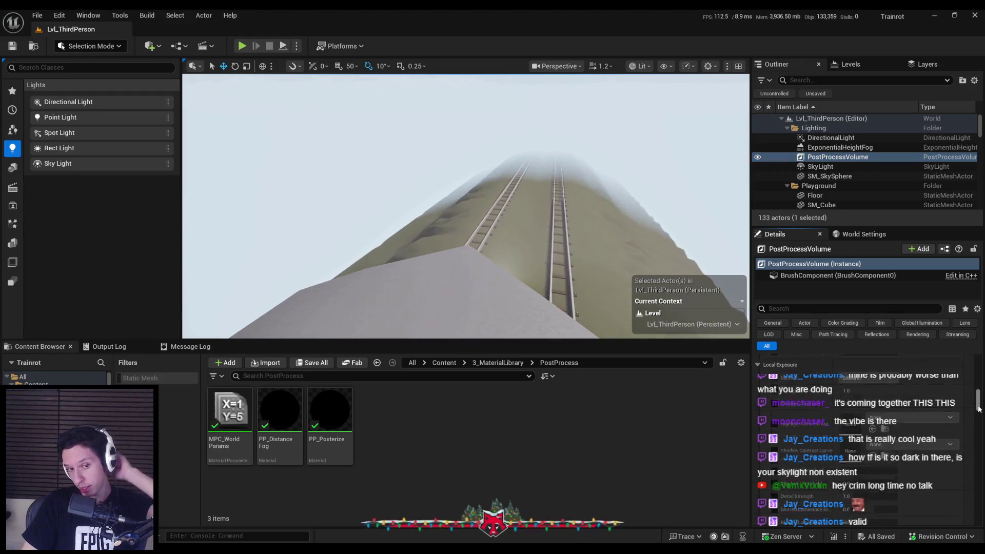
pyautogui.doubleClick(239, 410)
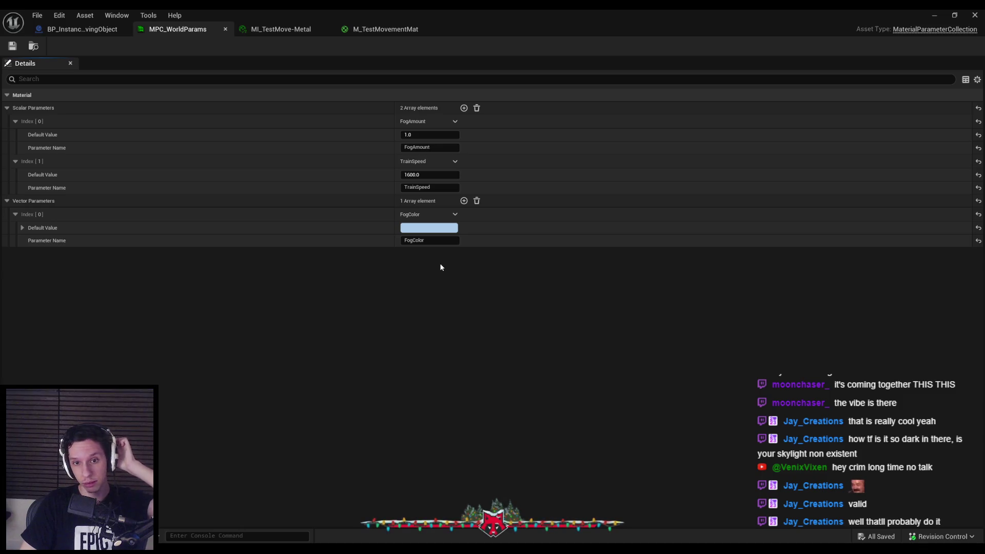
# Minimize the MPC_WorldParams editor to get back to the Lvl_ThirdPerson level.
pyautogui.click(929, 16)
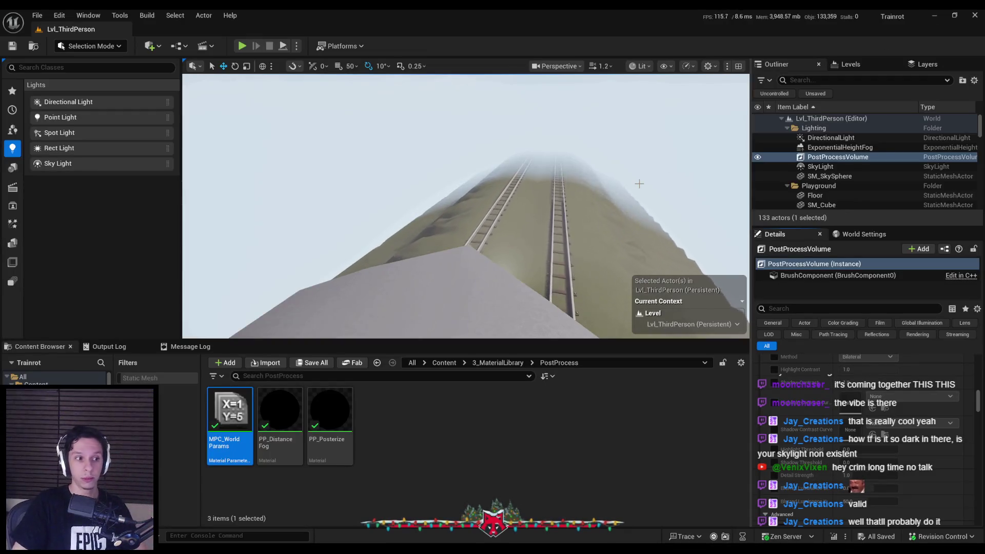
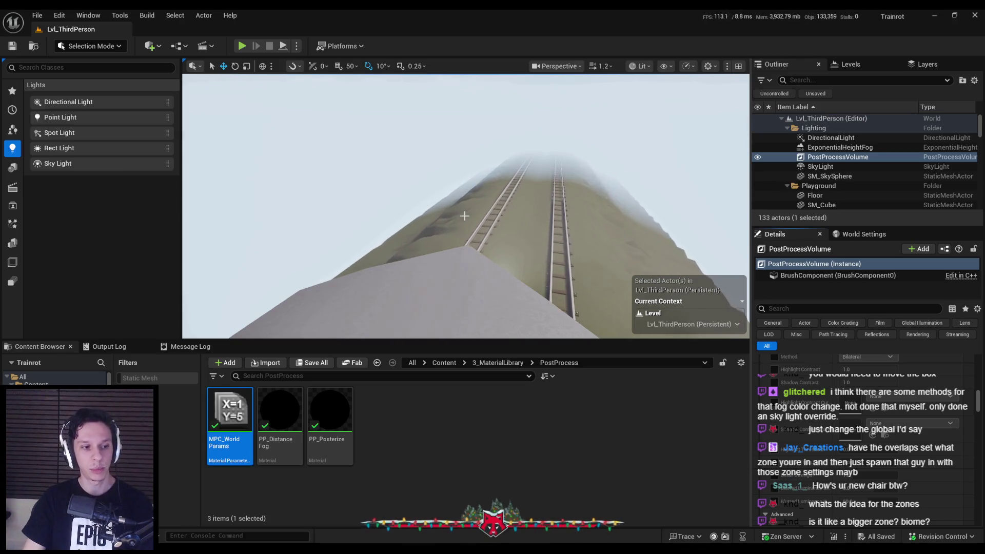
# Play the foggy track level fullscreen, stop it, and return to the MPC_WorldParams collection window.
pyautogui.click(242, 46)
pyautogui.press('F11')
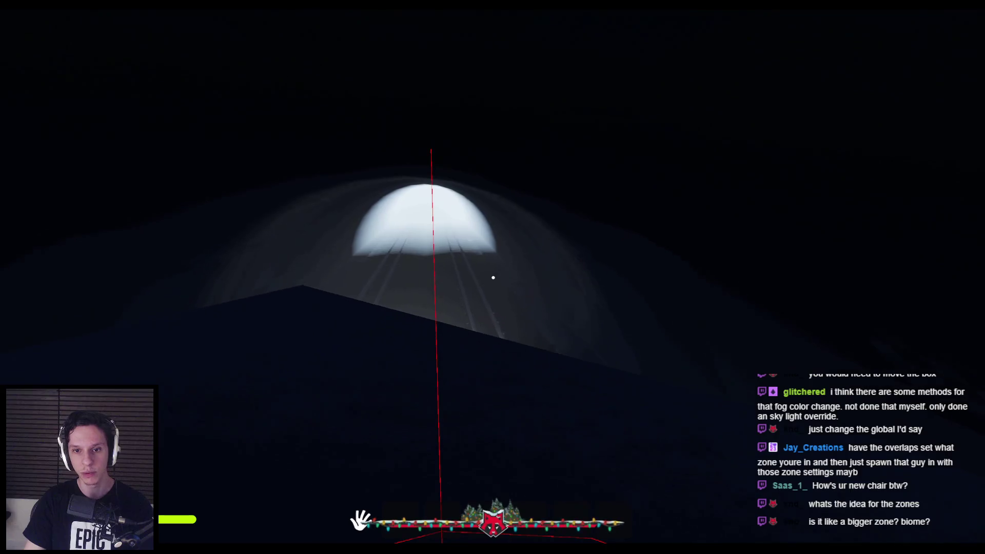
pyautogui.press('Escape')
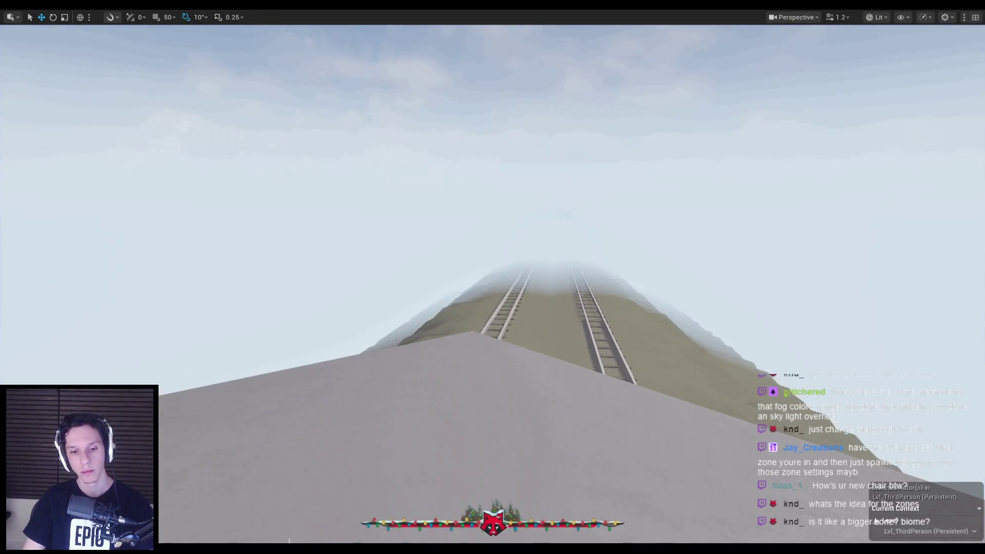
pyautogui.click(322, 513)
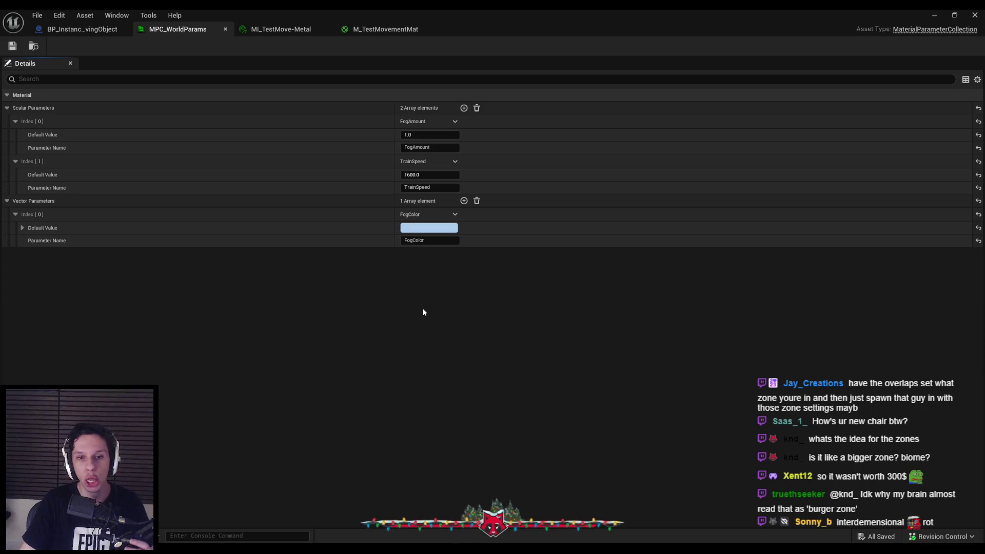
# Switch to the BP_InstancedMovingObject event graph and frame all its nodes.
pyautogui.click(87, 18)
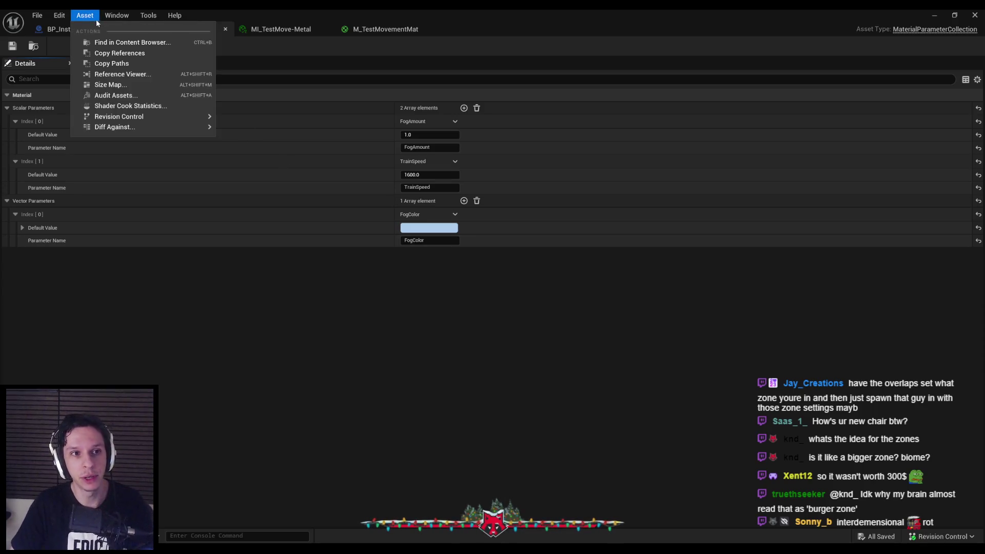
pyautogui.click(92, 29)
pyautogui.scroll(-1, 307, 338)
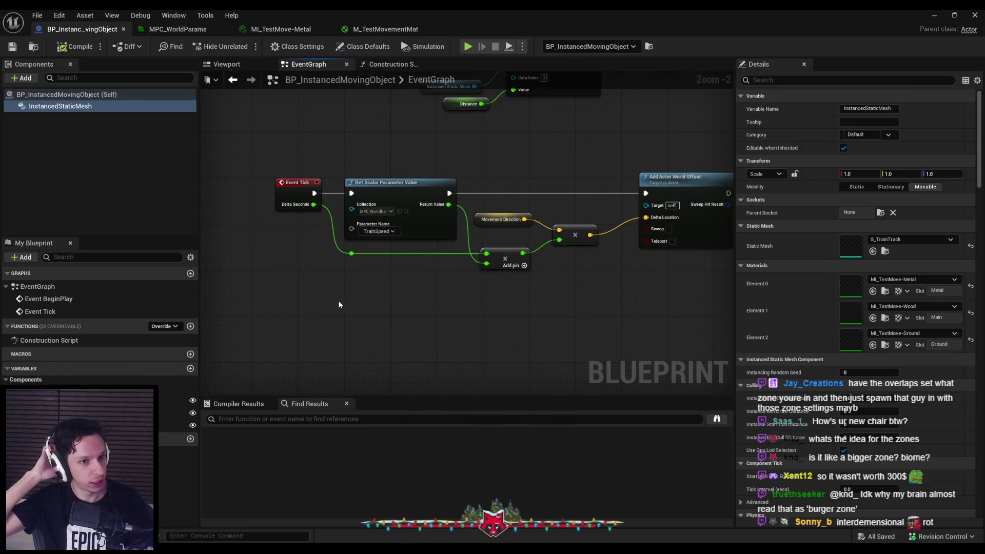
pyautogui.press('Home')
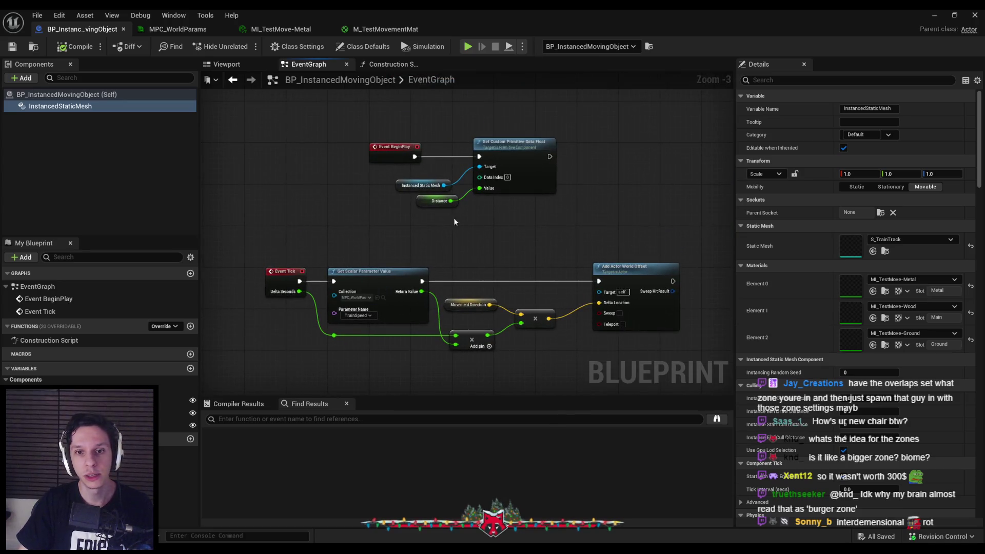
# Add a looping Set Timer by Function Name after BeginPlay, Time 1.0, calling CheckPlayerBoundsDistance.
pyautogui.moveTo(449, 178); pyautogui.dragTo(512, 174)
pyautogui.write('set timer by')
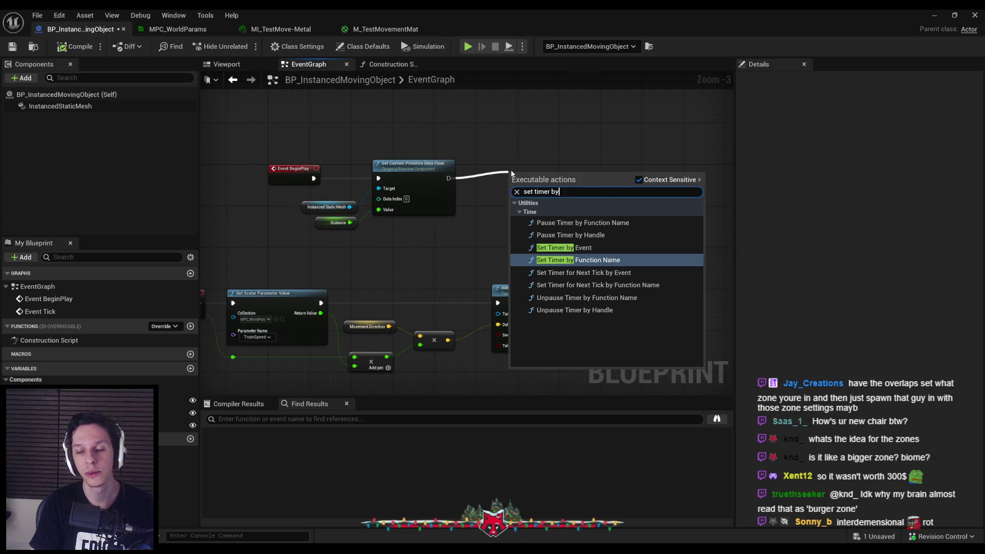
pyautogui.press('Return')
pyautogui.scroll(3, 513, 180)
pyautogui.click(539, 245)
pyautogui.write('1')
pyautogui.click(545, 261)
pyautogui.scroll(-2, 445, 215)
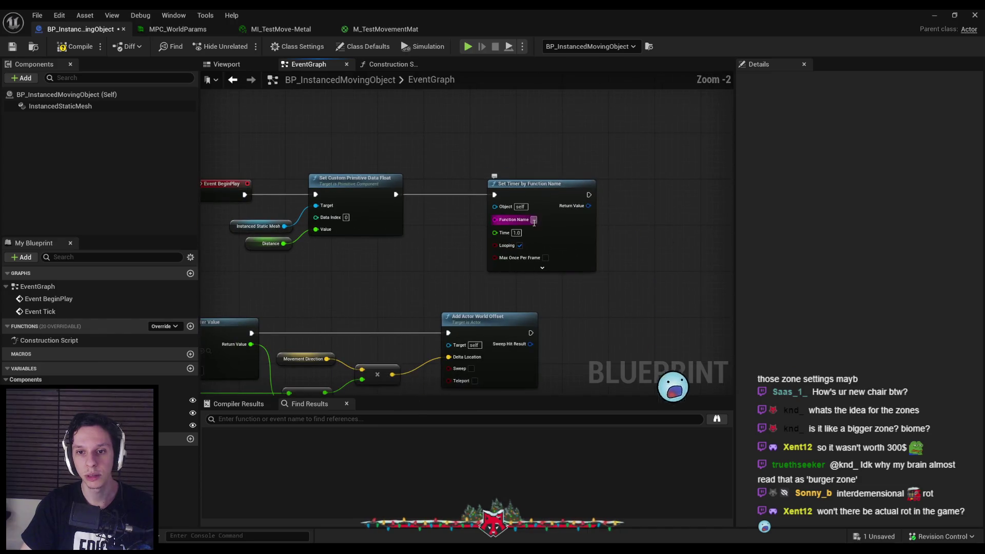
pyautogui.click(539, 220)
pyautogui.write('Check')
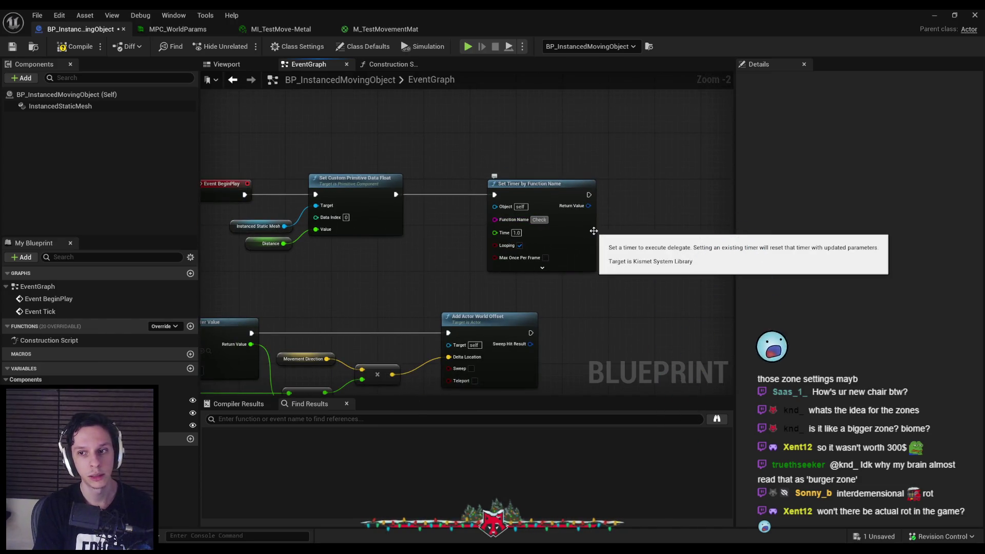
pyautogui.write('IPlayerBound')
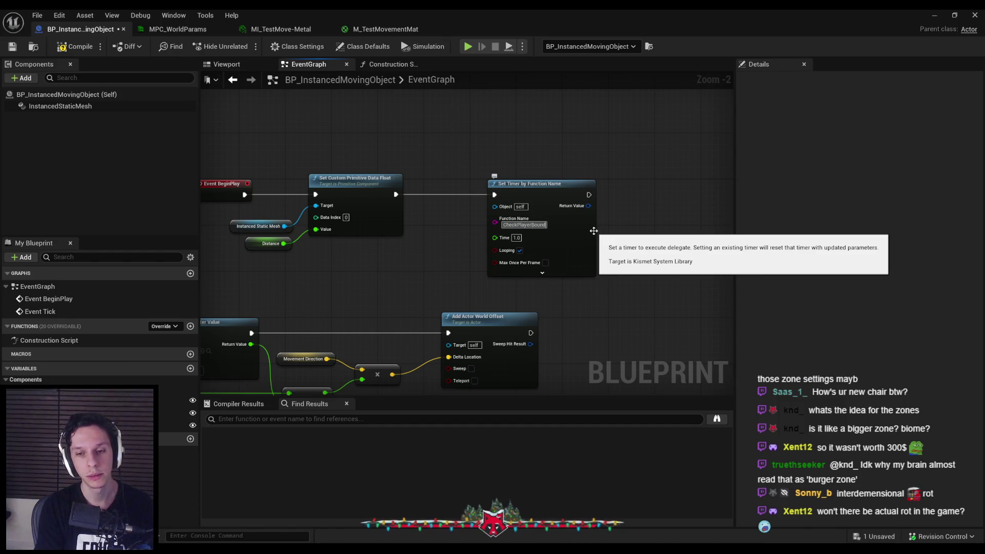
pyautogui.write('ings')
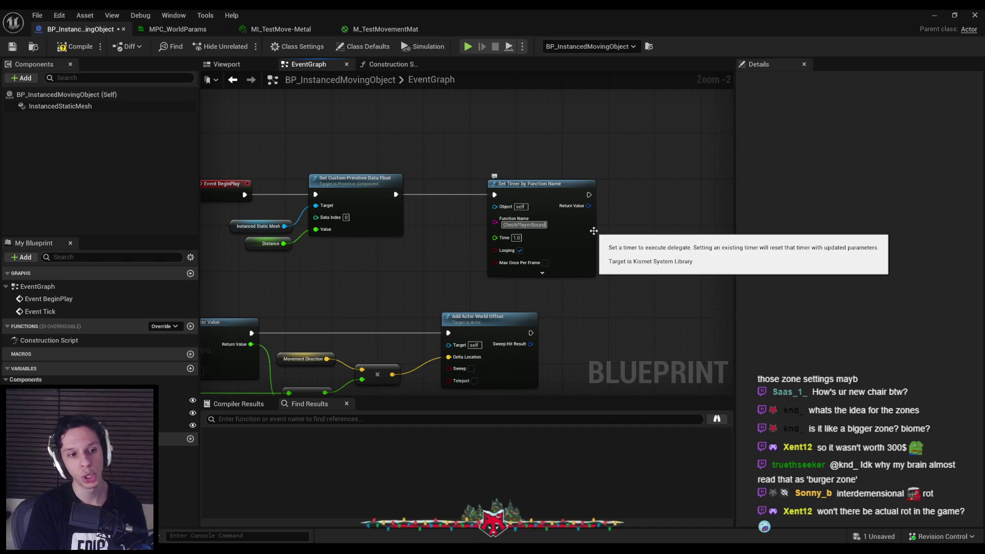
pyautogui.write('Distance')
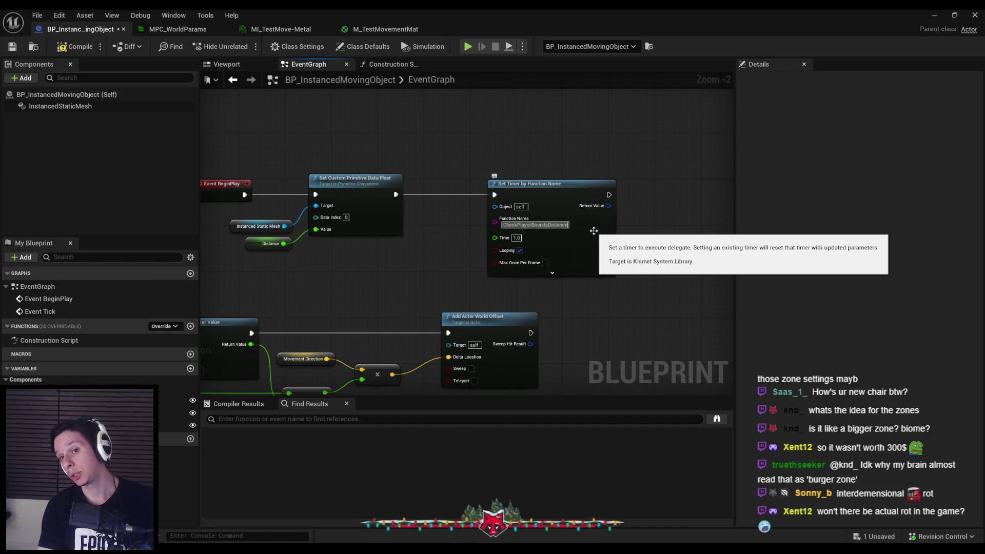
# Move the Event Tick chain away from BeginPlay, then compile and save the blueprint.
pyautogui.scroll(-2, 422, 212)
pyautogui.moveTo(582, 220)
pyautogui.mouseDown()
pyautogui.moveTo(385, 297)
pyautogui.moveTo(253, 308)
pyautogui.mouseUp()
pyautogui.moveTo(271, 239)
pyautogui.mouseDown()
pyautogui.moveTo(349, 279)
pyautogui.moveTo(347, 270)
pyautogui.mouseUp()
pyautogui.scroll(4, 556, 164)
pyautogui.click(75, 47)
pyautogui.click(12, 46)
# Add a new function to BP_InstancedMovingObject.
pyautogui.scroll(-1, 345, 269)
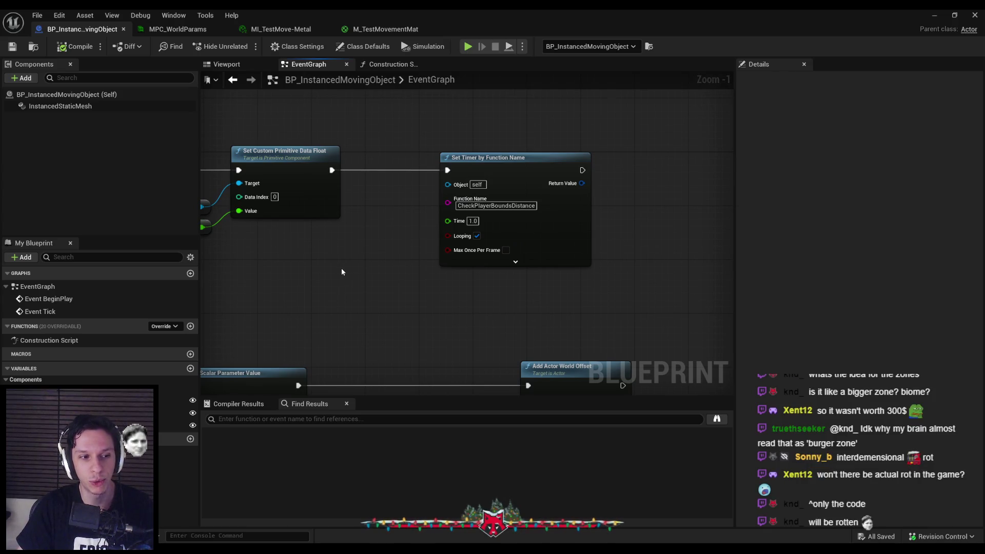
pyautogui.scroll(-1, 353, 266)
pyautogui.scroll(2, 419, 210)
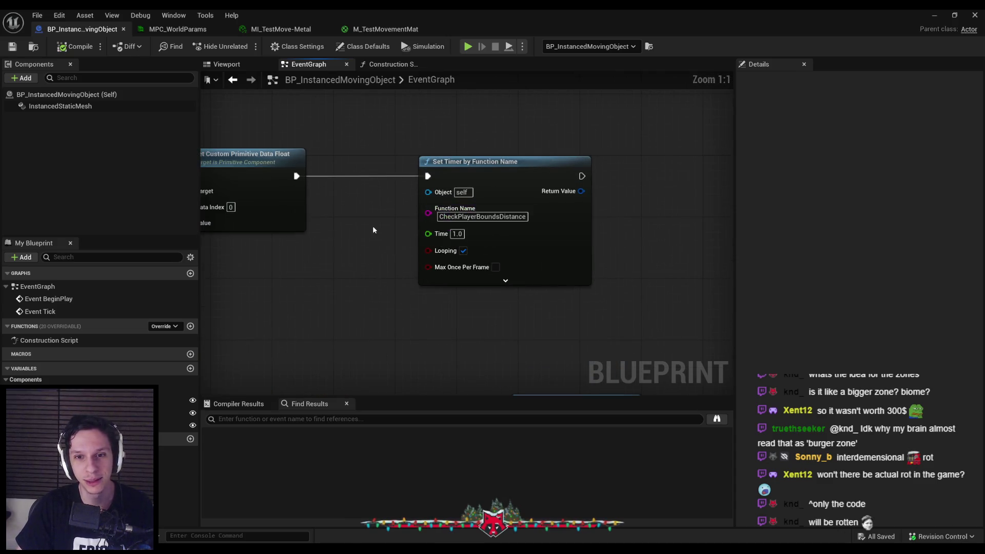
pyautogui.scroll(-1, 405, 207)
pyautogui.scroll(-1, 365, 226)
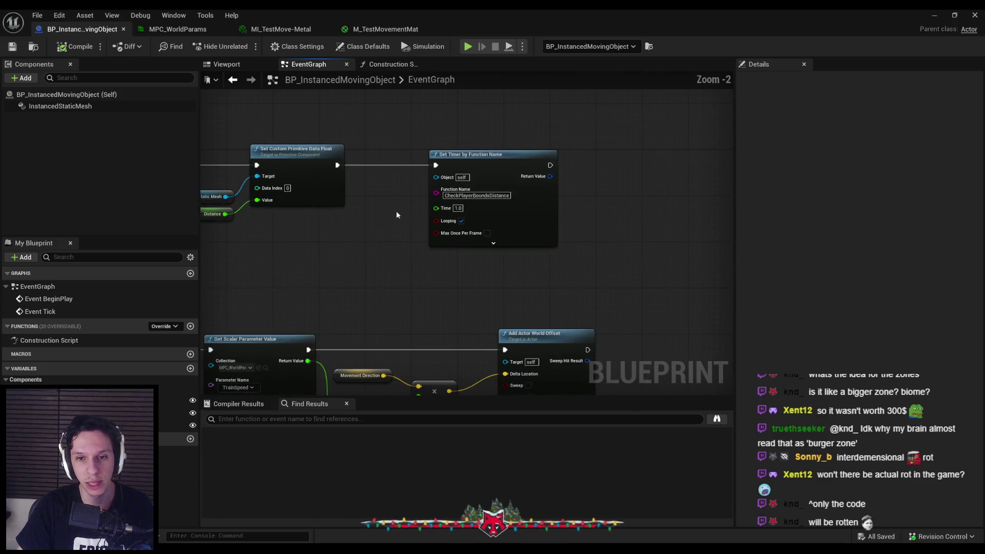
pyautogui.scroll(2, 396, 211)
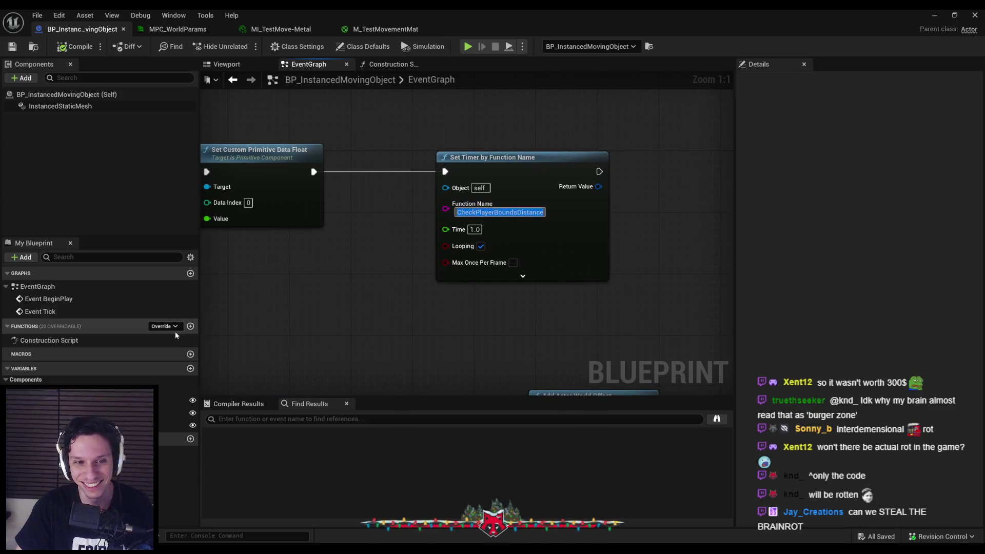
pyautogui.click(190, 326)
# Name the new function CheckPlayerBoundsDistance and compile the blueprint.
pyautogui.write('CheckPlayerBoundsDistance')
pyautogui.press('Return')
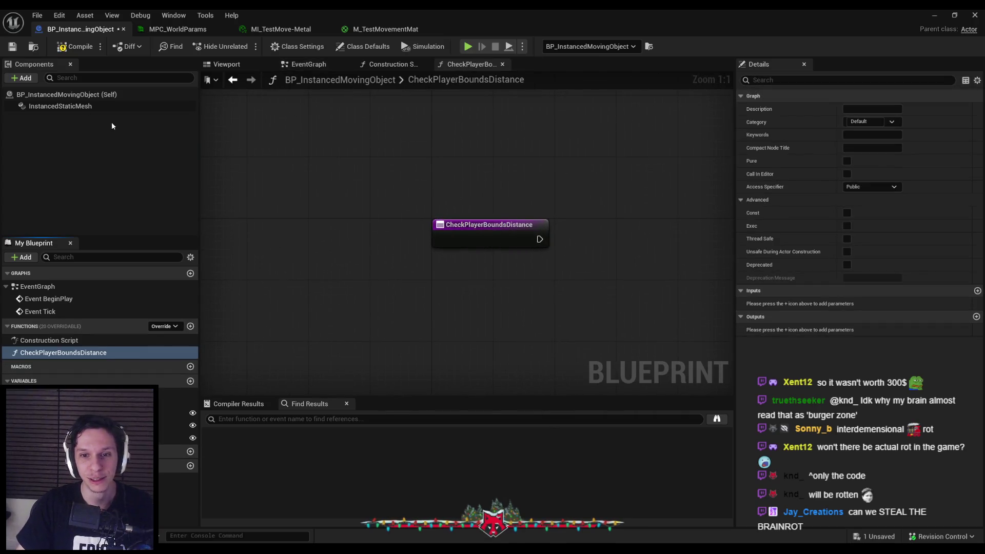
pyautogui.click(58, 48)
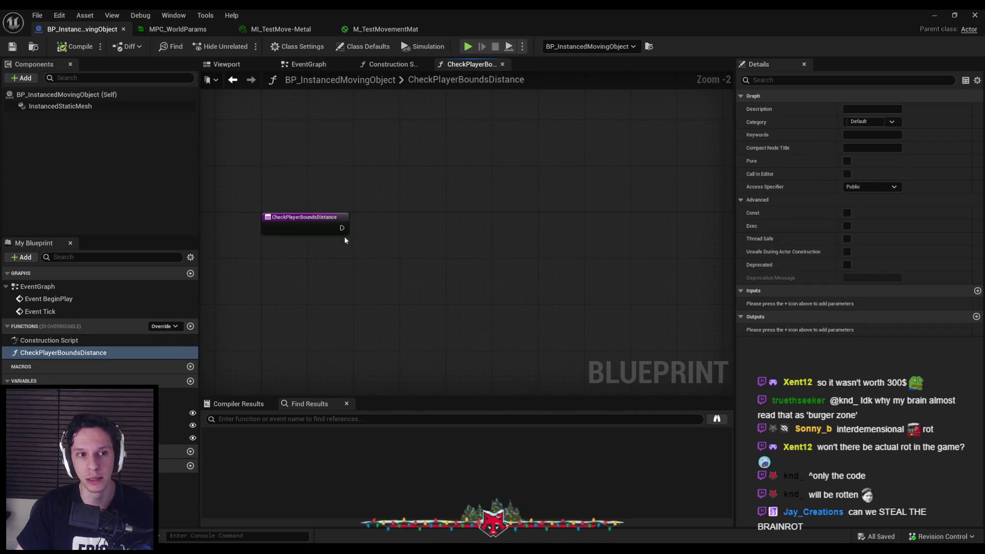
# Try an InstancedStaticMesh reference for bounds actions, then delete that reference node.
pyautogui.moveTo(43, 112)
pyautogui.mouseDown()
pyautogui.moveTo(294, 286)
pyautogui.moveTo(415, 308)
pyautogui.mouseUp()
pyautogui.write('bound')
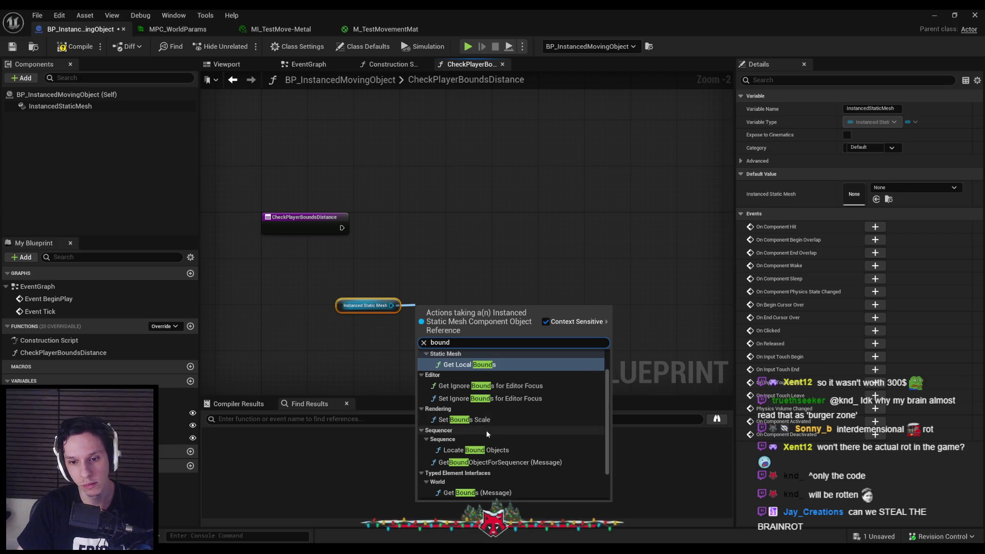
pyautogui.scroll(-2, 484, 451)
pyautogui.scroll(3, 485, 451)
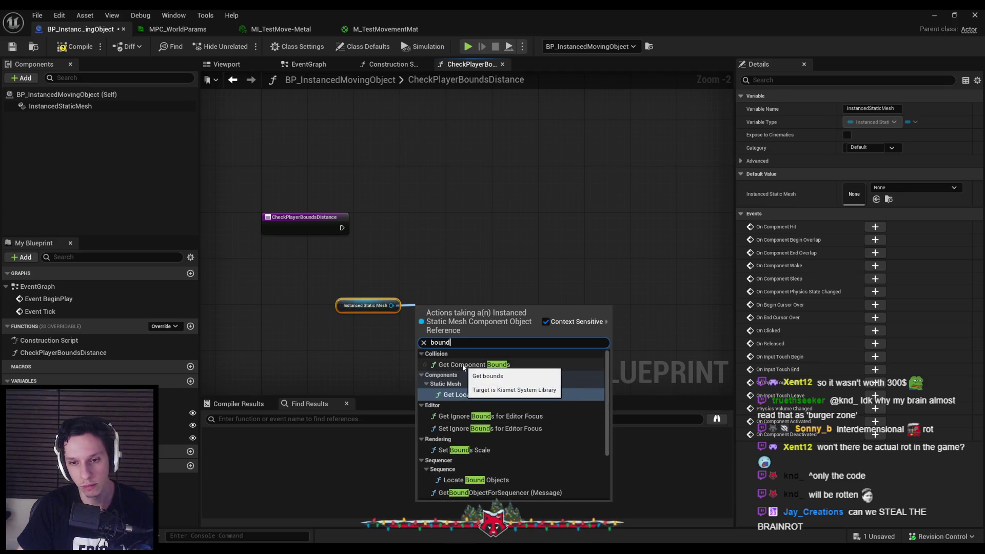
pyautogui.press('Escape')
pyautogui.press('Delete')
# Add a Get Actor Bounds node below the entry, limited to colliding components only.
pyautogui.rightClick(378, 287)
pyautogui.write('get actor bounds')
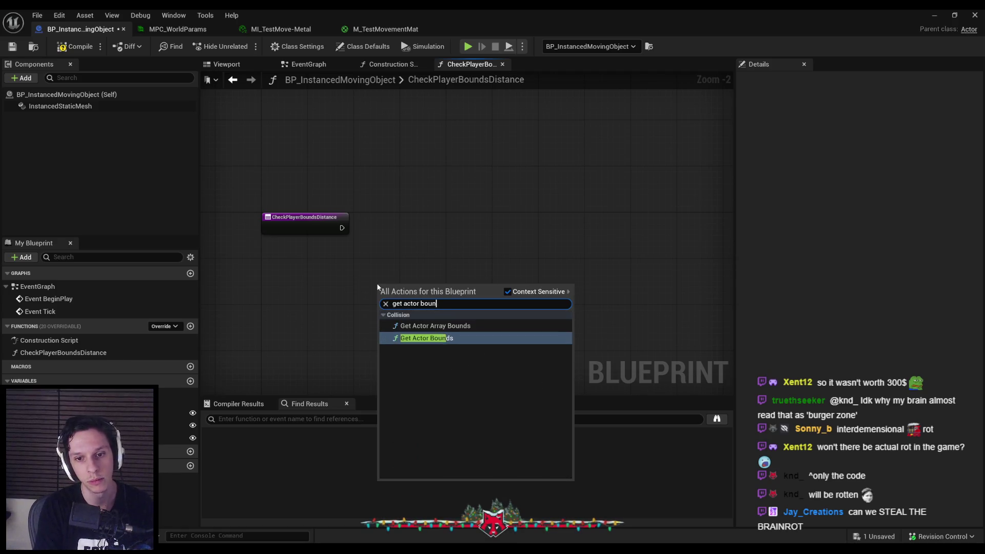
pyautogui.press('Return')
pyautogui.scroll(2, 436, 304)
pyautogui.moveTo(435, 303); pyautogui.dragTo(335, 288)
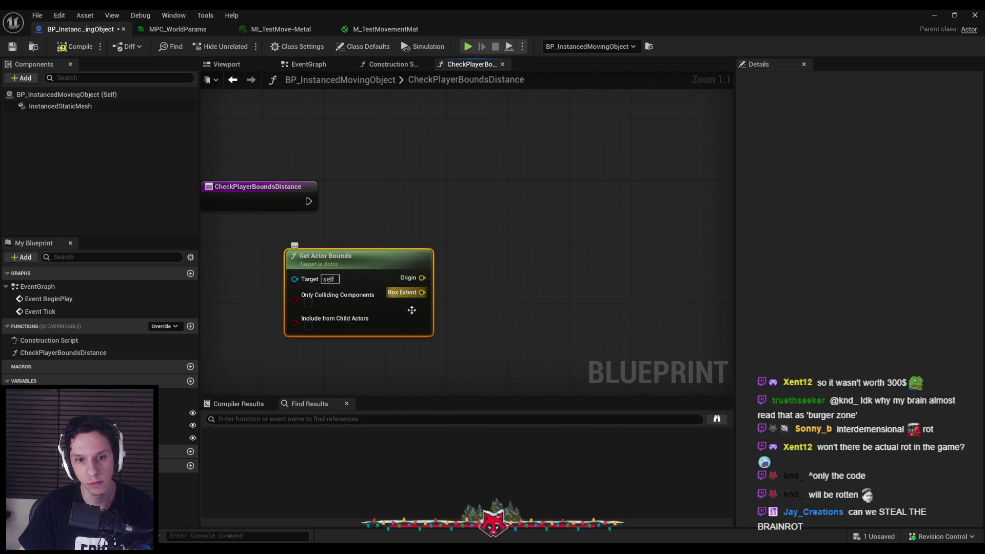
pyautogui.click(349, 317)
pyautogui.moveTo(442, 342); pyautogui.dragTo(404, 349)
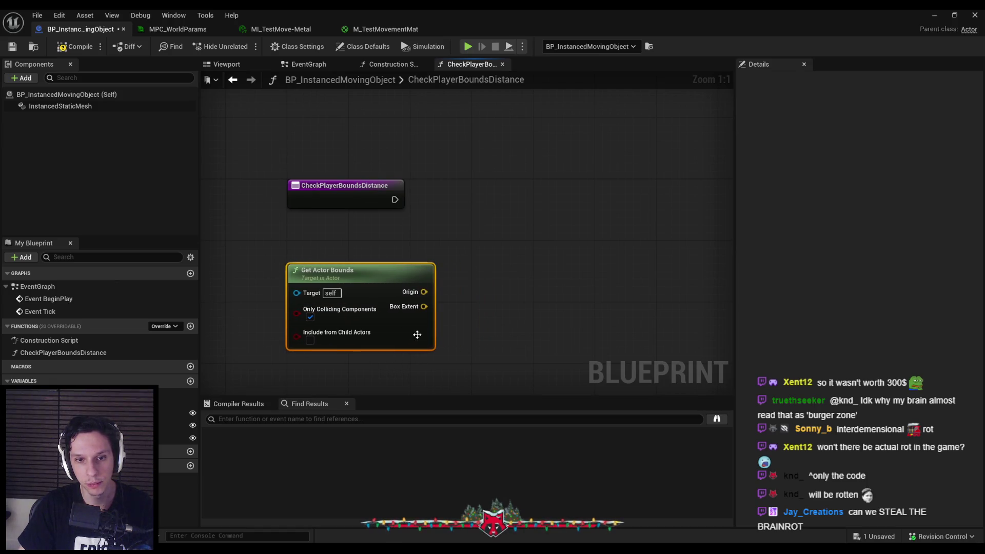
pyautogui.scroll(-1, 418, 342)
pyautogui.click(461, 247)
# Add Get Actor Location with Get Player Pawn wired into its Target.
pyautogui.rightClick(386, 253)
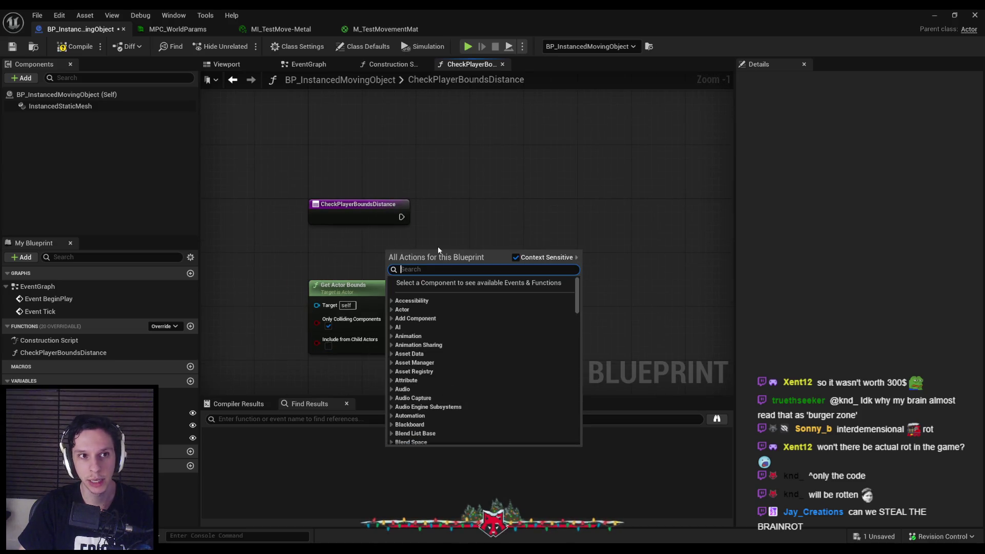
pyautogui.write('get actor location')
pyautogui.press('Return')
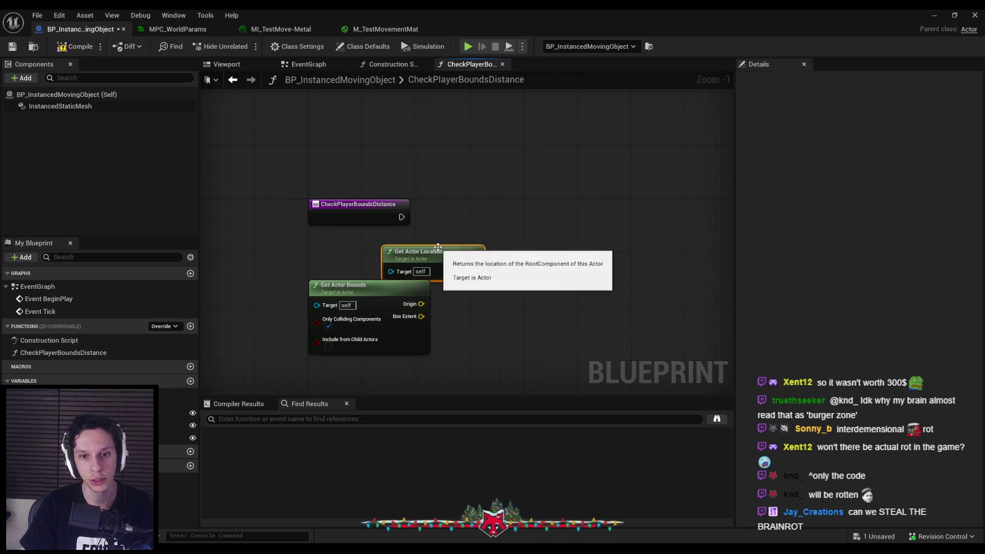
pyautogui.moveTo(422, 346); pyautogui.dragTo(422, 359)
pyautogui.moveTo(434, 258); pyautogui.dragTo(263, 272)
pyautogui.write('get player ch')
pyautogui.press('Return')
pyautogui.hotkey('ctrl', 'z')
pyautogui.moveTo(331, 276); pyautogui.dragTo(271, 276)
pyautogui.hotkey('ctrl', 'z')
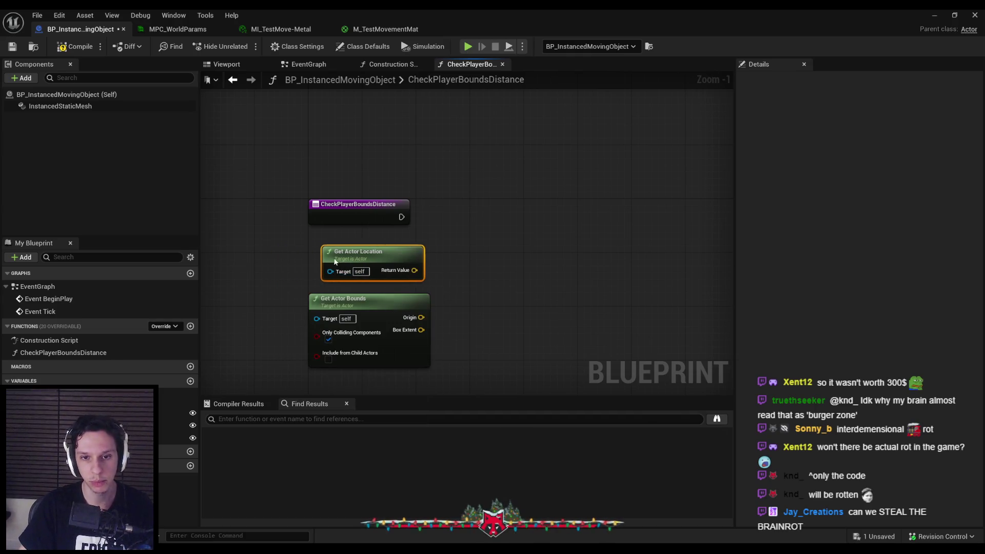
pyautogui.write('ge')
pyautogui.moveTo(336, 271)
pyautogui.mouseDown()
pyautogui.moveTo(261, 275)
pyautogui.moveTo(221, 264)
pyautogui.mouseUp()
pyautogui.write('t player pawn')
pyautogui.press('Return')
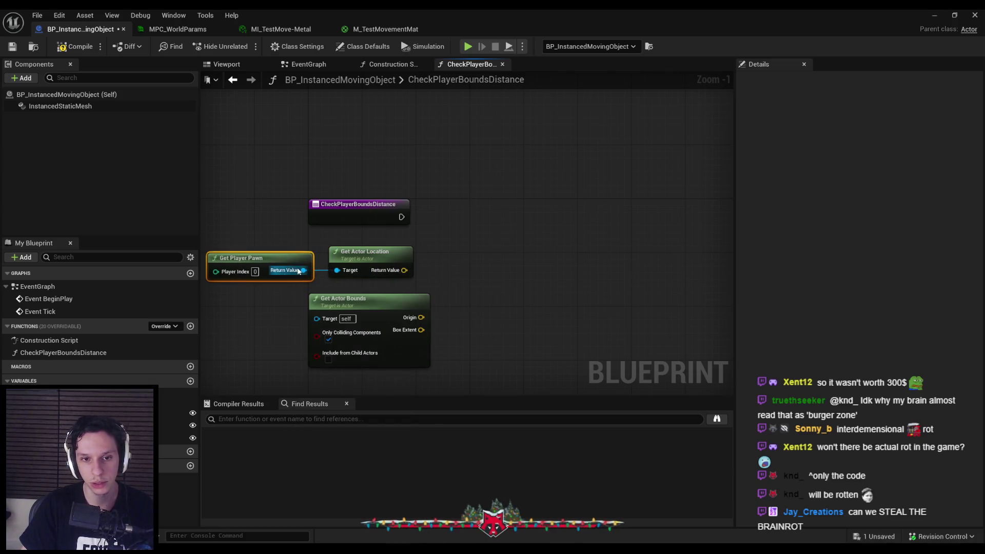
# Move the three new nodes down together and start a 'bound' search from Box Extent.
pyautogui.moveTo(281, 289); pyautogui.dragTo(296, 259)
pyautogui.moveTo(490, 349); pyautogui.dragTo(222, 204)
pyautogui.moveTo(406, 232); pyautogui.dragTo(397, 251)
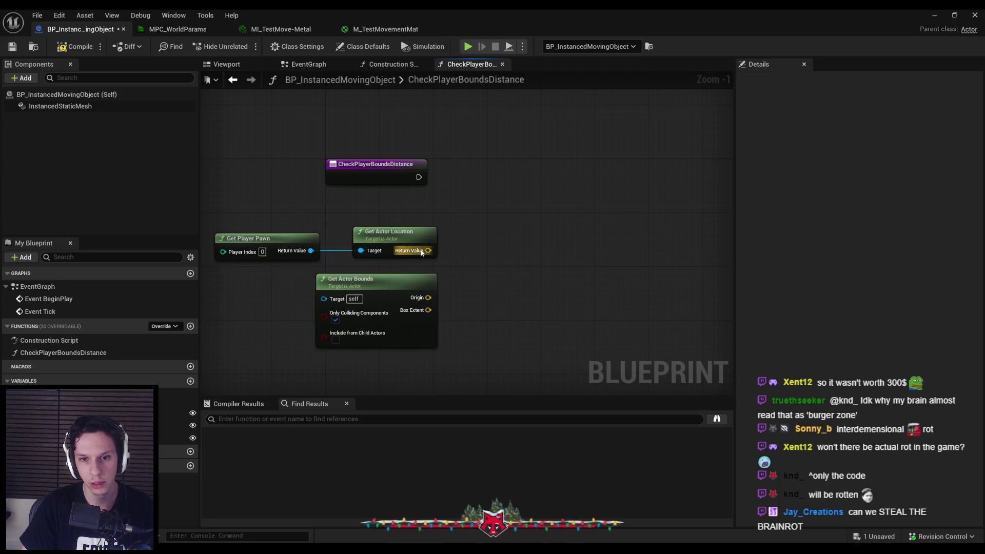
pyautogui.moveTo(428, 309); pyautogui.dragTo(474, 298)
pyautogui.write('bound')
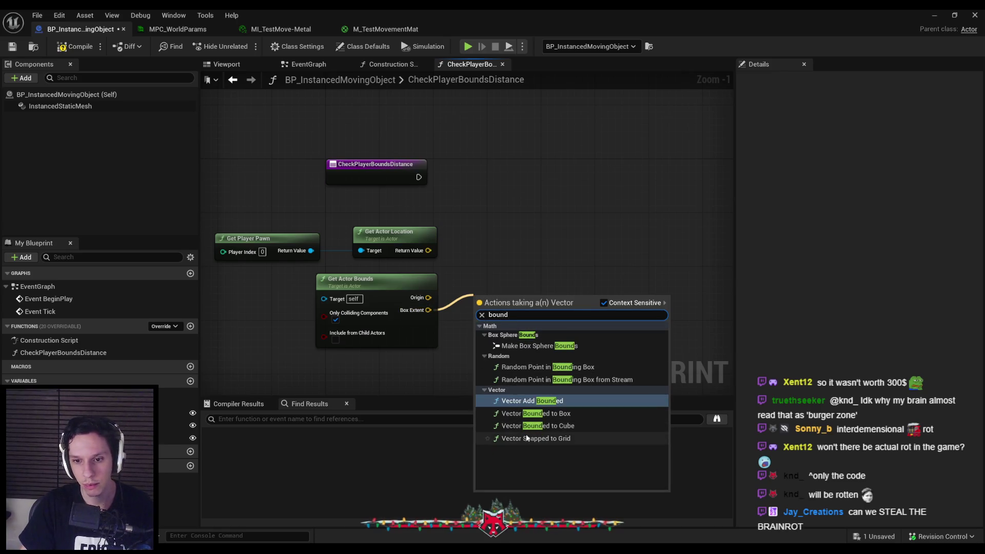
# Browse node actions from the player location output and the bounds Origin, closing each list.
pyautogui.click(446, 366)
pyautogui.moveTo(428, 251); pyautogui.dragTo(496, 272)
pyautogui.scroll(-5, 525, 371)
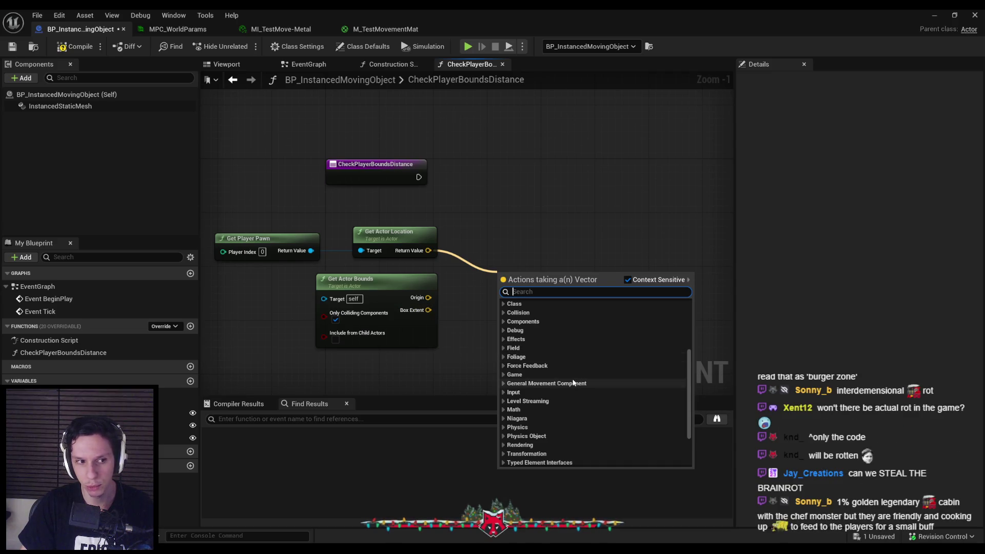
pyautogui.click(482, 335)
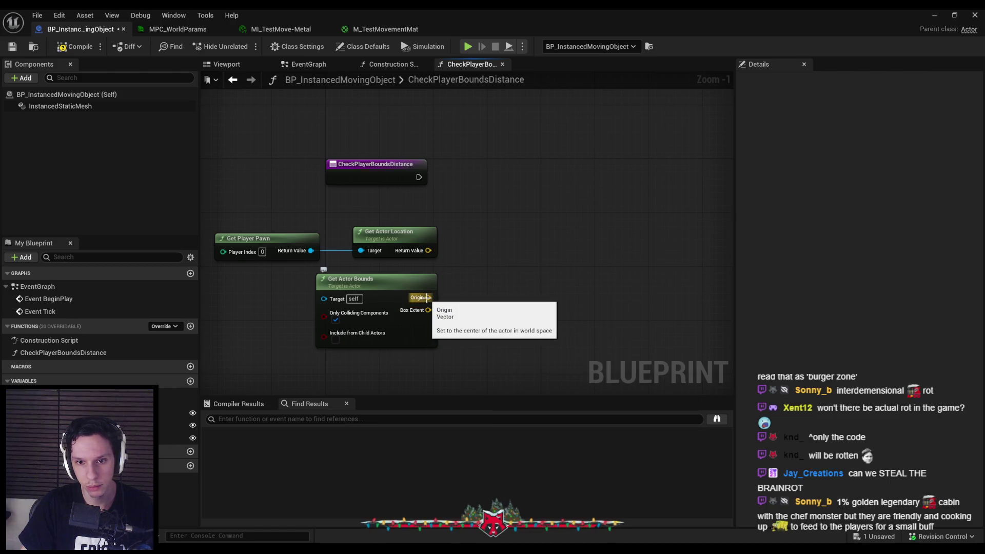
pyautogui.moveTo(427, 297)
pyautogui.mouseDown()
pyautogui.moveTo(495, 299)
pyautogui.moveTo(480, 293)
pyautogui.mouseUp()
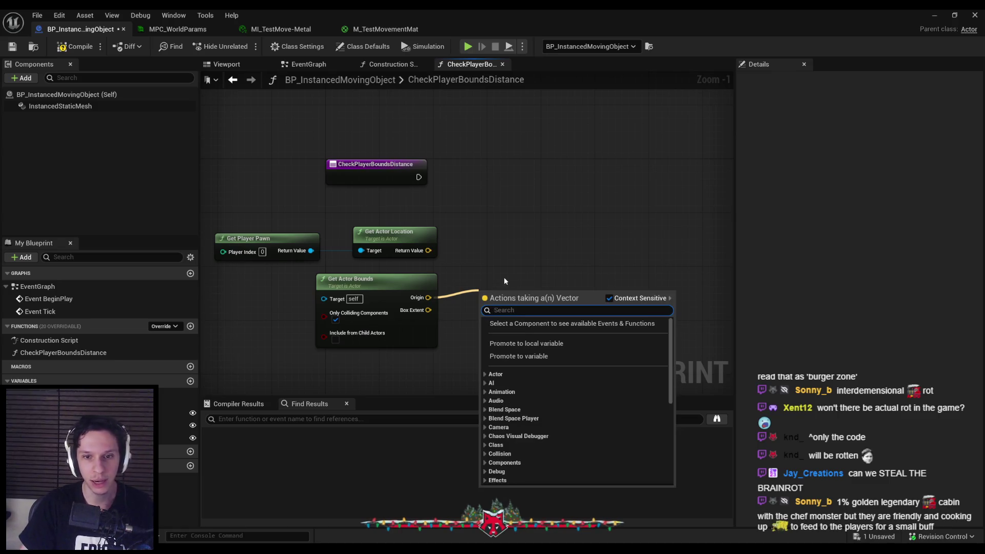
pyautogui.click(425, 251)
# Search 'location' actions from the player location wire, clear the search, and check the game view.
pyautogui.moveTo(428, 250); pyautogui.dragTo(454, 261)
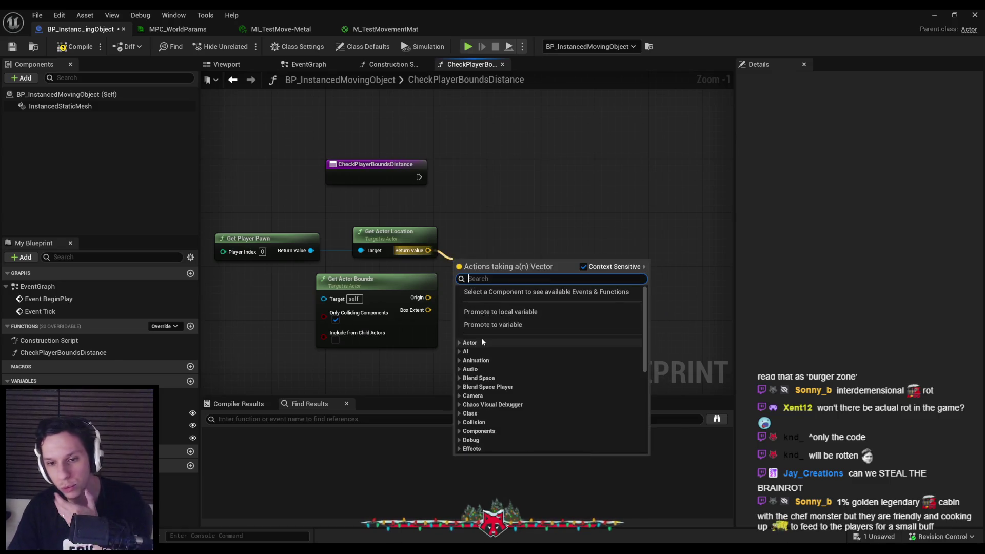
pyautogui.scroll(-2, 480, 337)
pyautogui.scroll(-3, 478, 331)
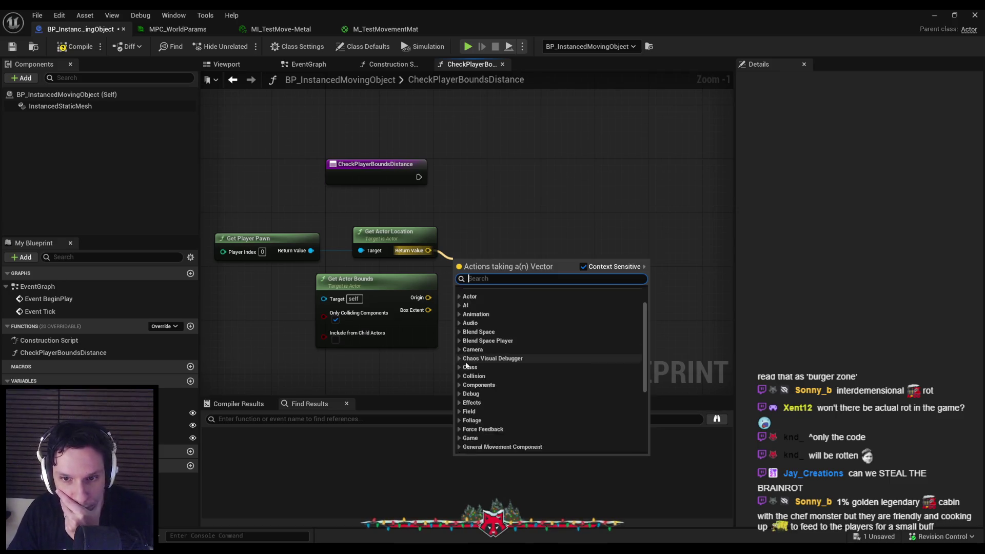
pyautogui.write('location')
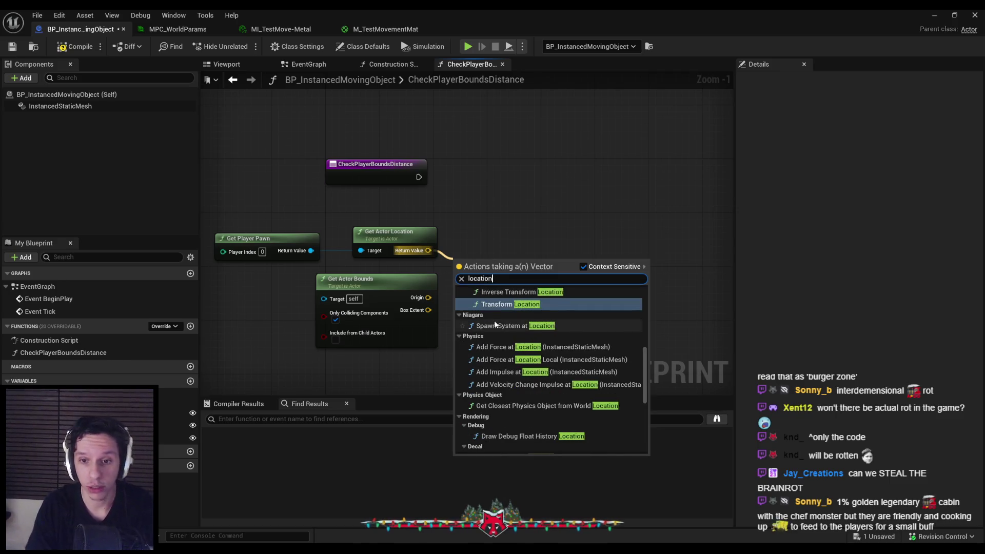
pyautogui.scroll(-2, 519, 337)
pyautogui.scroll(3, 511, 359)
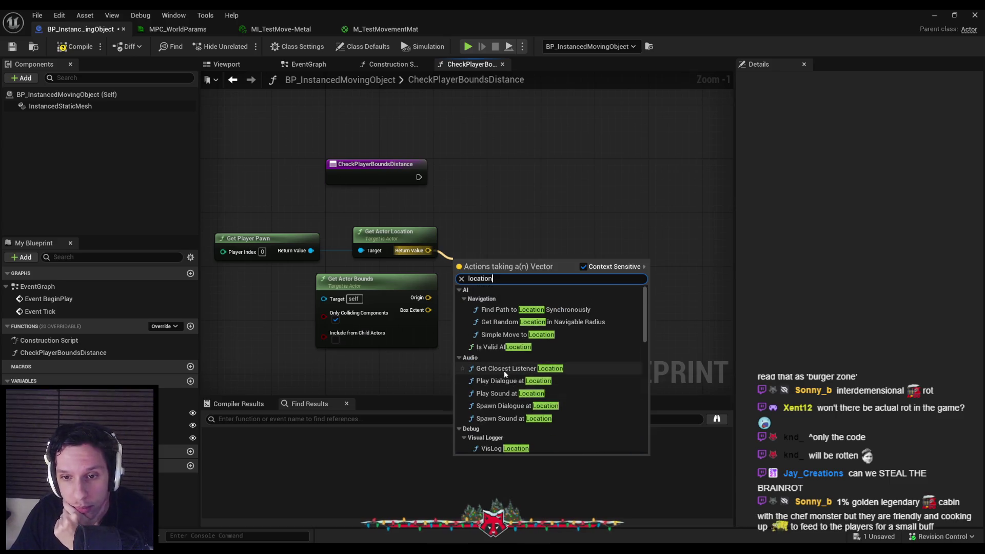
pyautogui.scroll(-10, 504, 372)
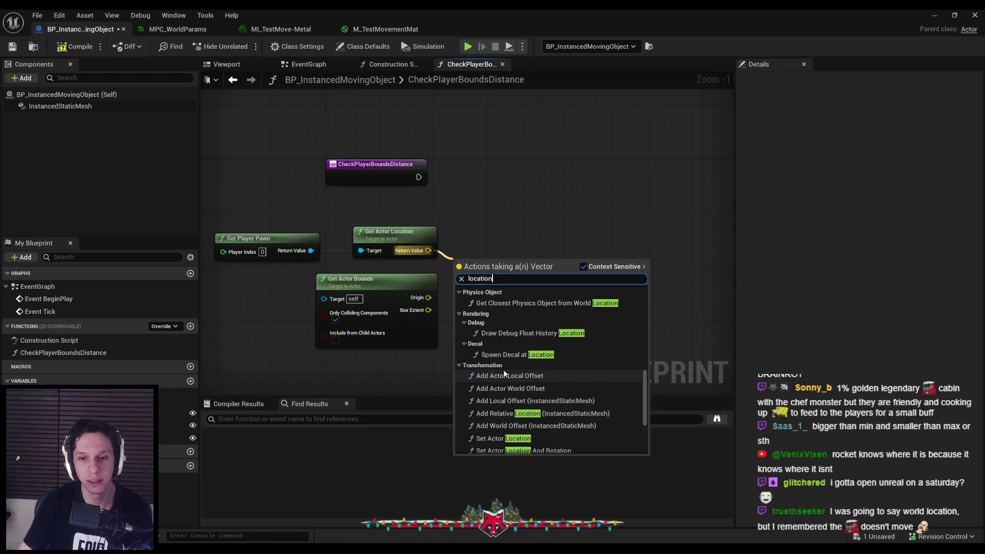
pyautogui.moveTo(493, 278); pyautogui.dragTo(451, 281)
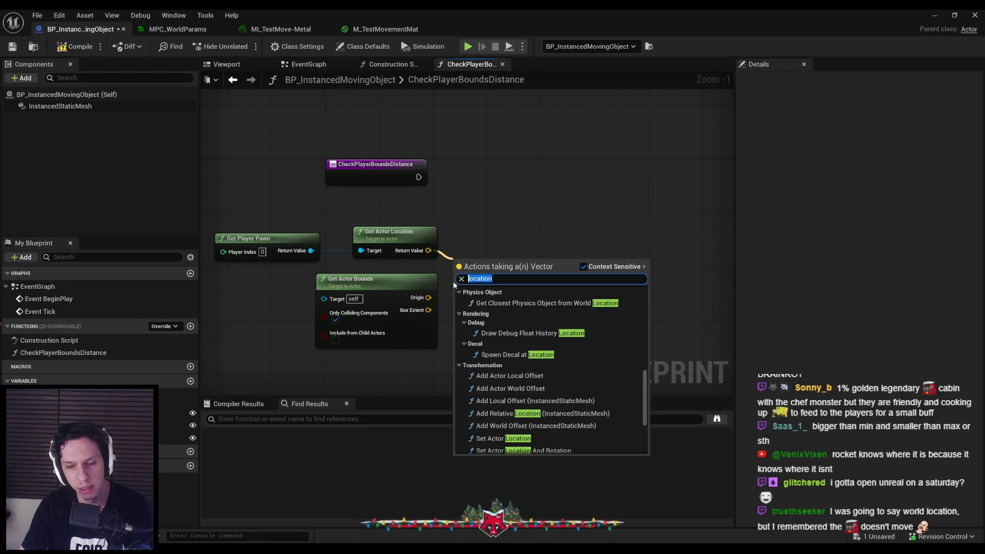
pyautogui.press('BackSpace')
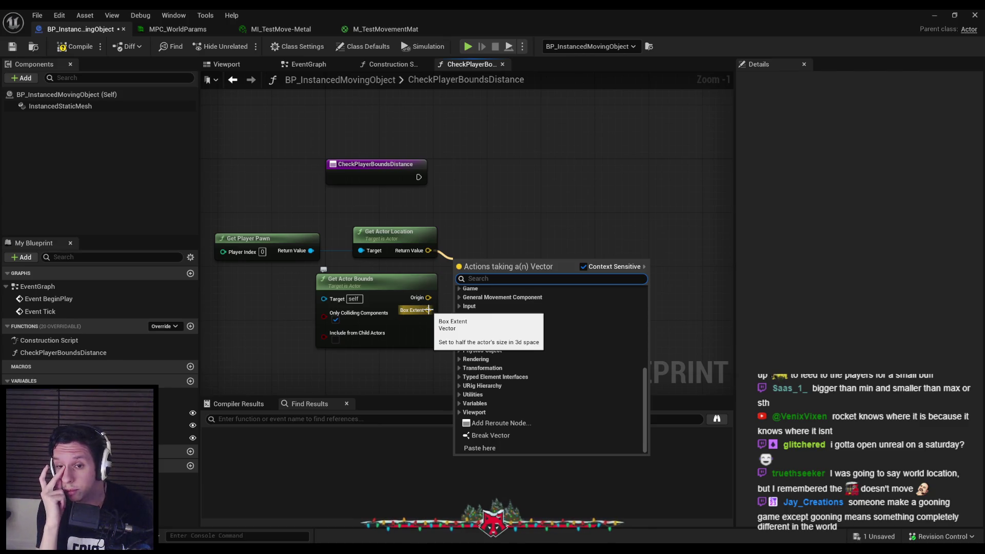
pyautogui.hotkey('alt', 'Tab')
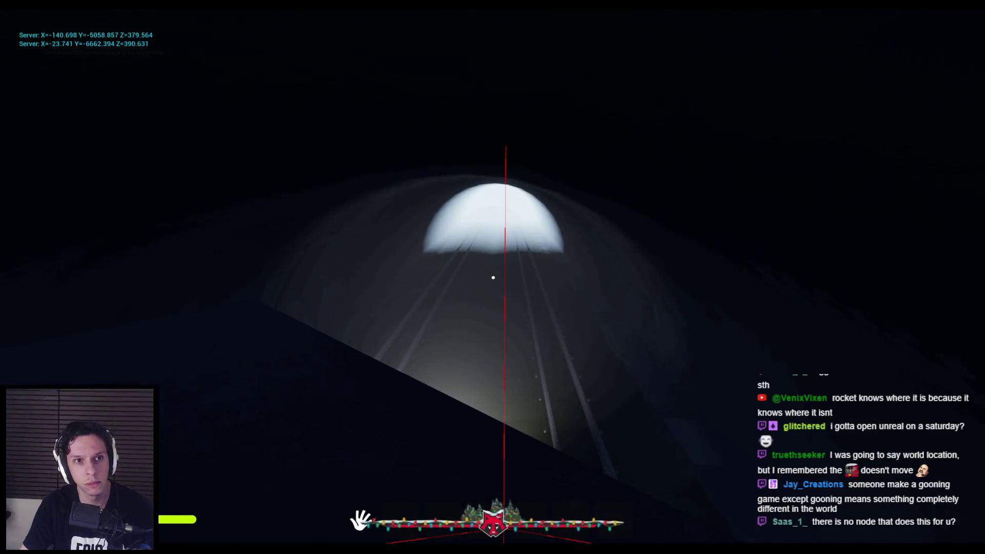
pyautogui.hotkey('alt', 'Tab')
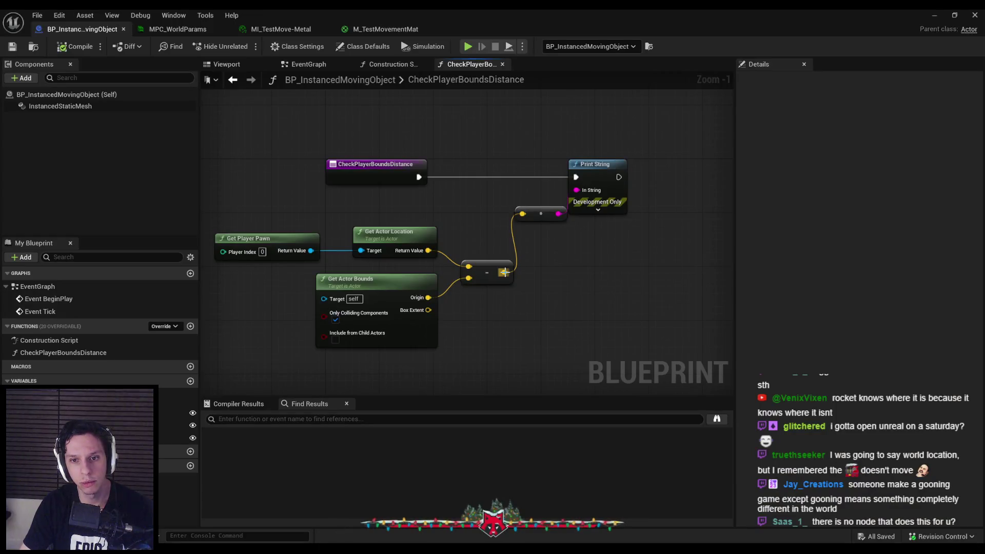
# Add Vector Get Abs after the subtraction and test the printed value in game.
pyautogui.moveTo(504, 272); pyautogui.dragTo(553, 272)
pyautogui.write('abs')
pyautogui.click(595, 324)
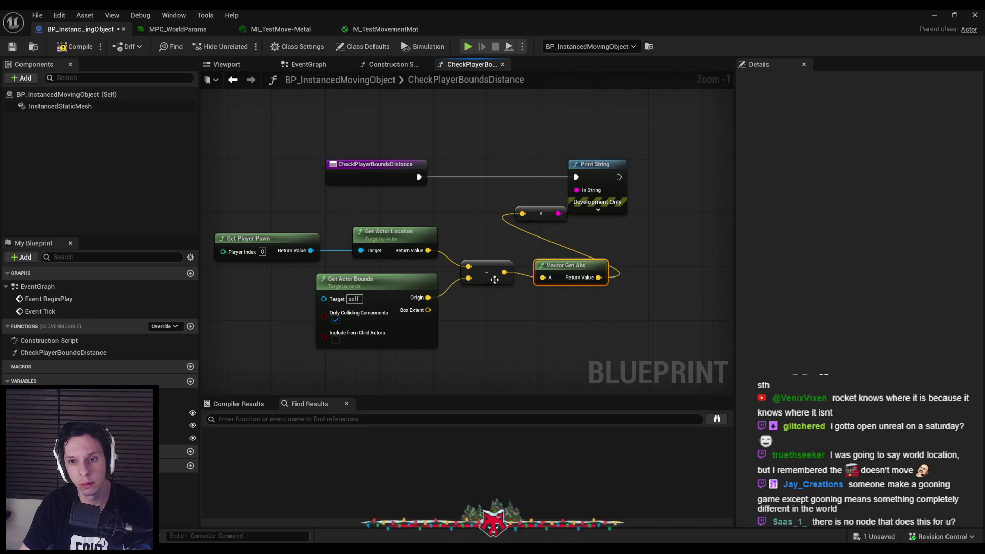
pyautogui.click(517, 323)
pyautogui.click(934, 16)
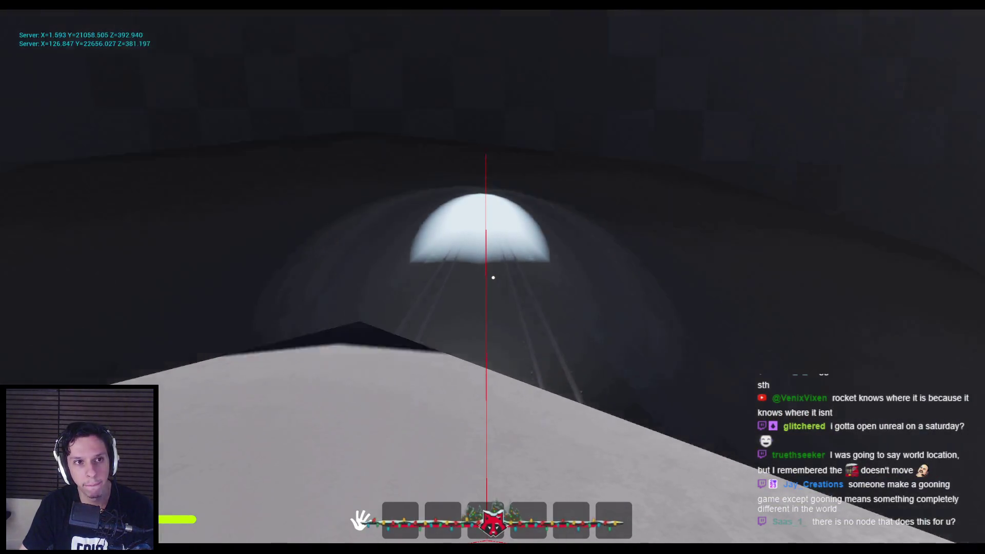
pyautogui.press('Escape')
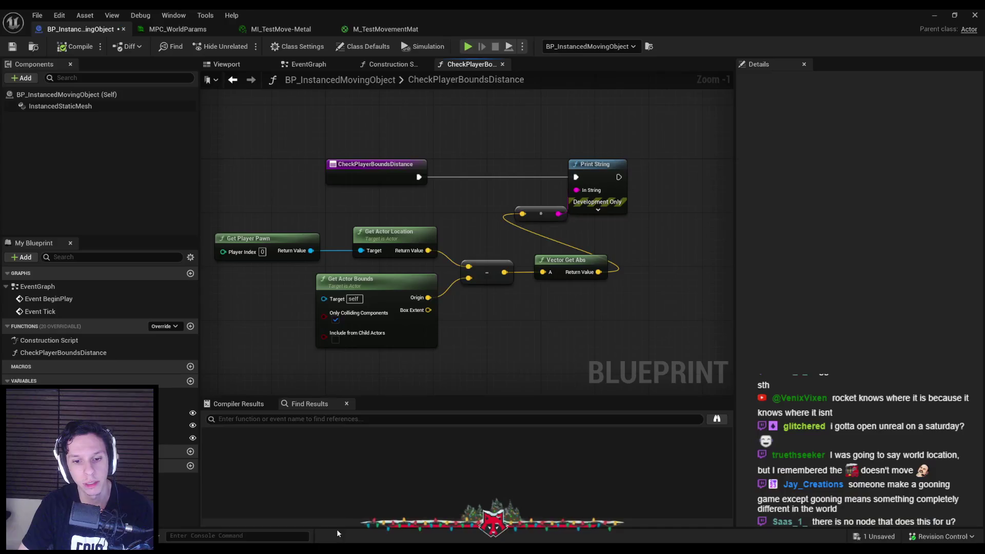
# Shift the calculation node chain about 250 px to the left.
pyautogui.moveTo(558, 309); pyautogui.dragTo(287, 241)
pyautogui.moveTo(390, 303)
pyautogui.mouseDown()
pyautogui.moveTo(261, 295)
pyautogui.moveTo(363, 304)
pyautogui.mouseUp()
pyautogui.click(316, 306)
# Multiply Box Extent by 2.0 with a vector times float node placed beside it.
pyautogui.write('*')
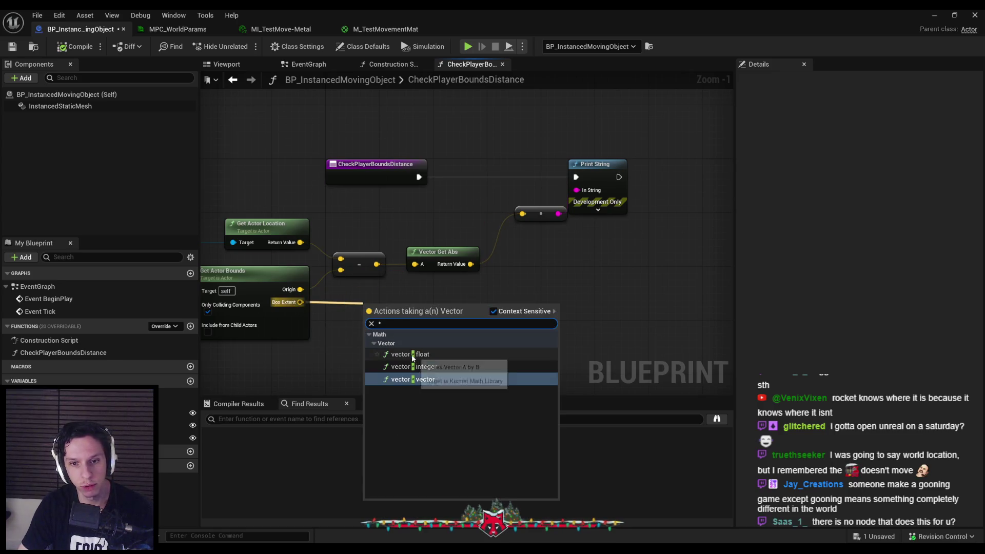
pyautogui.click(412, 355)
pyautogui.click(394, 359)
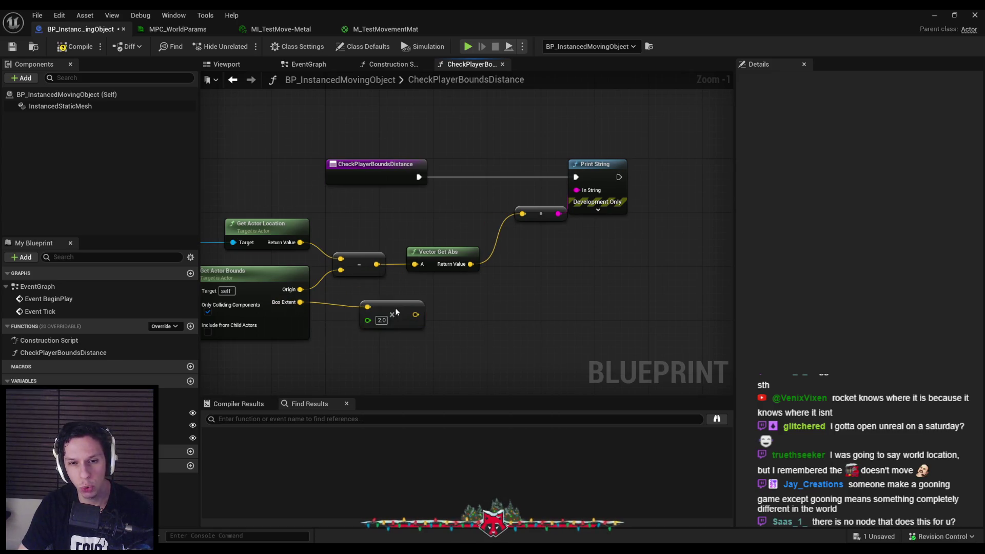
pyautogui.moveTo(399, 306); pyautogui.dragTo(372, 298)
pyautogui.moveTo(303, 322); pyautogui.dragTo(433, 346)
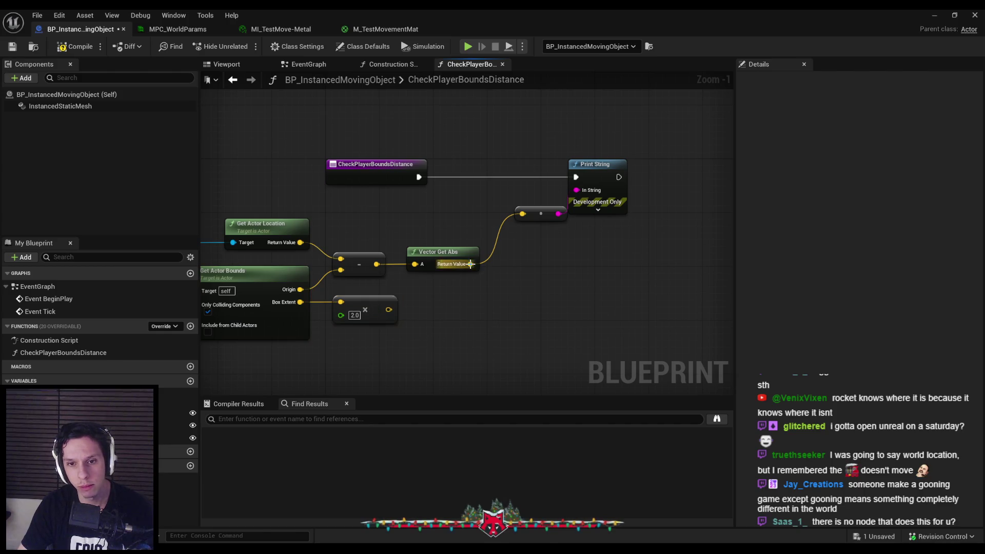
# Add a Vector Bounded to Box node fed by the Vector Get Abs result.
pyautogui.moveTo(470, 264); pyautogui.dragTo(508, 283)
pyautogui.write('vector')
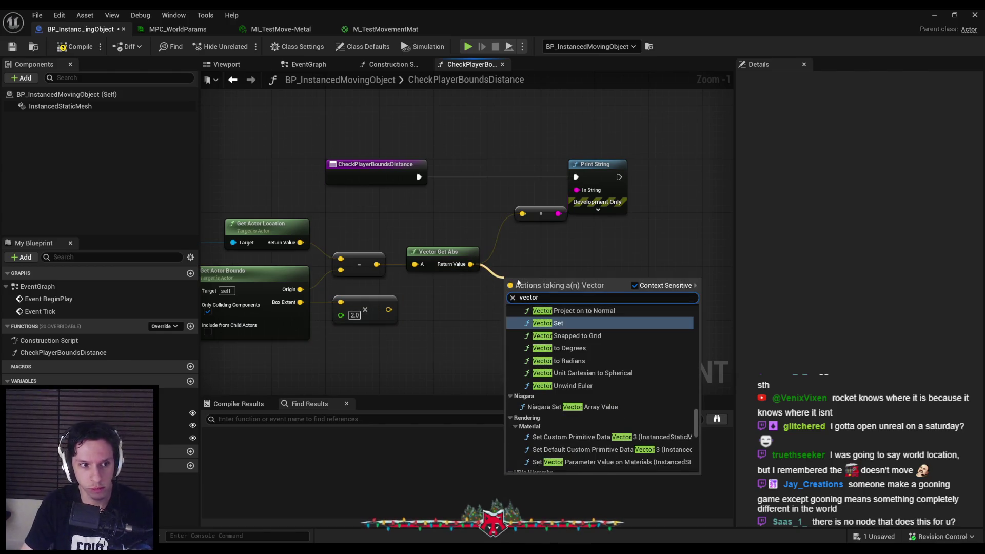
pyautogui.scroll(5, 571, 365)
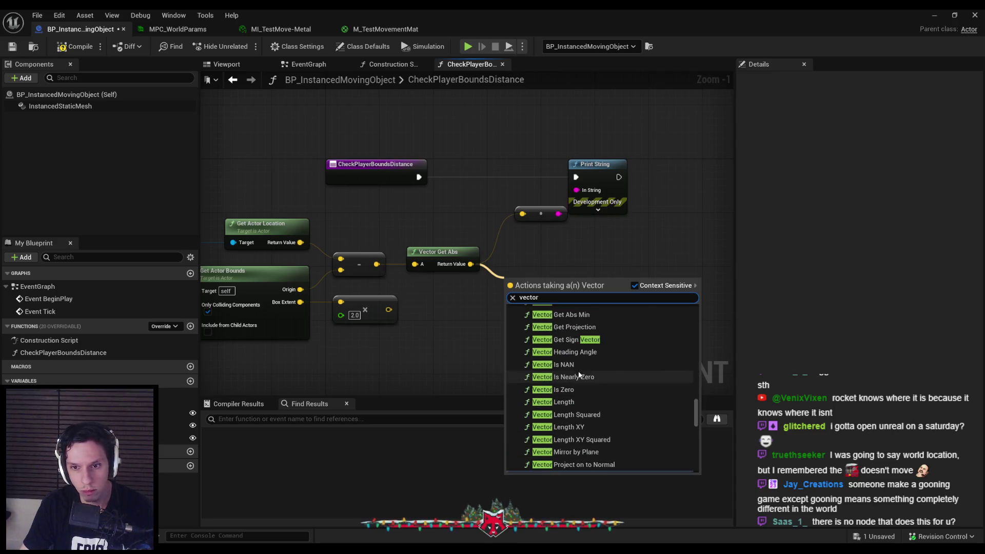
pyautogui.scroll(2, 571, 378)
pyautogui.scroll(3, 570, 380)
pyautogui.scroll(4, 569, 380)
pyautogui.scroll(2, 572, 367)
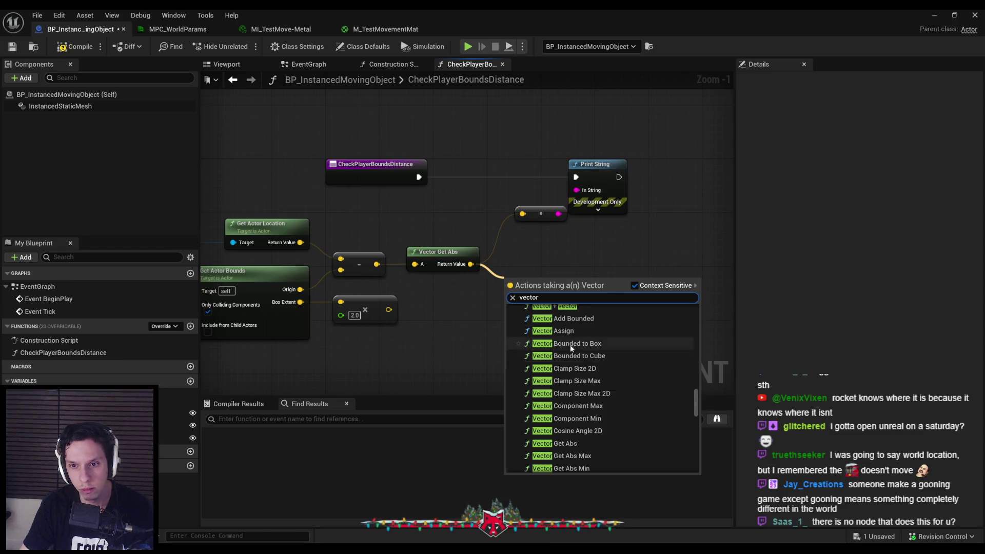
pyautogui.click(571, 344)
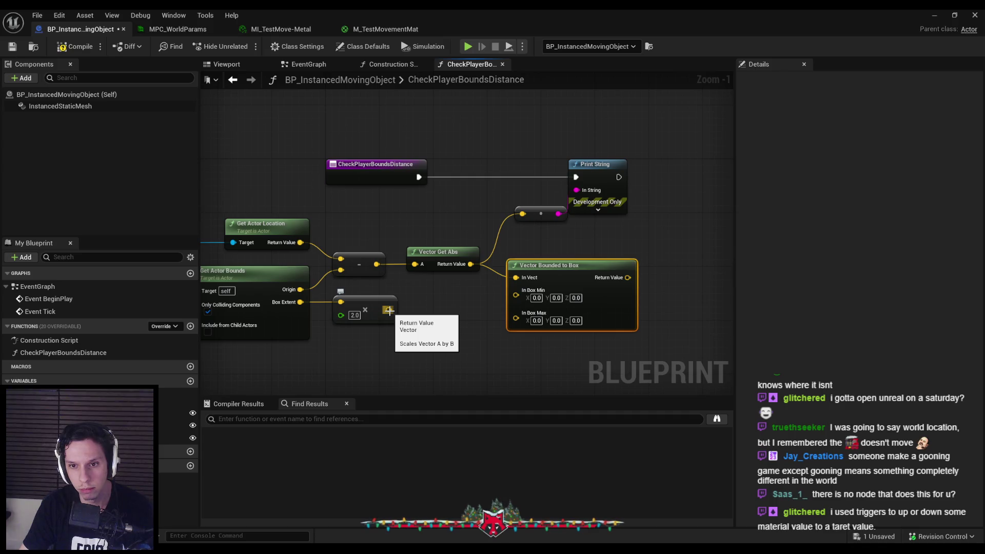
pyautogui.click(359, 302)
# Recreate the Box Extent times 2.0 multiply, try wiring it to In Box Min, then undo.
pyautogui.press('Delete')
pyautogui.moveTo(300, 301); pyautogui.dragTo(350, 300)
pyautogui.write('*')
pyautogui.click(401, 350)
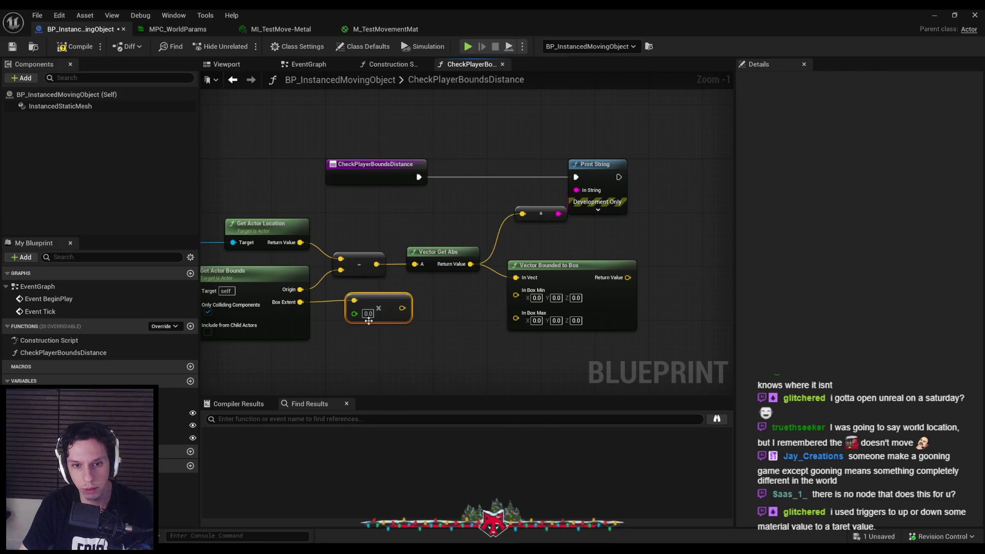
pyautogui.moveTo(383, 313); pyautogui.dragTo(377, 307)
pyautogui.moveTo(398, 302)
pyautogui.mouseDown()
pyautogui.moveTo(515, 290)
pyautogui.moveTo(528, 307)
pyautogui.mouseUp()
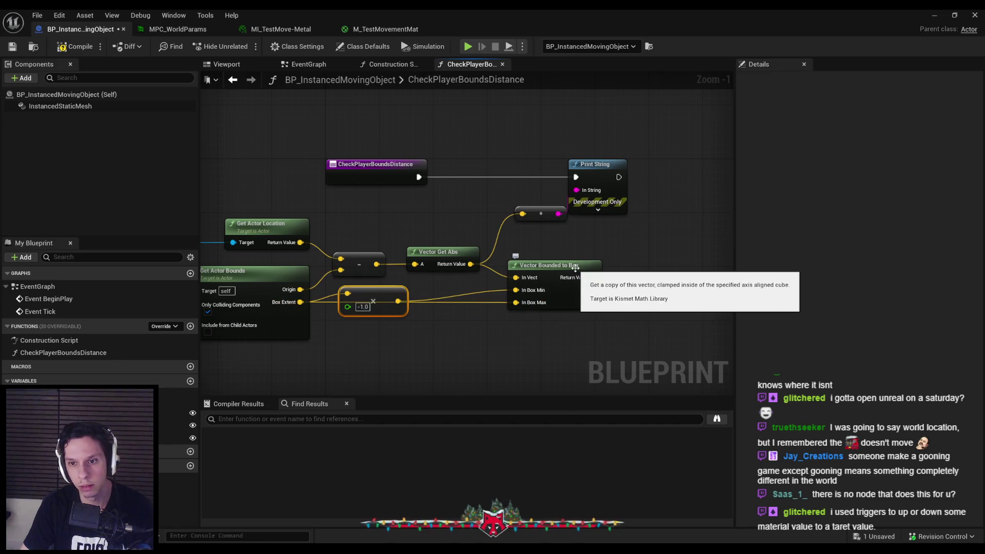
pyautogui.hotkey('ctrl', 'z')
pyautogui.hotkey('ctrl', 'z')
pyautogui.hotkey('ctrl', 'z')
pyautogui.hotkey('ctrl', 'z')
pyautogui.hotkey('ctrl', 'z')
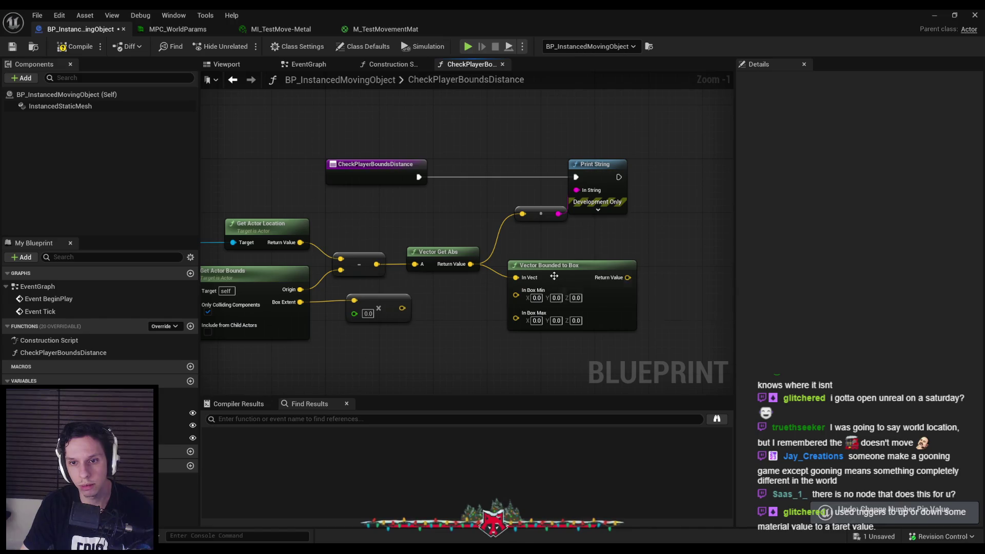
# Delete the Vector Bounded to Box node and drag a new wire from the absolute offset.
pyautogui.click(555, 278)
pyautogui.press('Delete')
pyautogui.moveTo(471, 264); pyautogui.dragTo(512, 288)
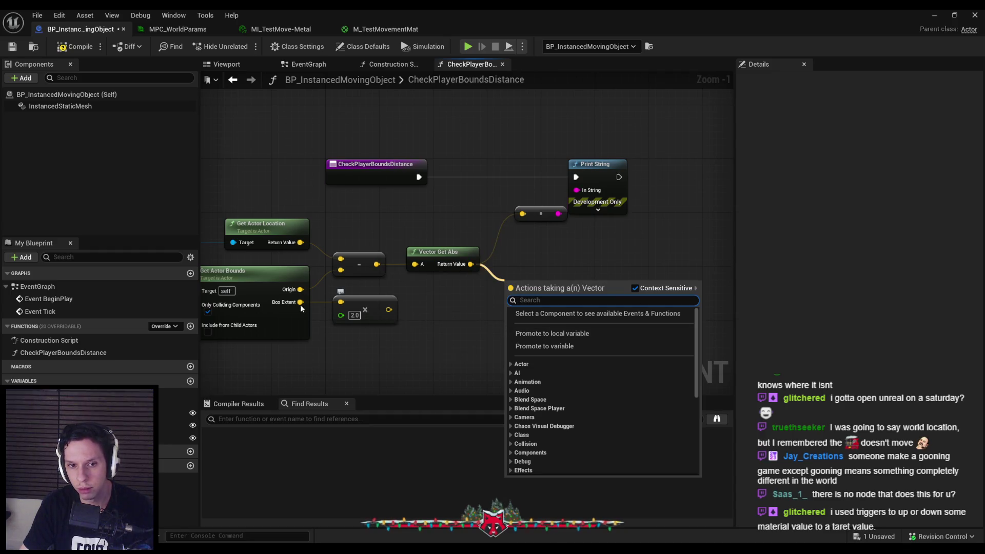
# Search 'vector' from Vector Get Abs's Return Value and add a Get Max Element node.
pyautogui.write('<')
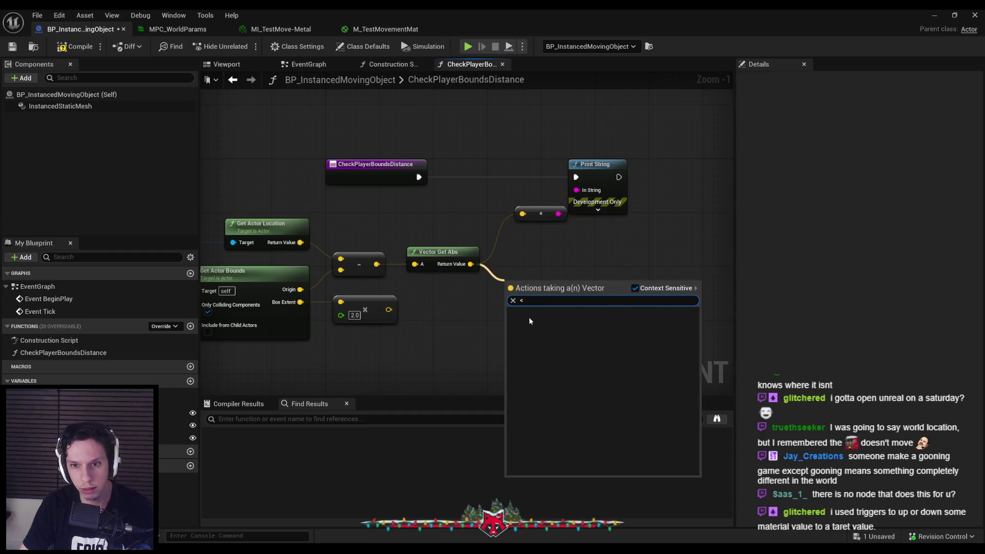
pyautogui.press('BackSpace')
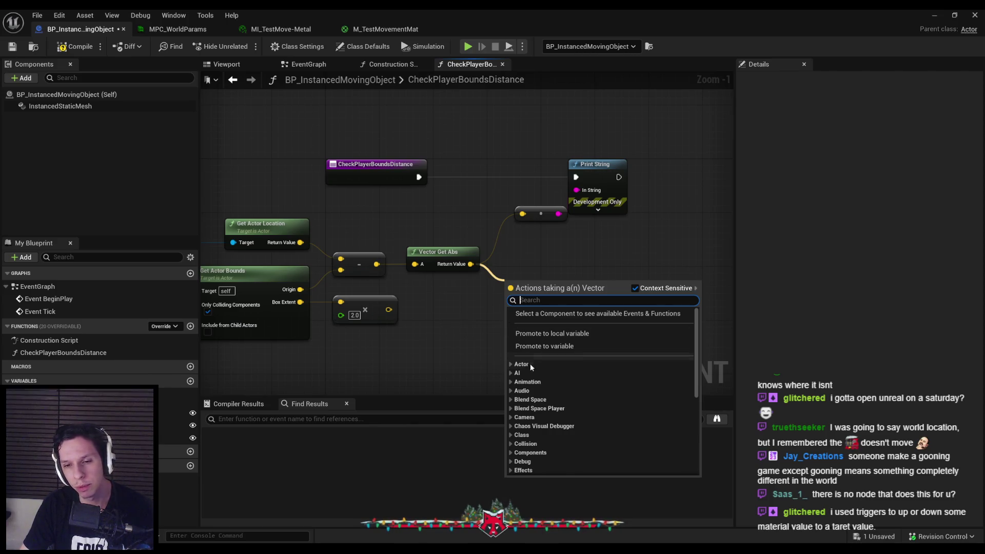
pyautogui.write('vector')
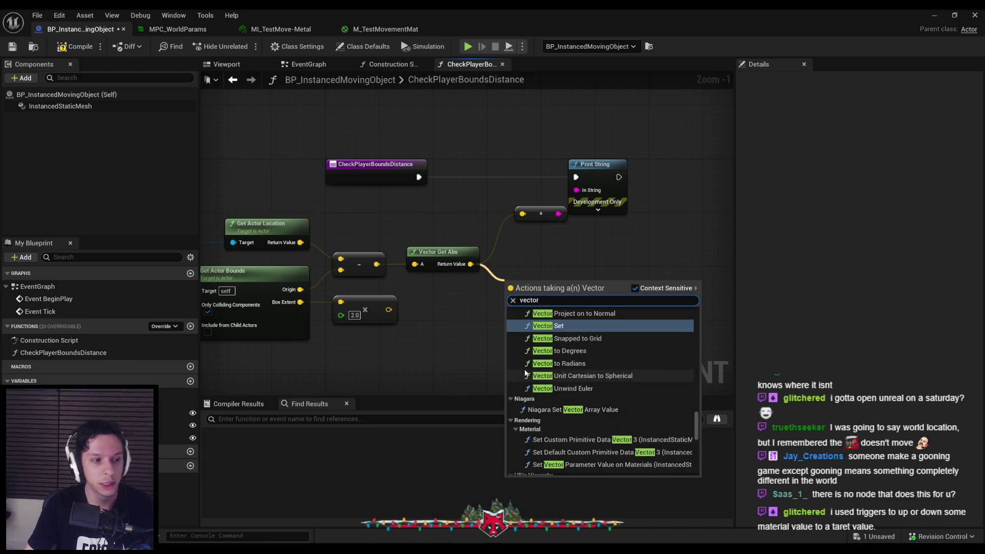
pyautogui.scroll(3, 580, 408)
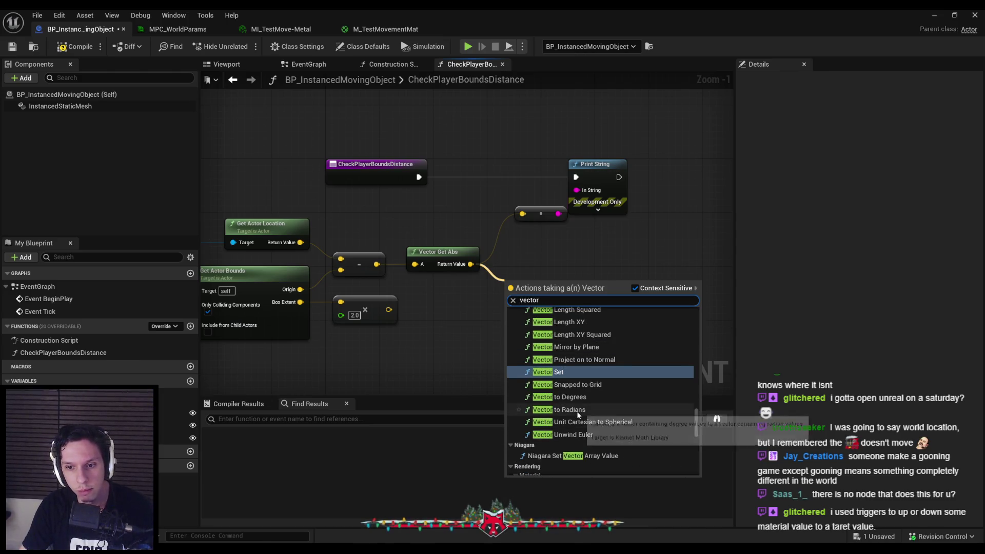
pyautogui.scroll(1, 576, 414)
pyautogui.scroll(5, 570, 413)
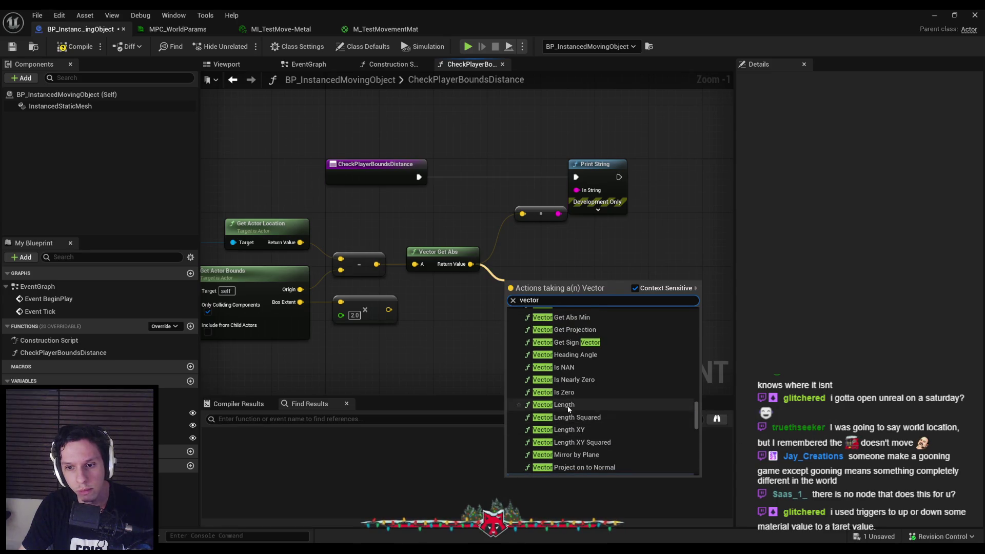
pyautogui.scroll(1, 570, 413)
pyautogui.scroll(4, 568, 410)
pyautogui.scroll(6, 568, 421)
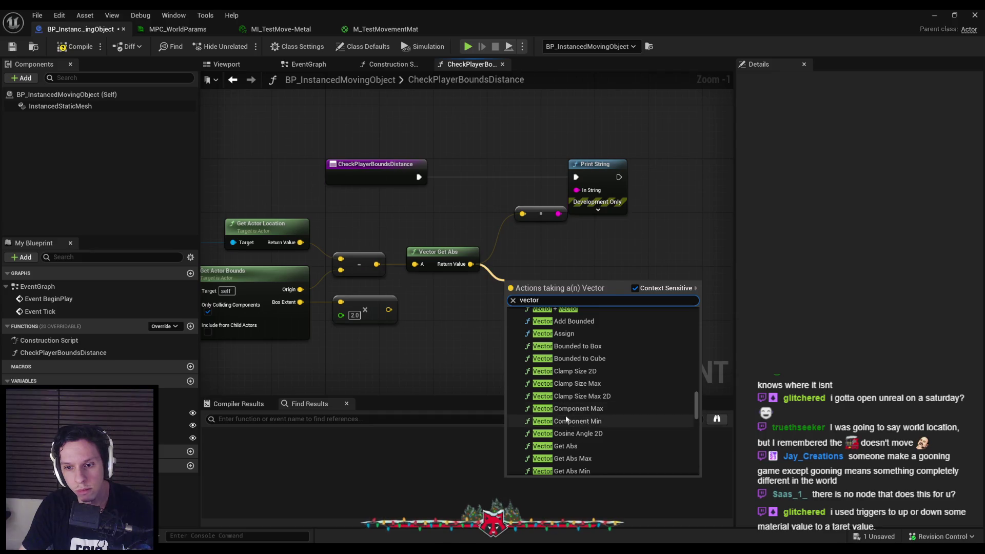
pyautogui.scroll(1, 566, 411)
pyautogui.scroll(6, 564, 415)
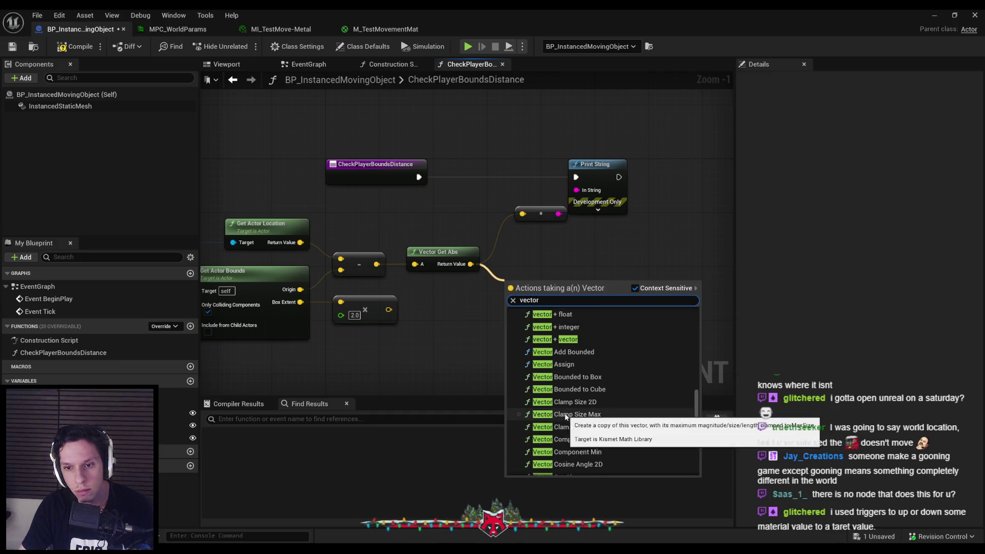
pyautogui.scroll(8, 566, 406)
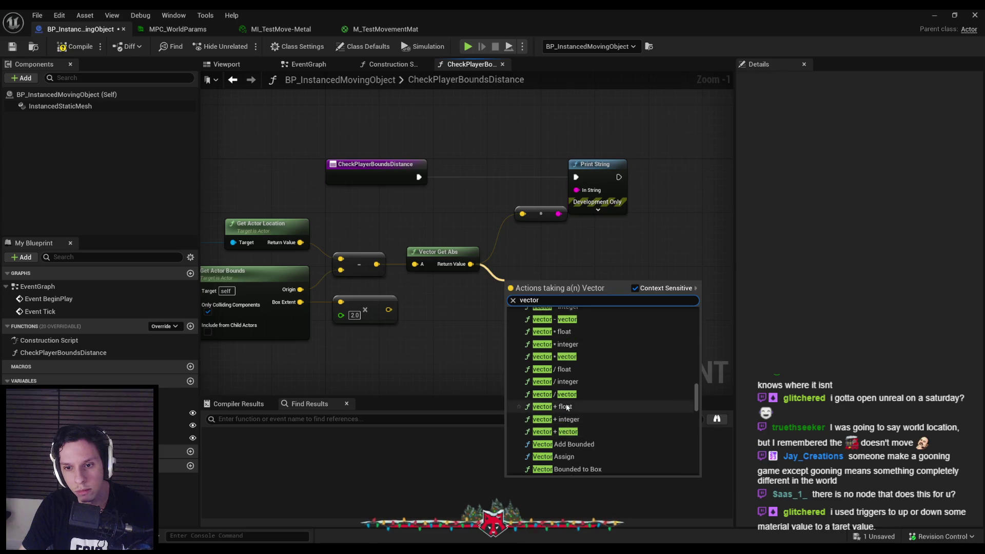
pyautogui.scroll(6, 567, 408)
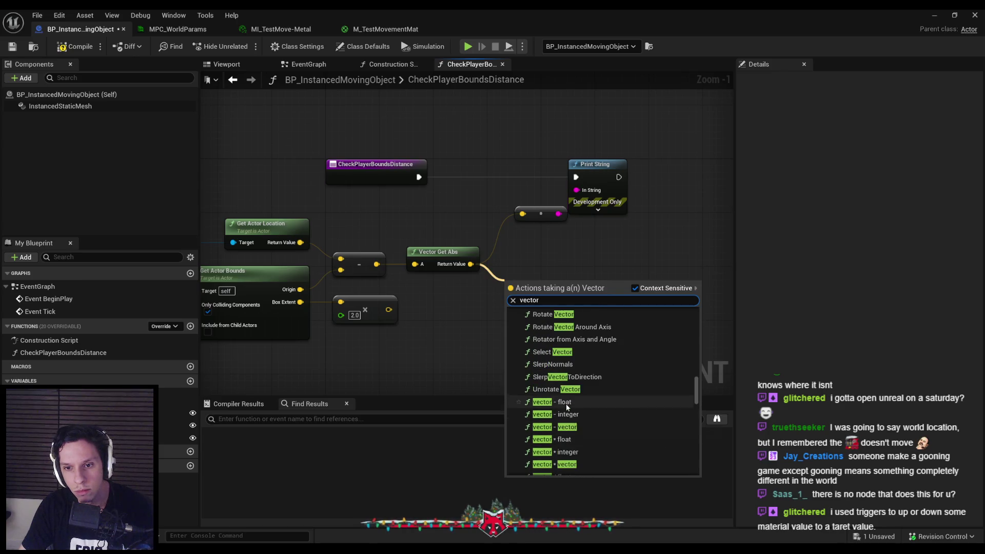
pyautogui.scroll(5, 566, 408)
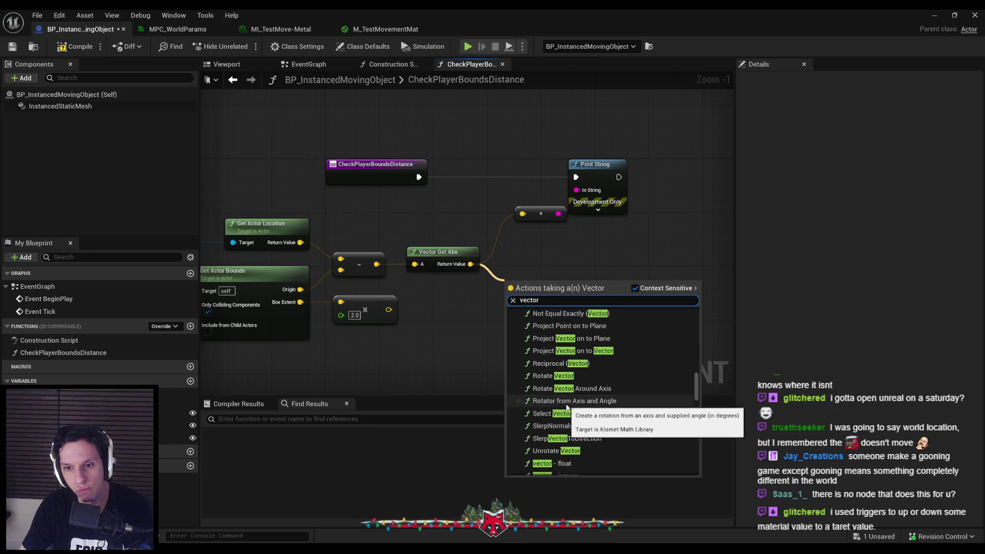
pyautogui.scroll(1, 567, 399)
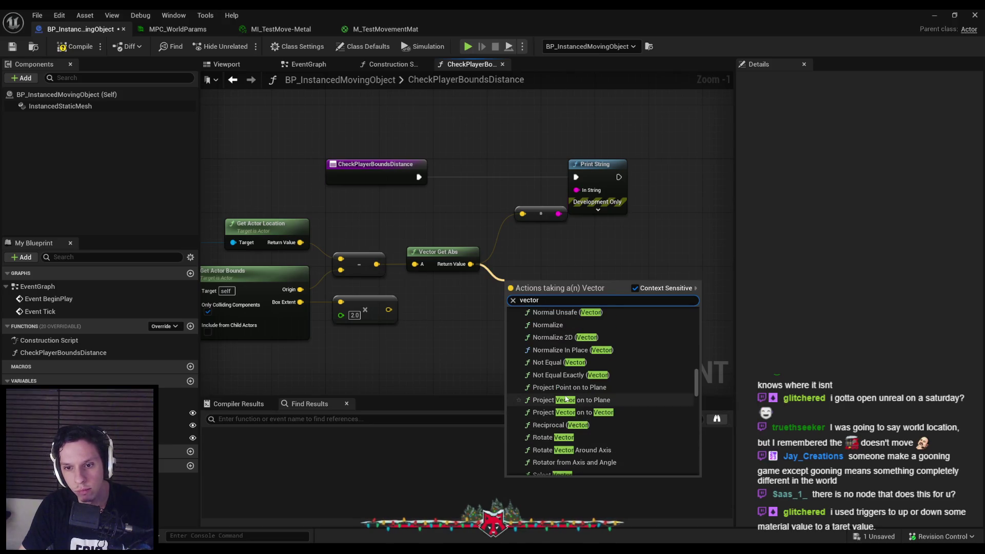
pyautogui.scroll(7, 567, 405)
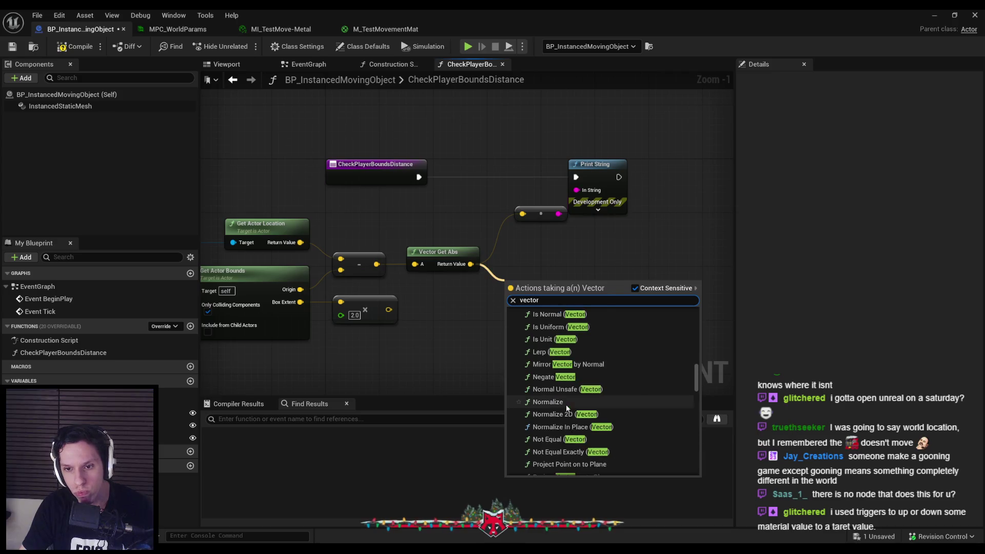
pyautogui.scroll(9, 567, 407)
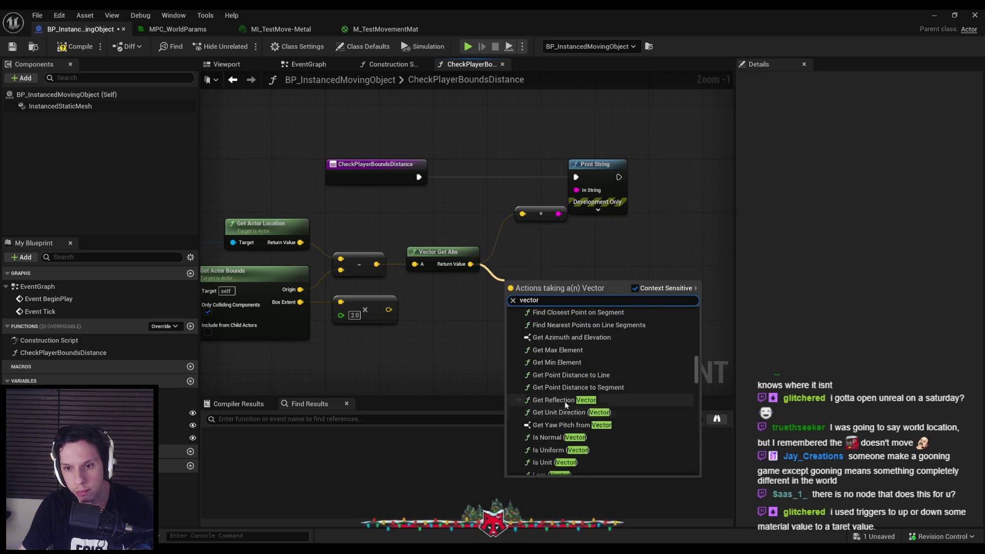
pyautogui.scroll(1, 566, 402)
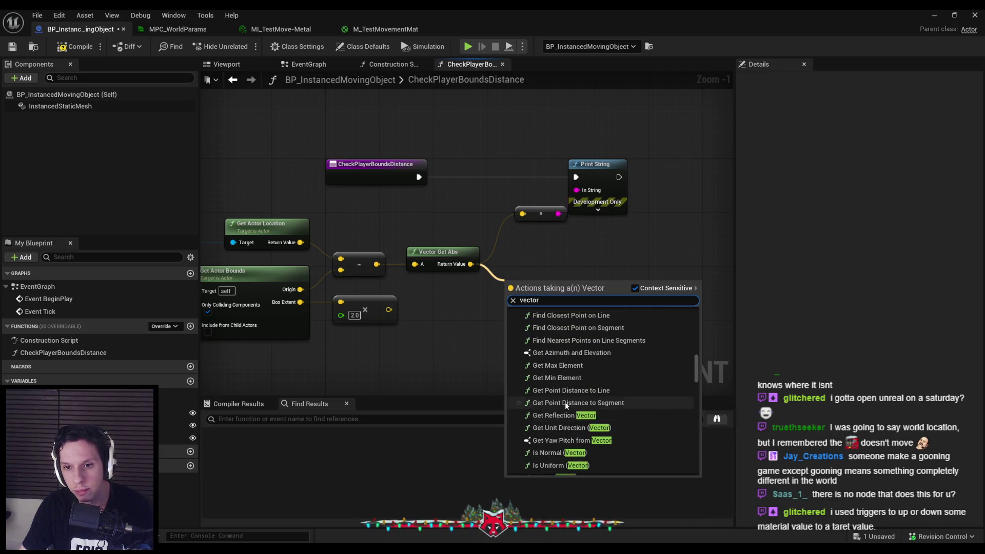
pyautogui.click(563, 365)
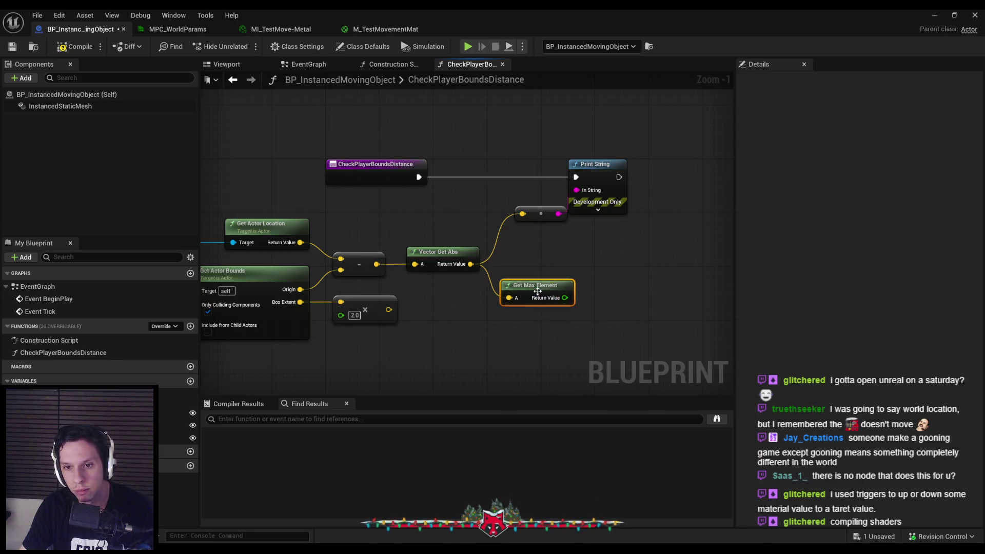
# Replace Get Max Element with a Vector Length node fed by the Vector Get Abs result.
pyautogui.moveTo(537, 292); pyautogui.dragTo(536, 299)
pyautogui.press('Delete')
pyautogui.moveTo(471, 264); pyautogui.dragTo(503, 290)
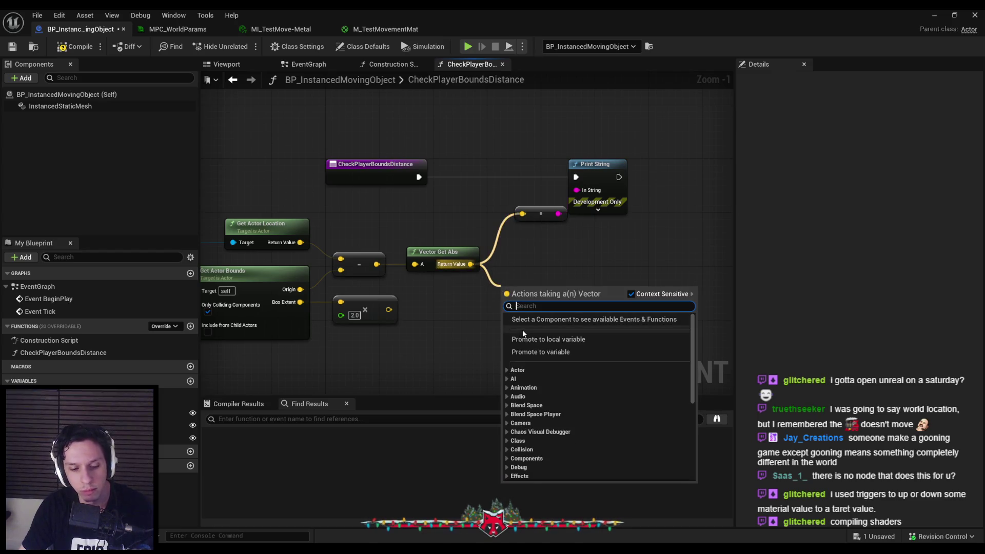
pyautogui.write('vector')
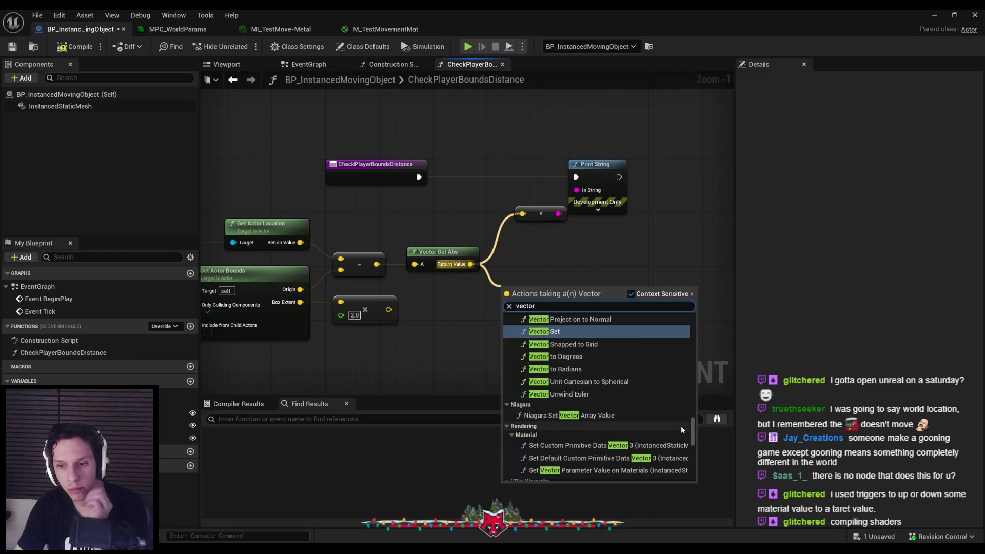
pyautogui.moveTo(693, 429); pyautogui.dragTo(686, 361)
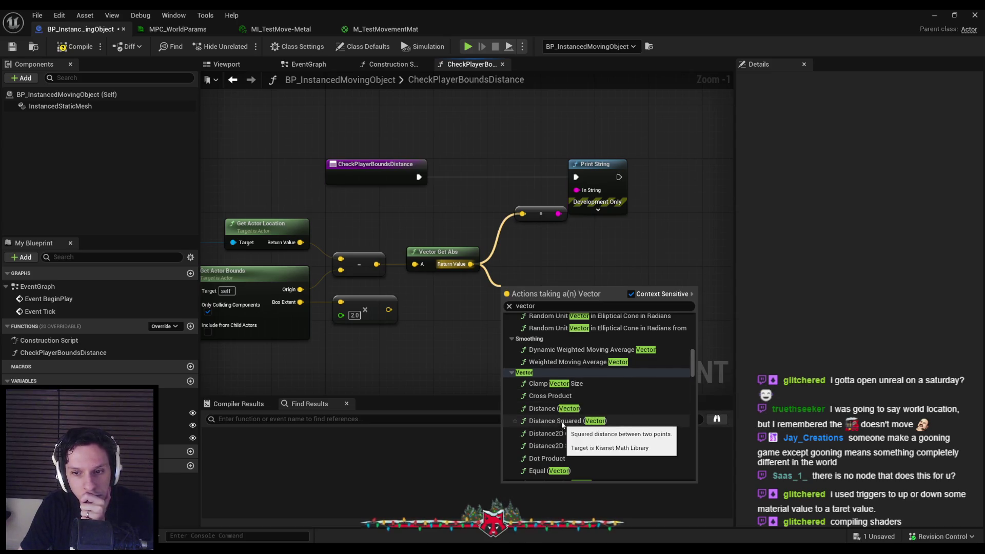
pyautogui.scroll(-2, 569, 421)
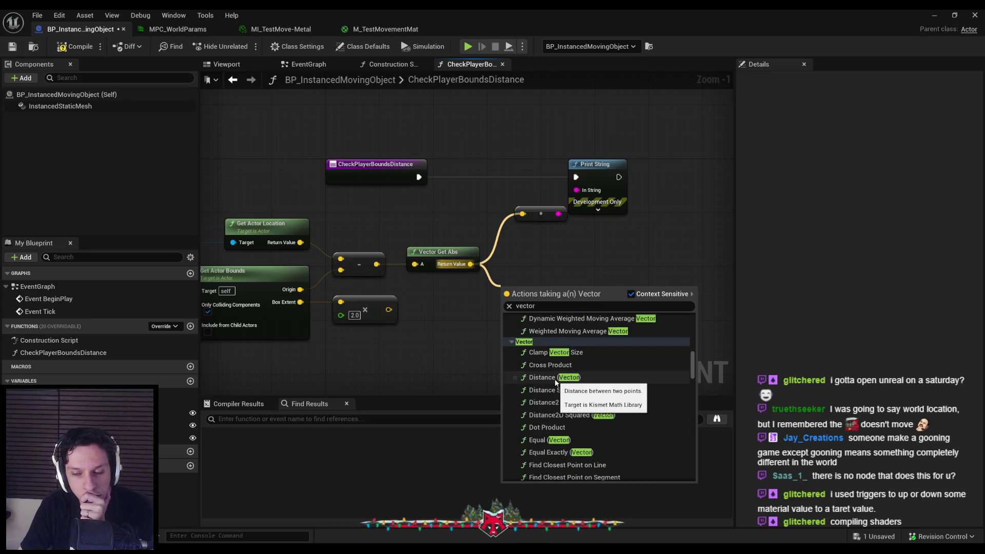
pyautogui.scroll(-1, 590, 385)
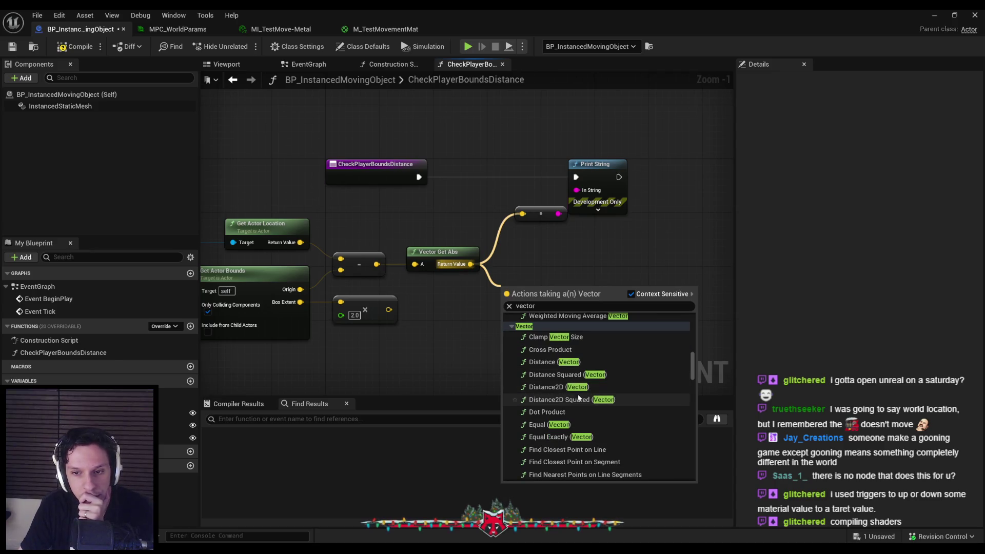
pyautogui.scroll(-1, 574, 405)
pyautogui.scroll(-1, 565, 436)
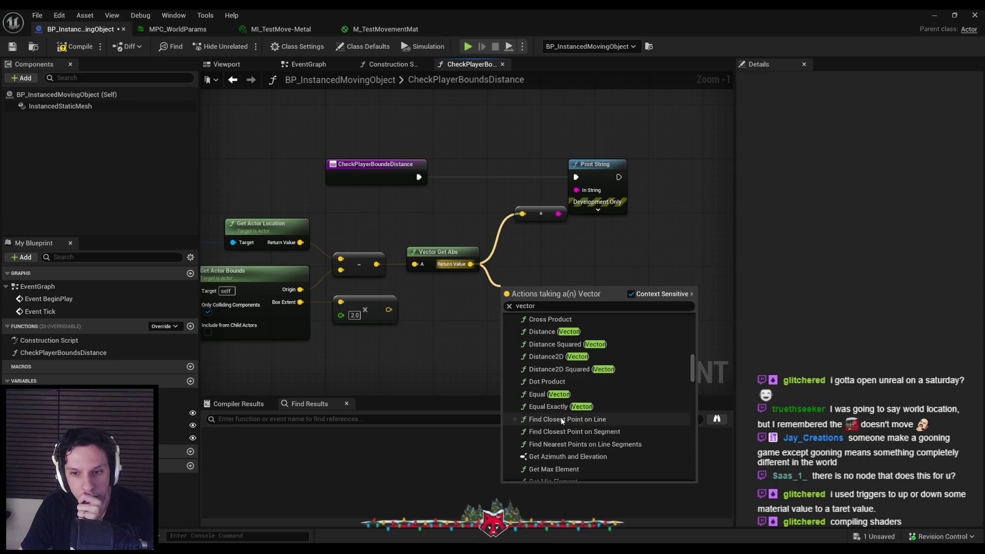
pyautogui.scroll(-6, 566, 425)
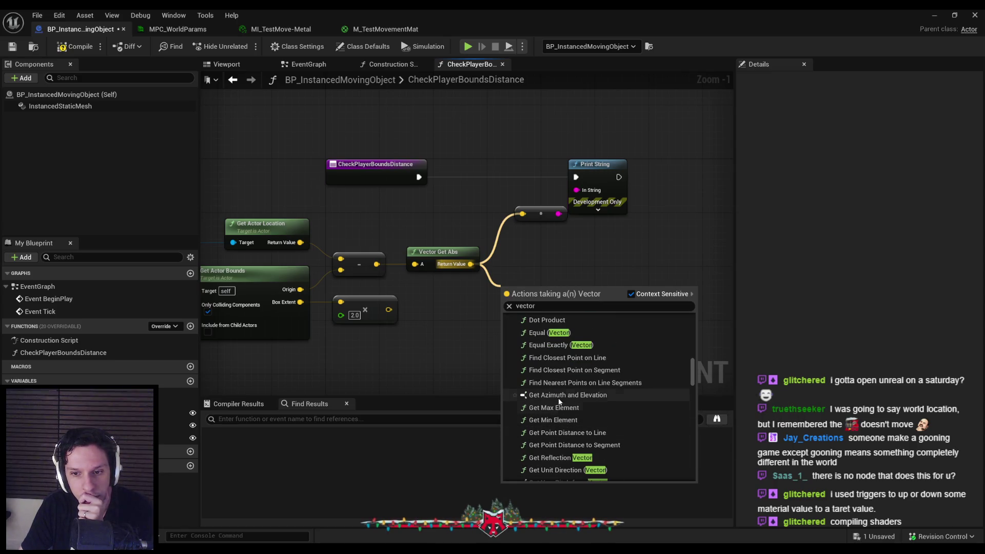
pyautogui.scroll(-5, 566, 426)
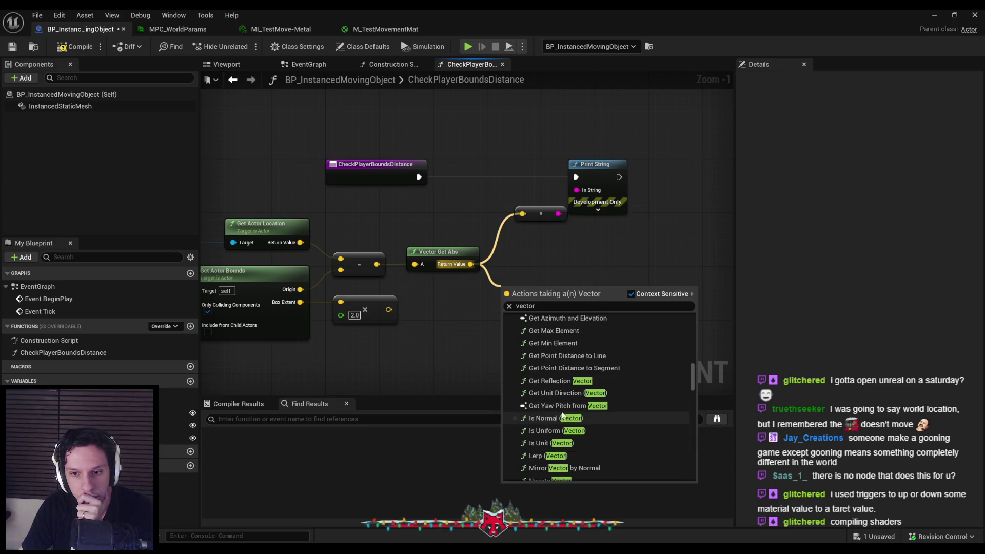
pyautogui.scroll(-1, 559, 400)
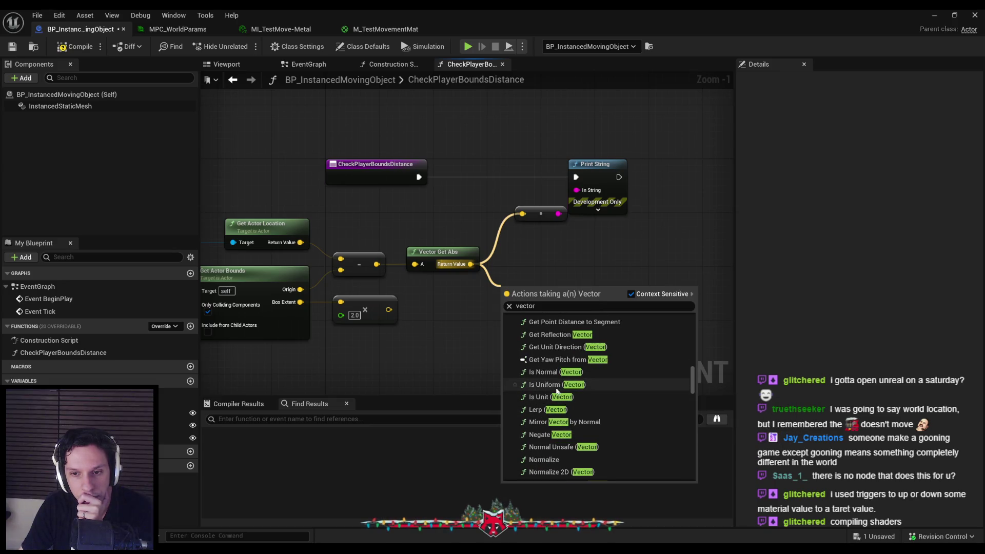
pyautogui.scroll(-1, 555, 421)
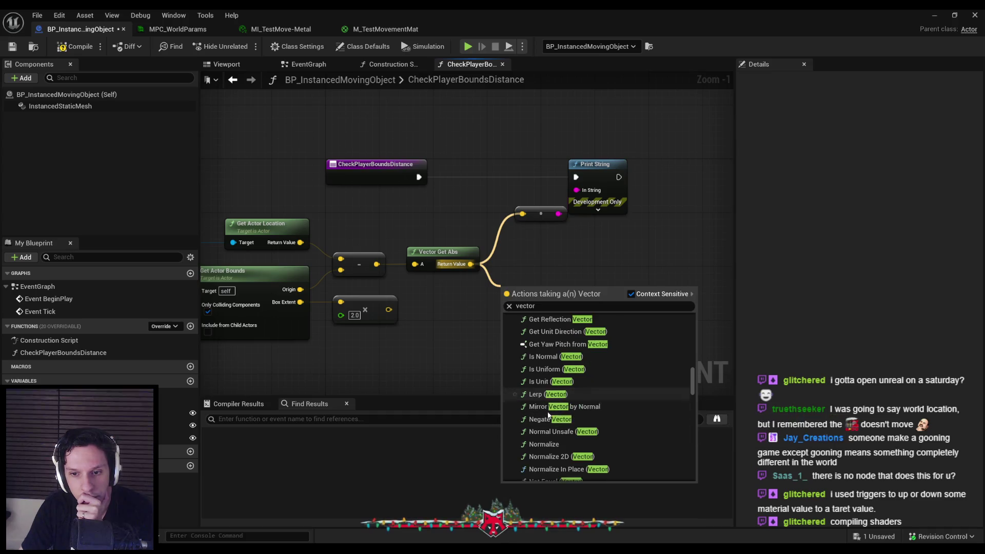
pyautogui.scroll(-1, 555, 422)
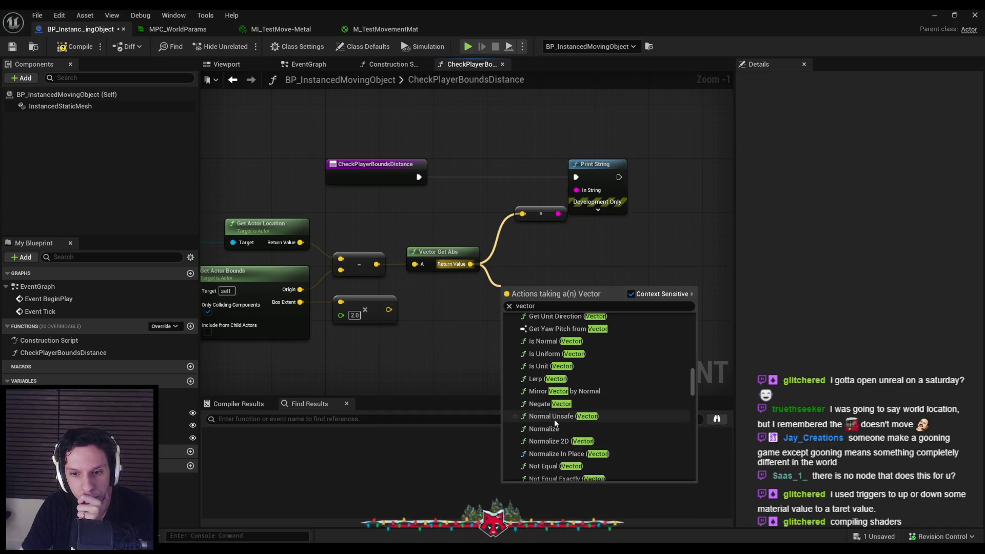
pyautogui.scroll(-2, 554, 420)
pyautogui.scroll(-3, 554, 419)
pyautogui.scroll(-2, 556, 420)
pyautogui.scroll(-1, 556, 422)
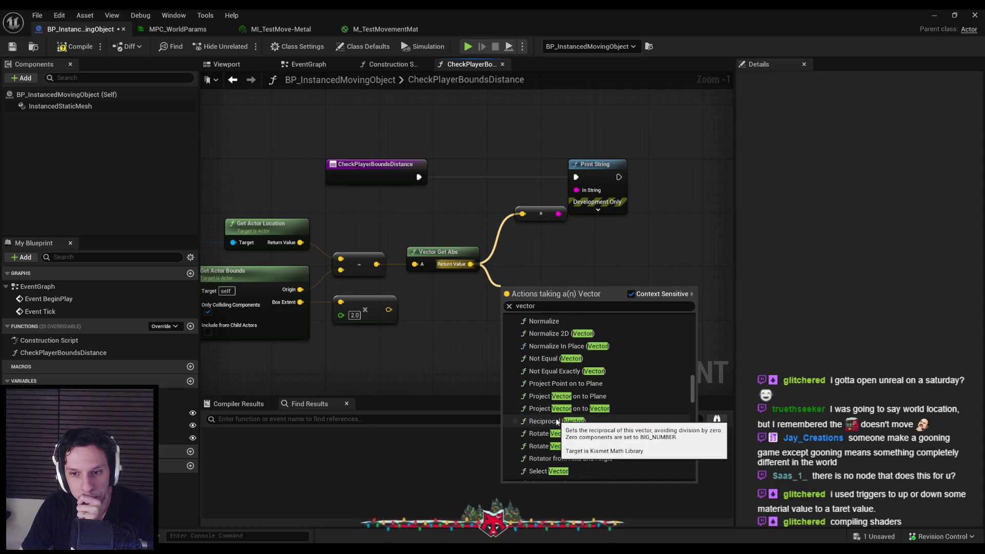
pyautogui.scroll(-2, 557, 421)
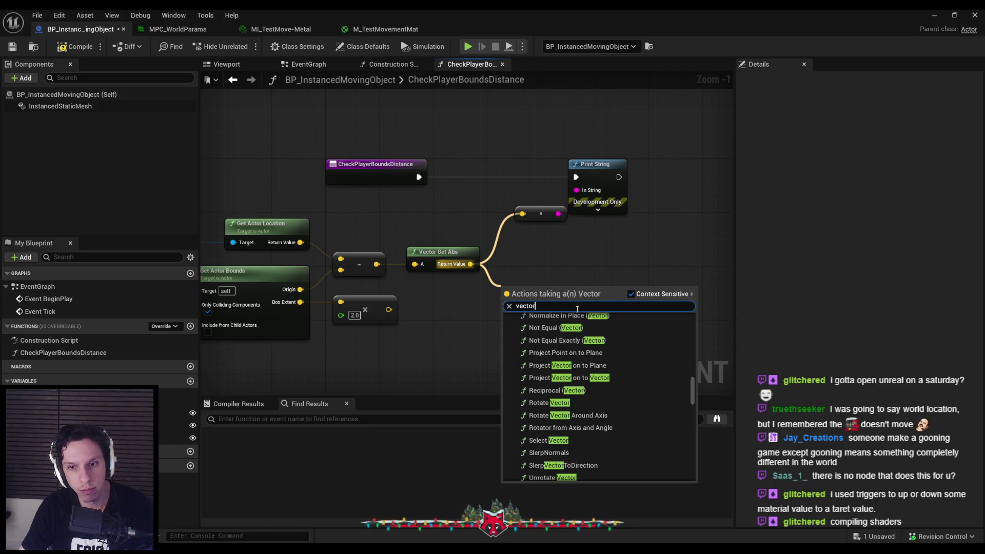
pyautogui.write('length')
pyautogui.press('Return')
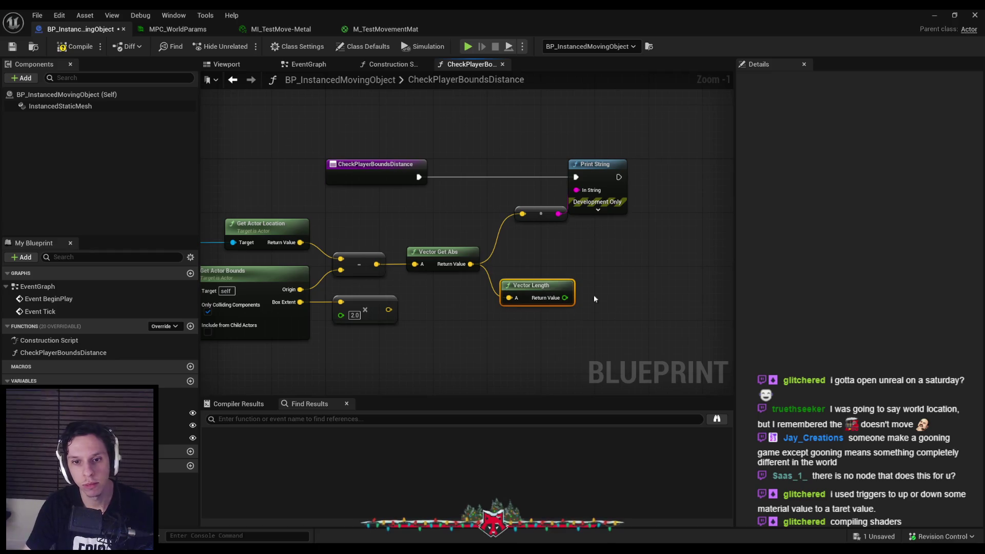
# Paste a second Vector Length on Box Extent, print its length, and run the game.
pyautogui.hotkey('ctrl', 'c')
pyautogui.hotkey('ctrl', 'v')
pyautogui.moveTo(348, 351); pyautogui.dragTo(300, 302)
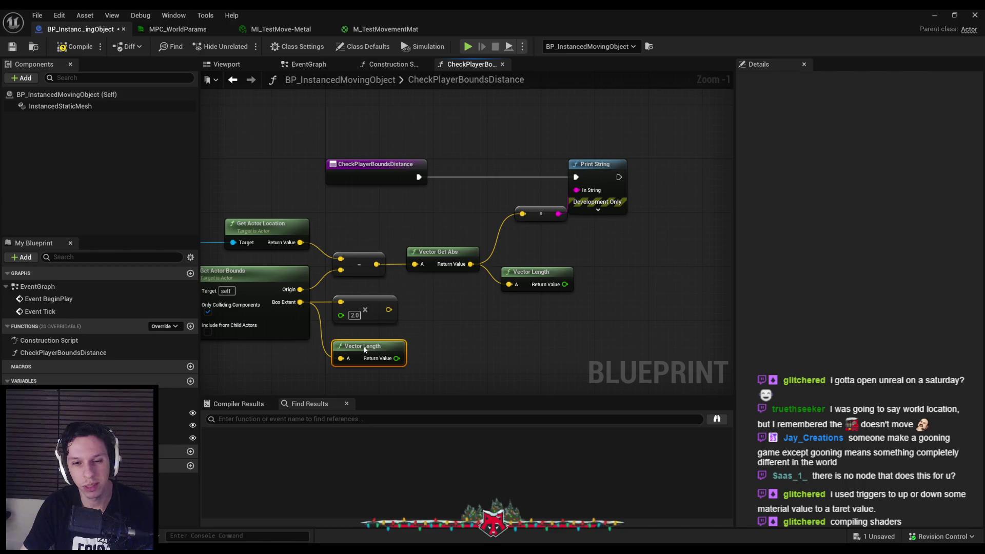
pyautogui.moveTo(401, 360)
pyautogui.mouseDown()
pyautogui.moveTo(519, 224)
pyautogui.moveTo(577, 191)
pyautogui.mouseUp()
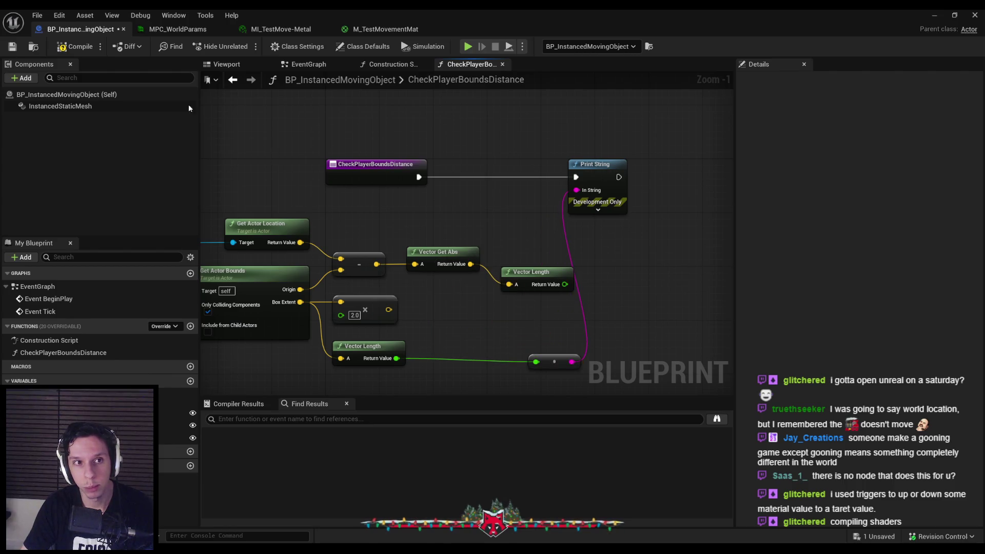
pyautogui.click(935, 15)
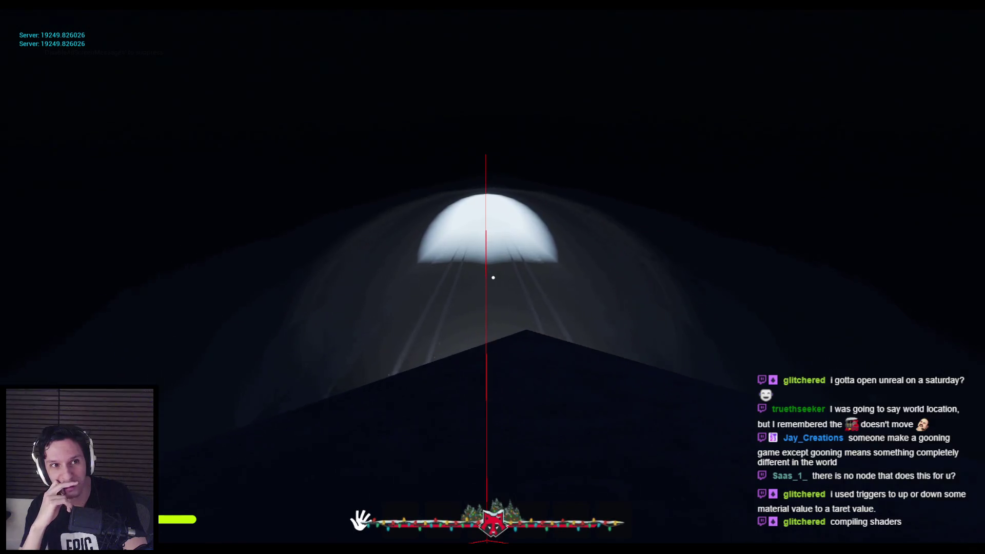
# Stop the game and wire the offset's Vector Length into Print String instead.
pyautogui.press('Escape')
pyautogui.moveTo(297, 546)
pyautogui.click(351, 508)
pyautogui.moveTo(565, 284); pyautogui.dragTo(577, 190)
# Play-test the distance readout, then return to the Blueprint graph.
pyautogui.hotkey('alt', 'p')
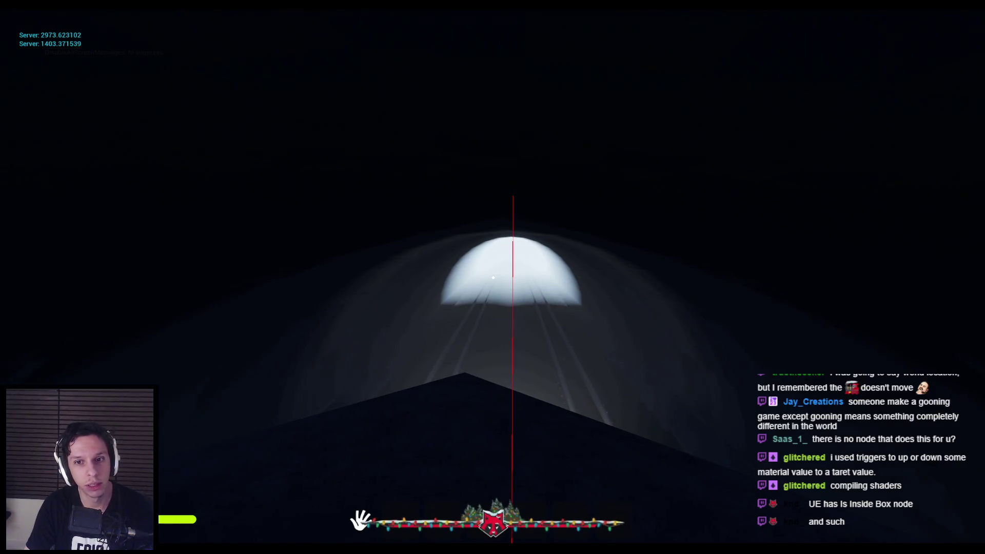
pyautogui.press('Escape')
pyautogui.hotkey('alt', 'Tab')
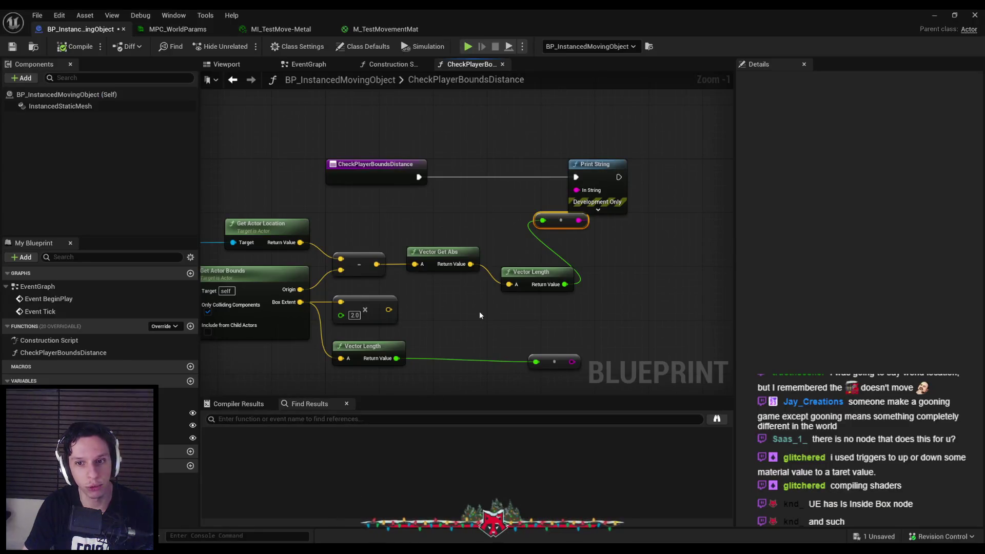
# Delete the leftover conversion node and compare offset length < box extent length.
pyautogui.click(526, 256)
pyautogui.click(528, 299)
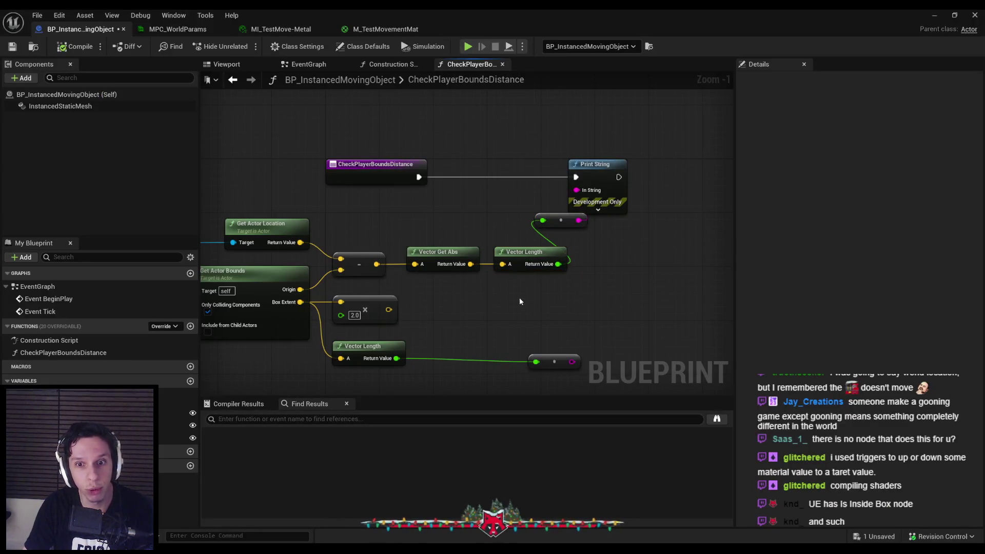
pyautogui.press('Delete')
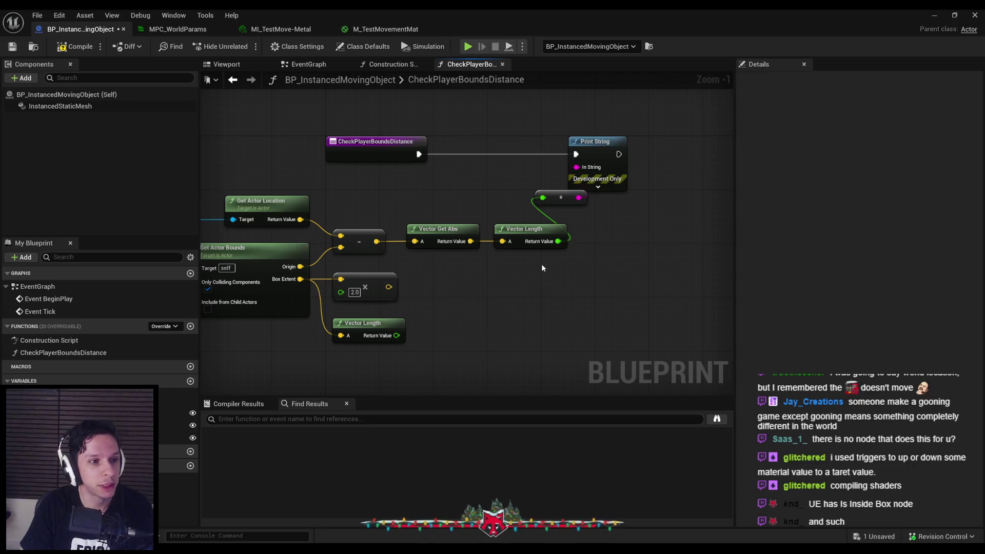
pyautogui.scroll(-2, 540, 263)
pyautogui.moveTo(583, 221)
pyautogui.mouseDown()
pyautogui.moveTo(602, 240)
pyautogui.moveTo(450, 294)
pyautogui.moveTo(580, 257)
pyautogui.moveTo(589, 264)
pyautogui.moveTo(458, 294)
pyautogui.mouseUp()
pyautogui.write('<')
pyautogui.press('Return')
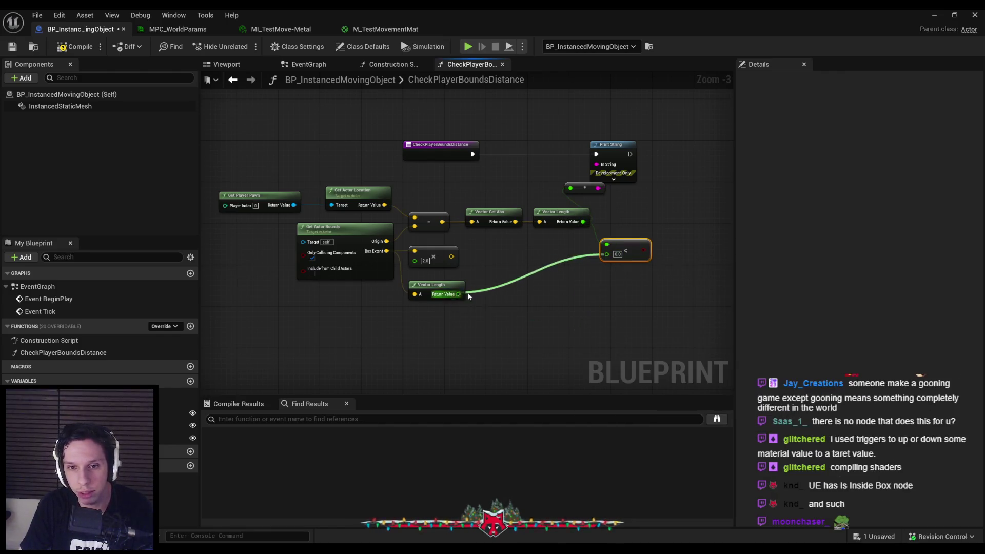
pyautogui.moveTo(635, 249)
pyautogui.mouseDown()
pyautogui.moveTo(592, 172)
pyautogui.moveTo(616, 192)
pyautogui.mouseUp()
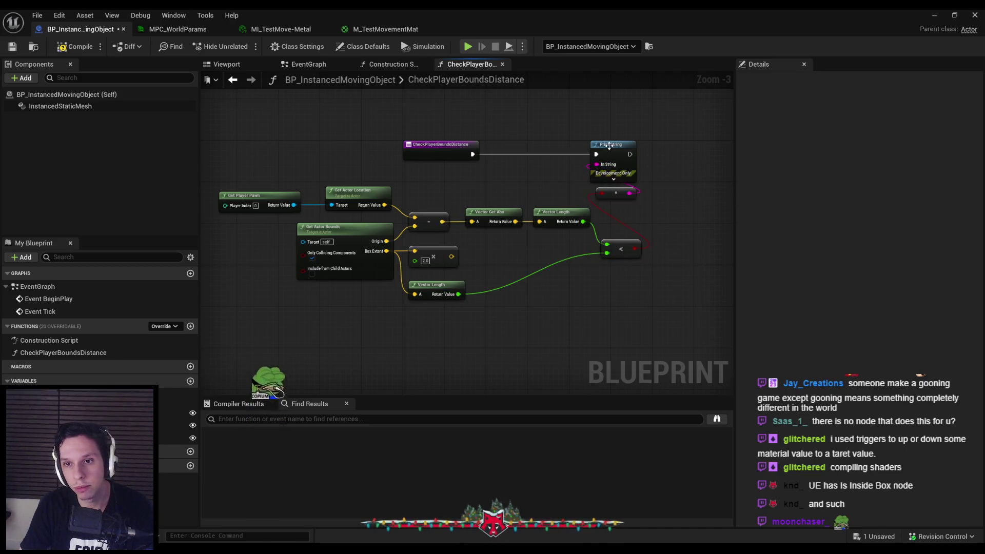
pyautogui.moveTo(606, 144); pyautogui.dragTo(676, 143)
pyautogui.click(668, 215)
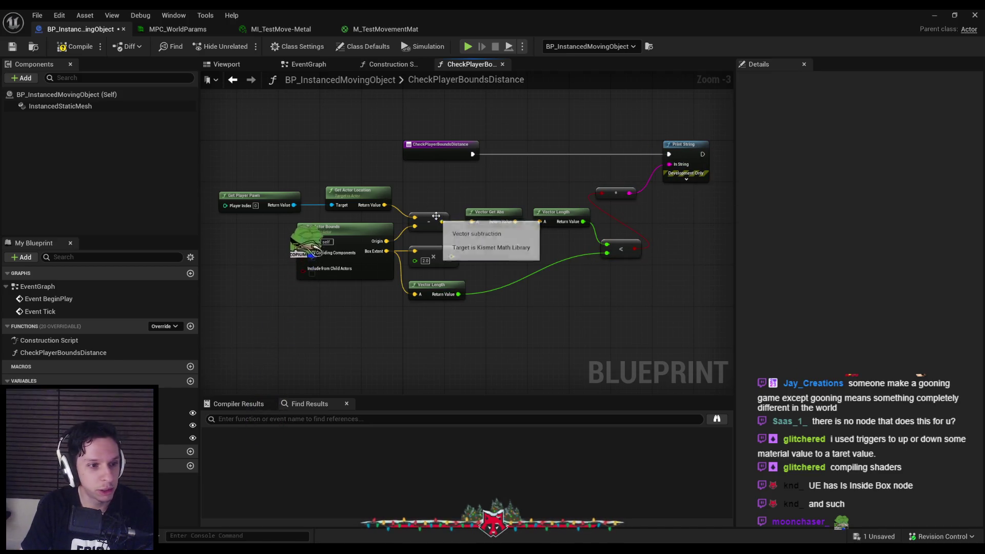
# Try an Is Vector Inside (Box) node from the multiply output, then undo its Box split and delete it.
pyautogui.moveTo(452, 257); pyautogui.dragTo(480, 260)
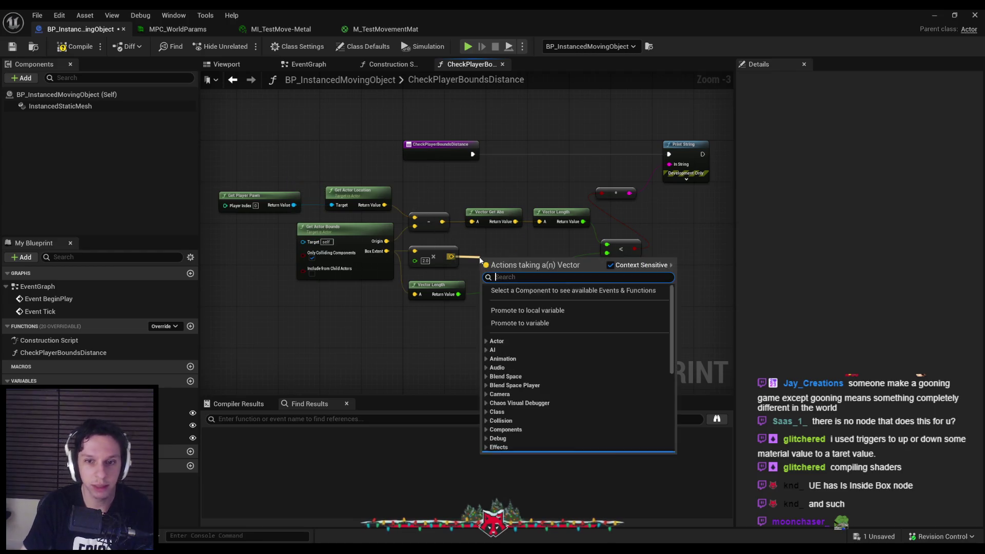
pyautogui.write('inside')
pyautogui.click(535, 310)
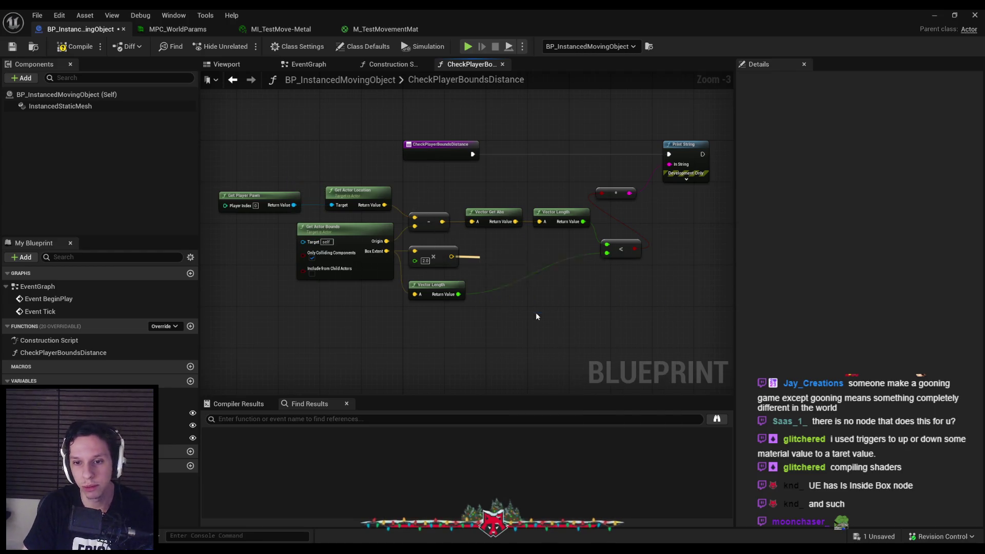
pyautogui.scroll(2, 509, 249)
pyautogui.rightClick(474, 243)
pyautogui.click(507, 294)
pyautogui.click(490, 325)
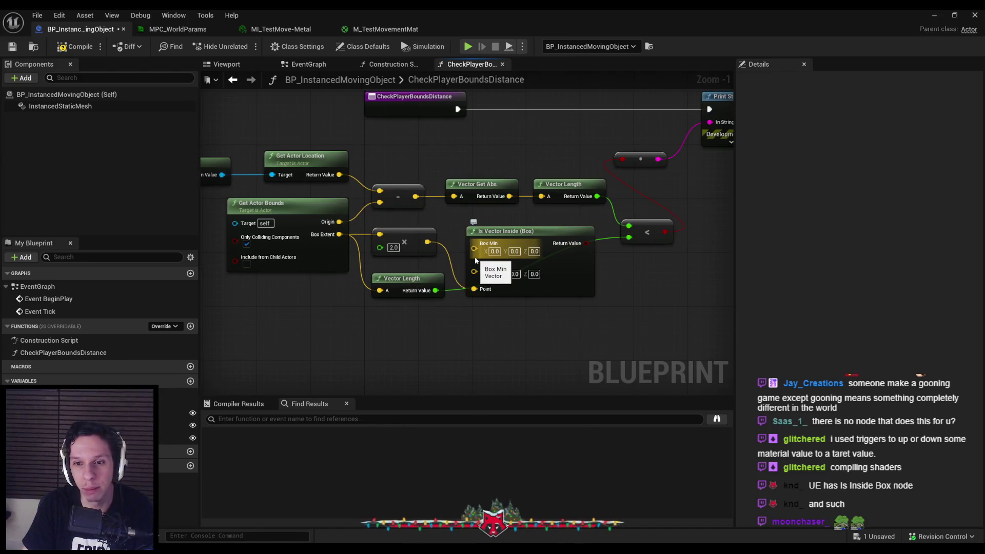
pyautogui.hotkey('ctrl', 'z')
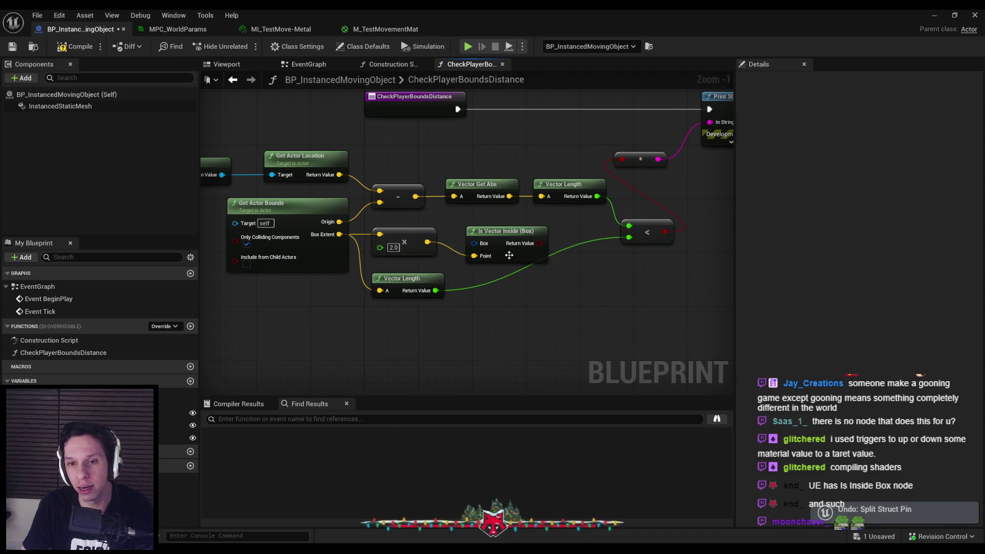
pyautogui.click(514, 273)
pyautogui.press('Delete')
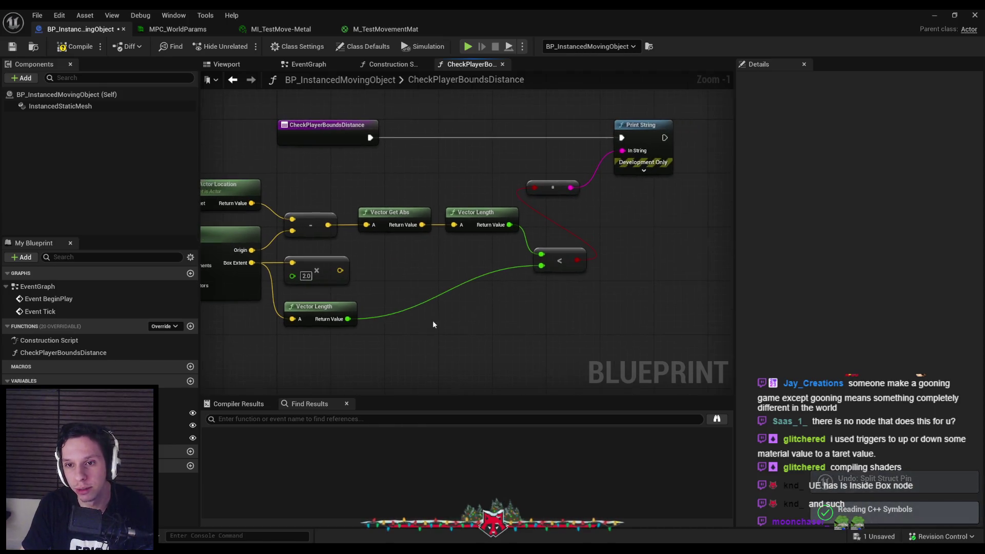
# Compile and save the blueprint, then play the level in the editor.
pyautogui.click(73, 47)
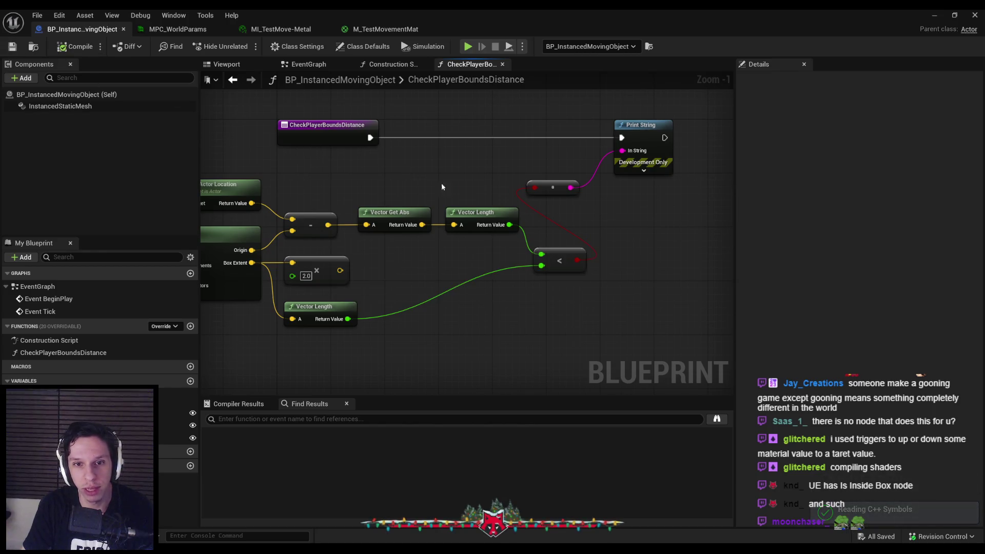
pyautogui.scroll(-1, 441, 183)
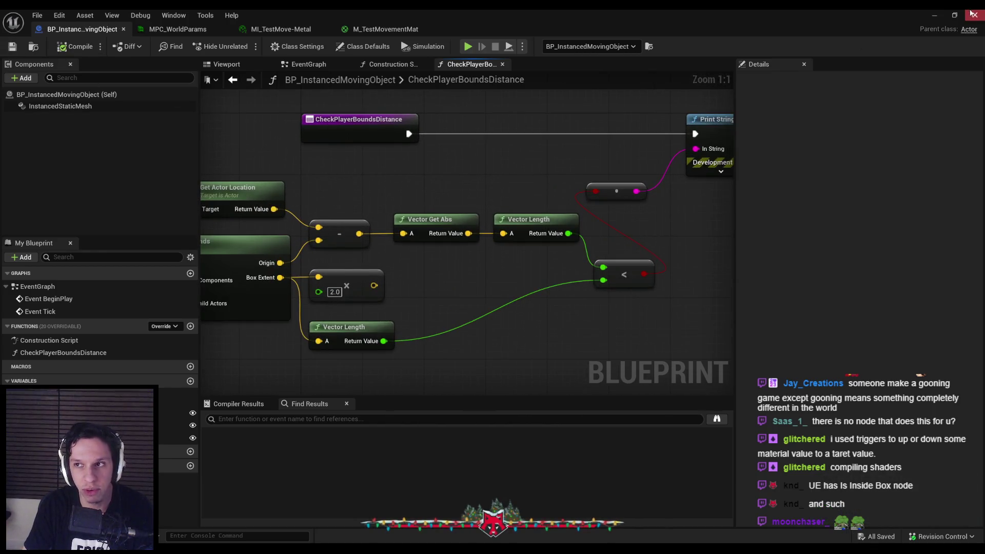
pyautogui.click(935, 15)
pyautogui.hotkey('alt', 'p')
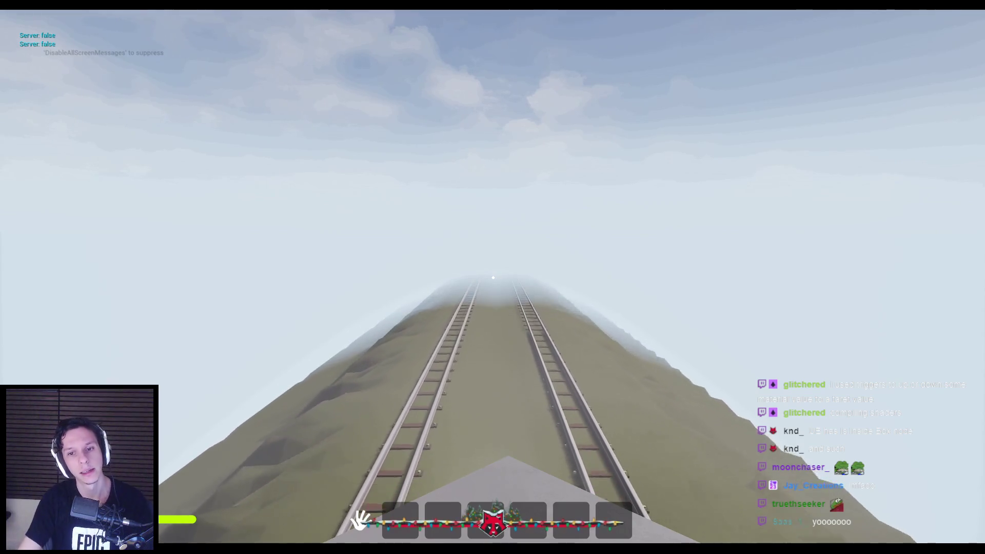
# Release the running game and bring back the BP_InstancedMovingObject blueprint editor.
pyautogui.press('F8')
pyautogui.click(334, 529)
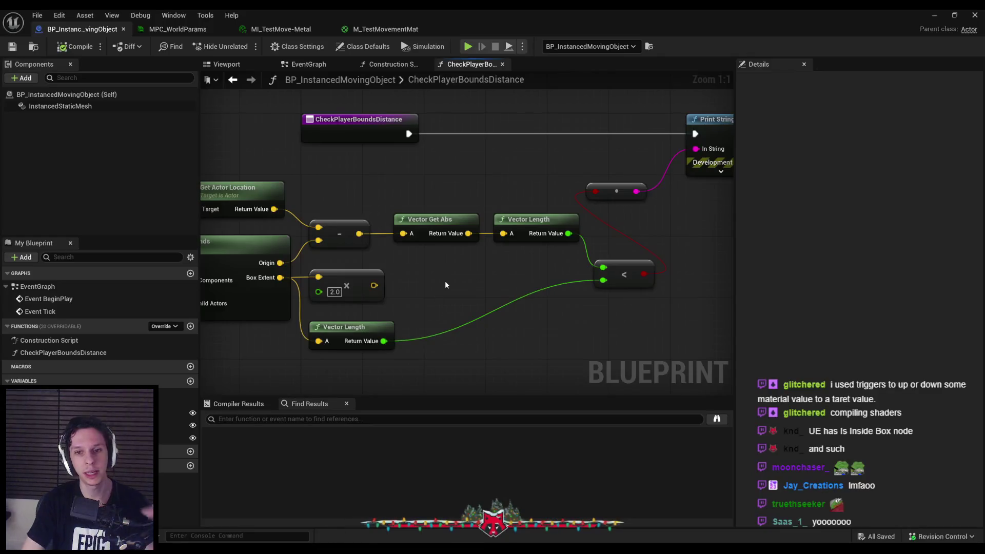
# Move the < comparison lower and delete the Print String and its reroute node.
pyautogui.scroll(-1, 460, 285)
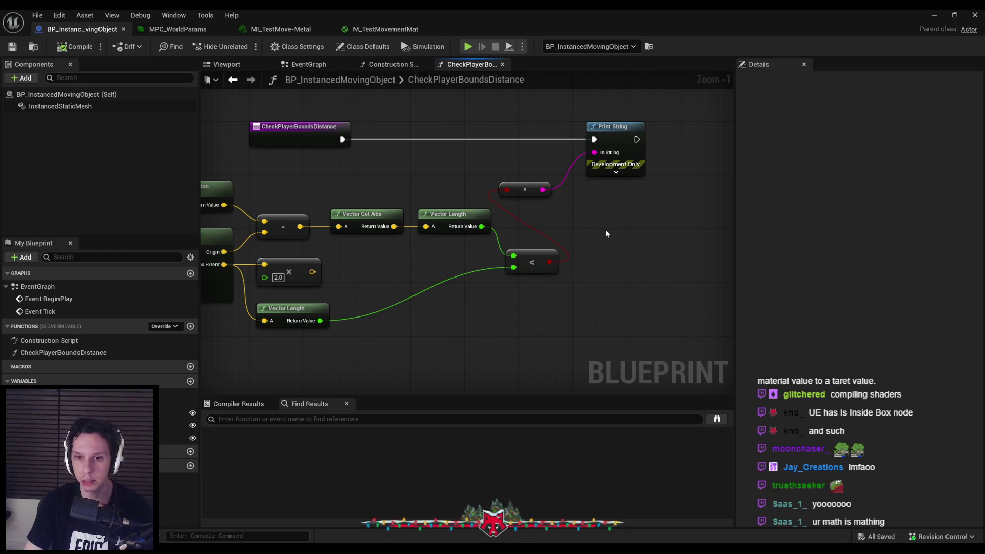
pyautogui.moveTo(532, 266)
pyautogui.mouseDown()
pyautogui.moveTo(536, 337)
pyautogui.moveTo(537, 324)
pyautogui.mouseUp()
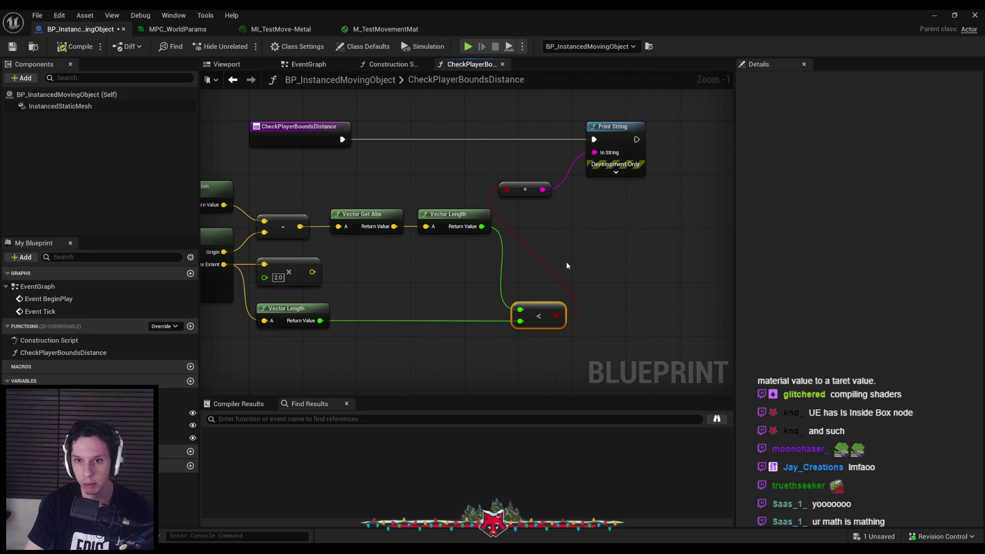
pyautogui.scroll(-1, 575, 287)
pyautogui.moveTo(611, 292)
pyautogui.mouseDown()
pyautogui.moveTo(533, 226)
pyautogui.moveTo(550, 306)
pyautogui.mouseUp()
pyautogui.press('Delete')
# Store the < result in local Boolean IsPlayerInBounds, run it from the function entry, and compile.
pyautogui.moveTo(549, 352)
pyautogui.mouseDown()
pyautogui.moveTo(615, 228)
pyautogui.moveTo(611, 248)
pyautogui.mouseUp()
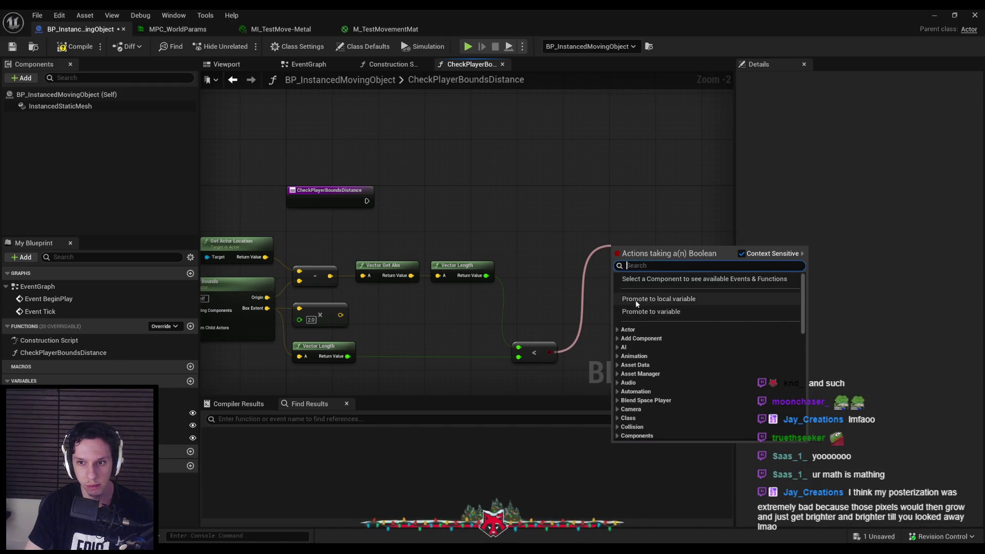
pyautogui.click(639, 300)
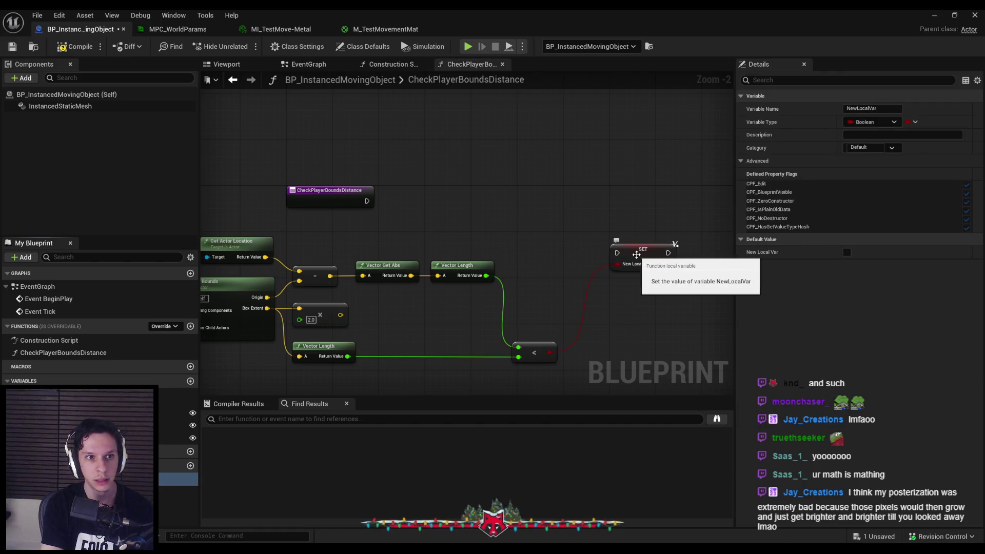
pyautogui.press('Return')
pyautogui.moveTo(636, 254)
pyautogui.mouseDown()
pyautogui.moveTo(646, 214)
pyautogui.moveTo(453, 214)
pyautogui.moveTo(367, 201)
pyautogui.mouseUp()
pyautogui.moveTo(641, 213); pyautogui.dragTo(635, 202)
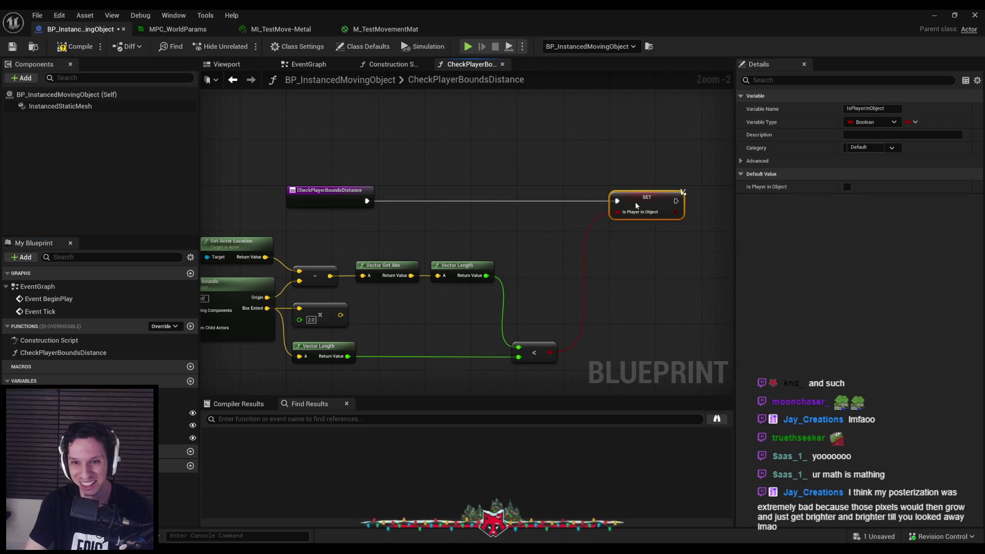
pyautogui.write('Bounds')
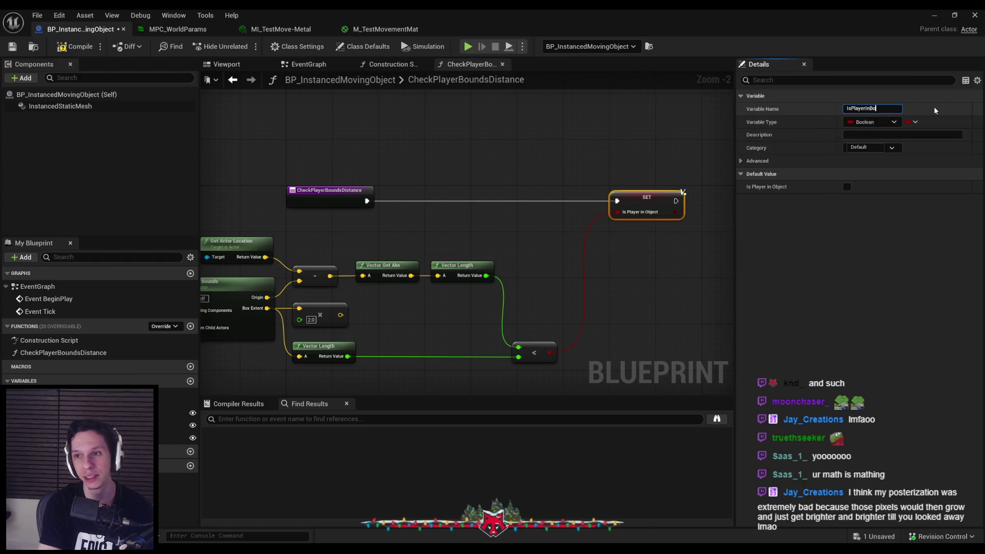
pyautogui.press('Return')
pyautogui.click(77, 44)
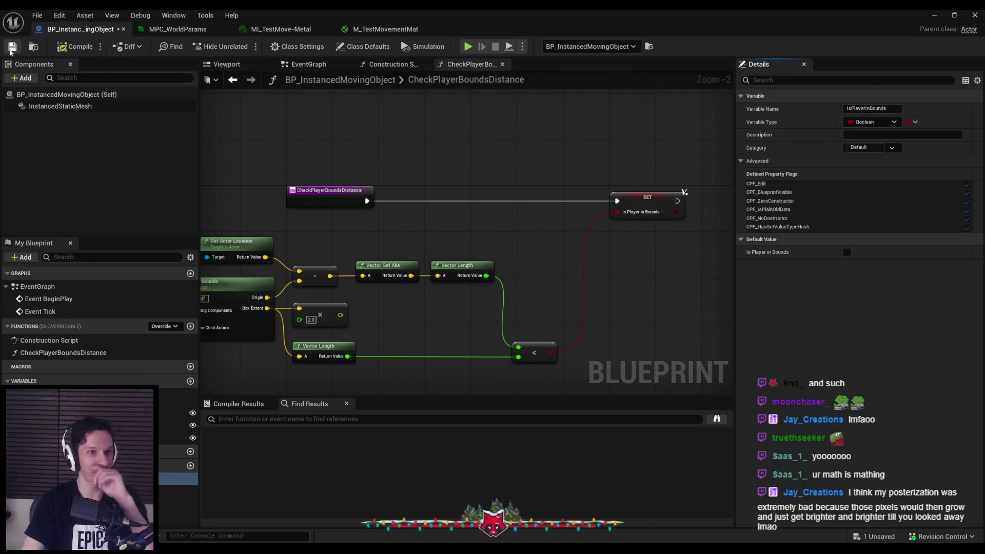
pyautogui.moveTo(464, 189); pyautogui.dragTo(398, 220)
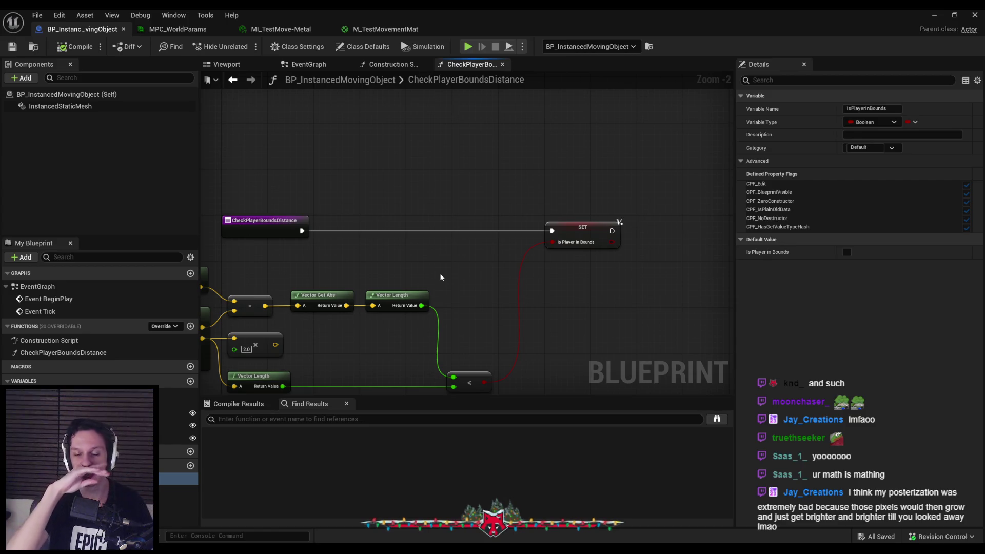
# Look over the actions for the SET node and the IsPlayerInBounds variable.
pyautogui.moveTo(440, 277); pyautogui.dragTo(527, 242)
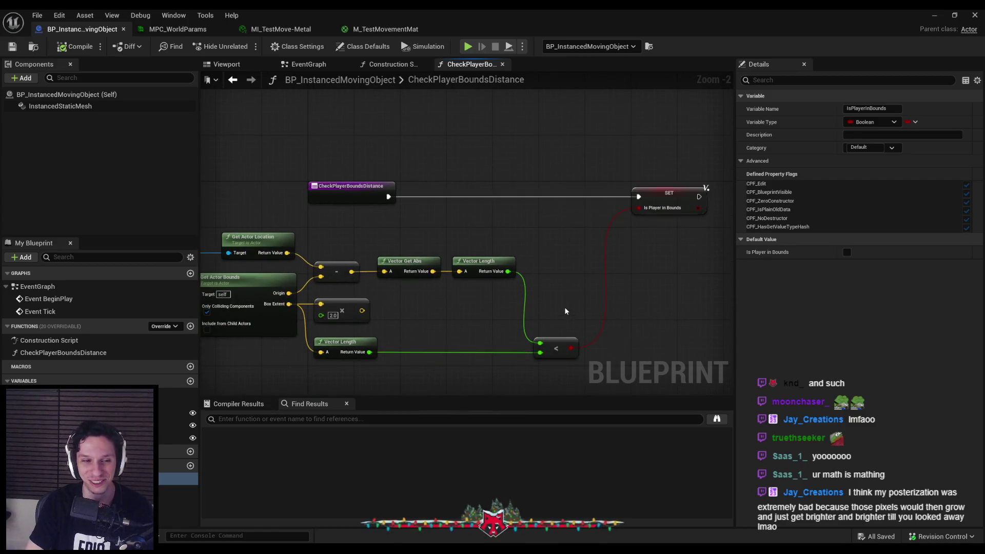
pyautogui.moveTo(567, 310); pyautogui.dragTo(444, 304)
pyautogui.scroll(-1, 449, 288)
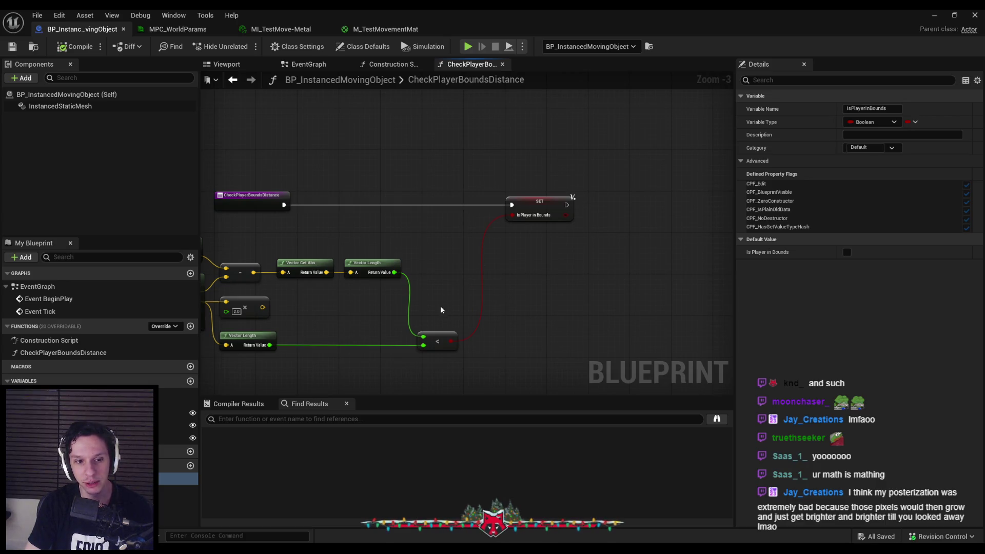
pyautogui.rightClick(541, 207)
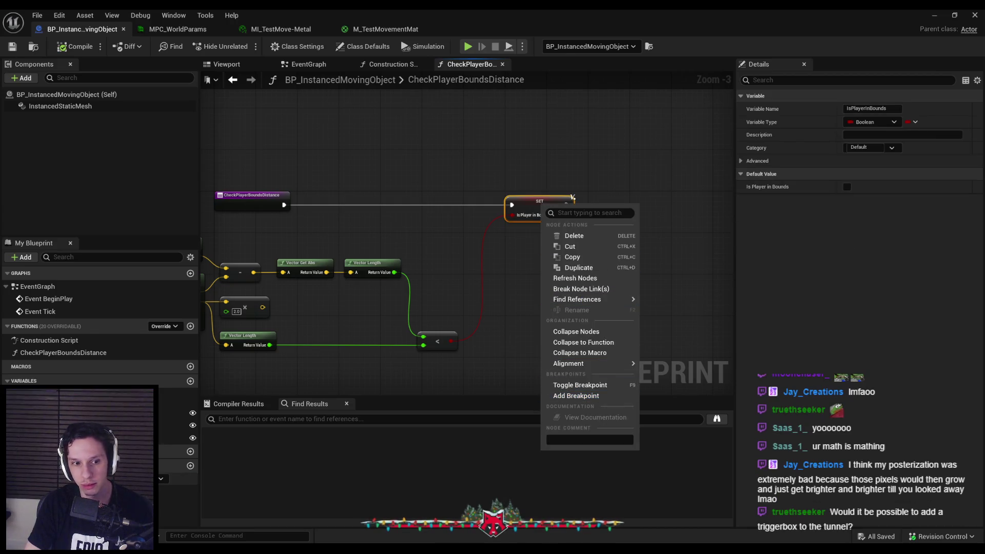
pyautogui.rightClick(76, 479)
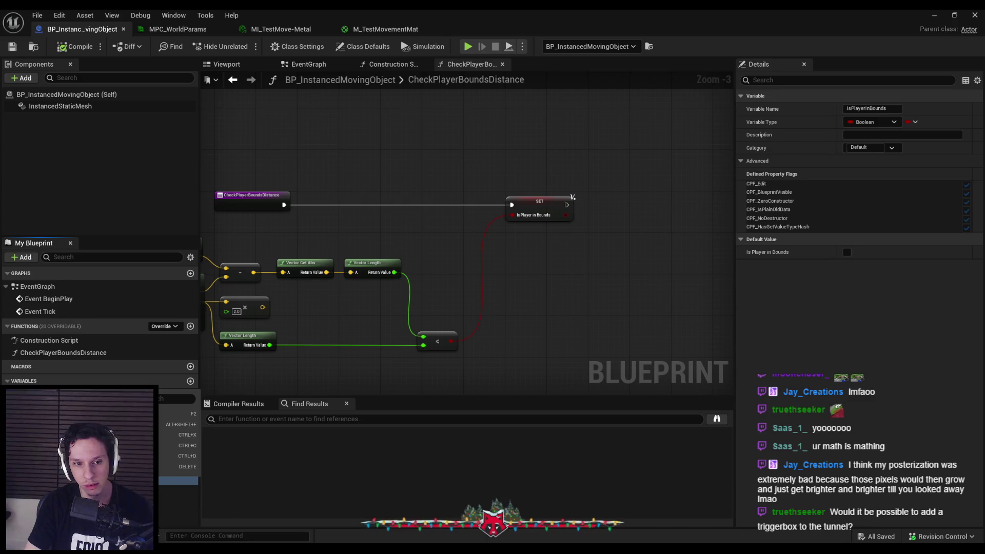
pyautogui.click(180, 466)
pyautogui.moveTo(596, 303); pyautogui.dragTo(548, 182)
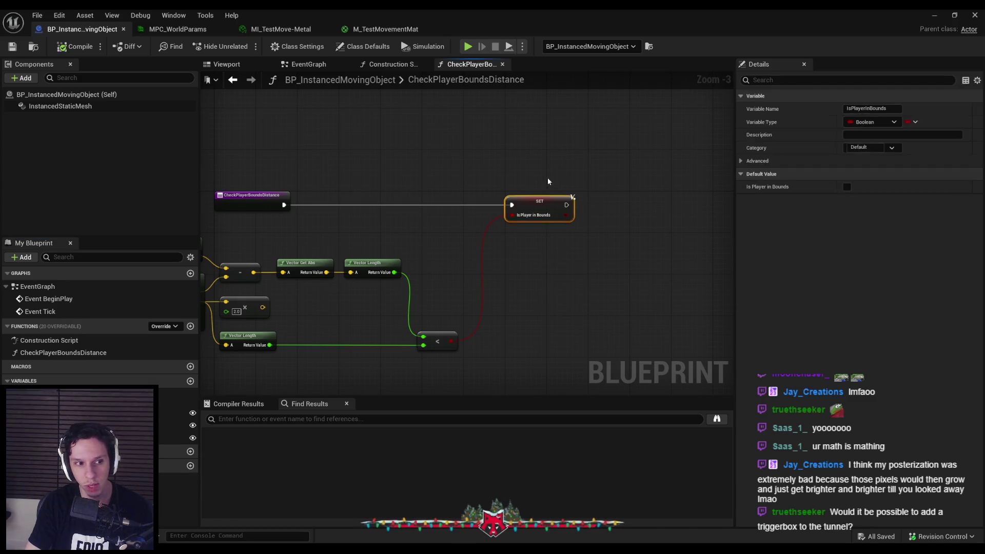
pyautogui.moveTo(458, 246); pyautogui.dragTo(514, 257)
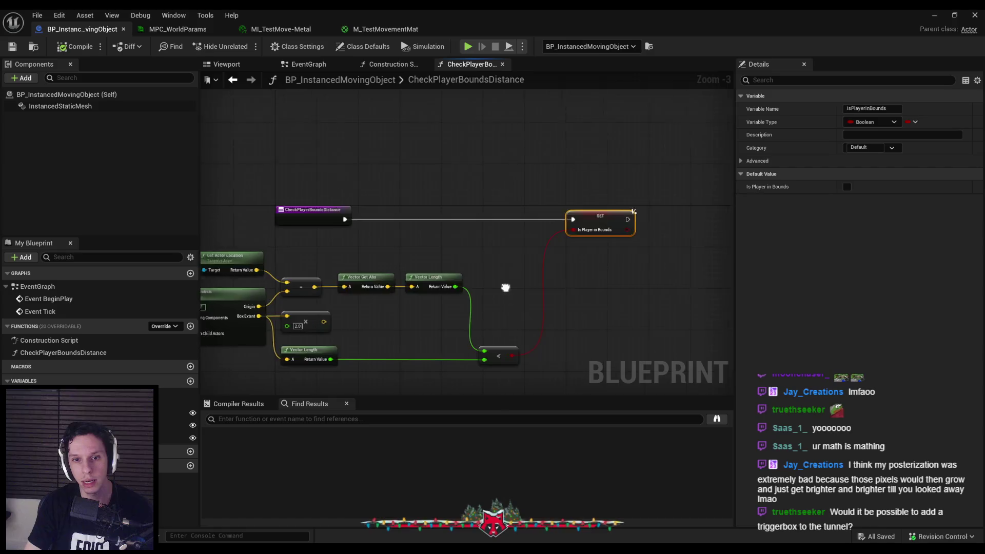
# Delete the loose ×2.0 multiply node and line up the Vector Length and < nodes.
pyautogui.moveTo(501, 290); pyautogui.dragTo(661, 240)
pyautogui.moveTo(676, 328)
pyautogui.mouseDown()
pyautogui.moveTo(242, 201)
pyautogui.moveTo(637, 298)
pyautogui.moveTo(687, 332)
pyautogui.mouseUp()
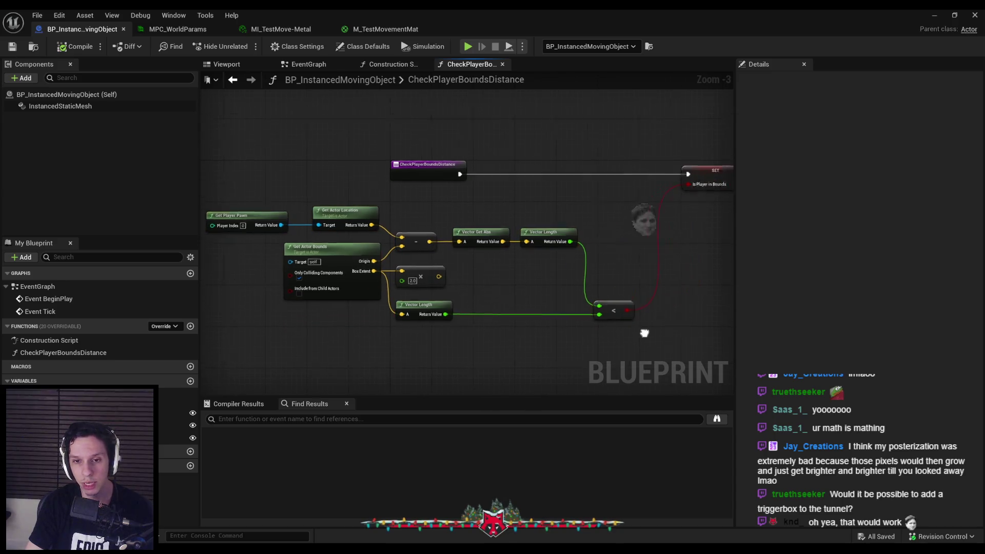
pyautogui.moveTo(591, 343); pyautogui.dragTo(397, 286)
pyautogui.press('Delete')
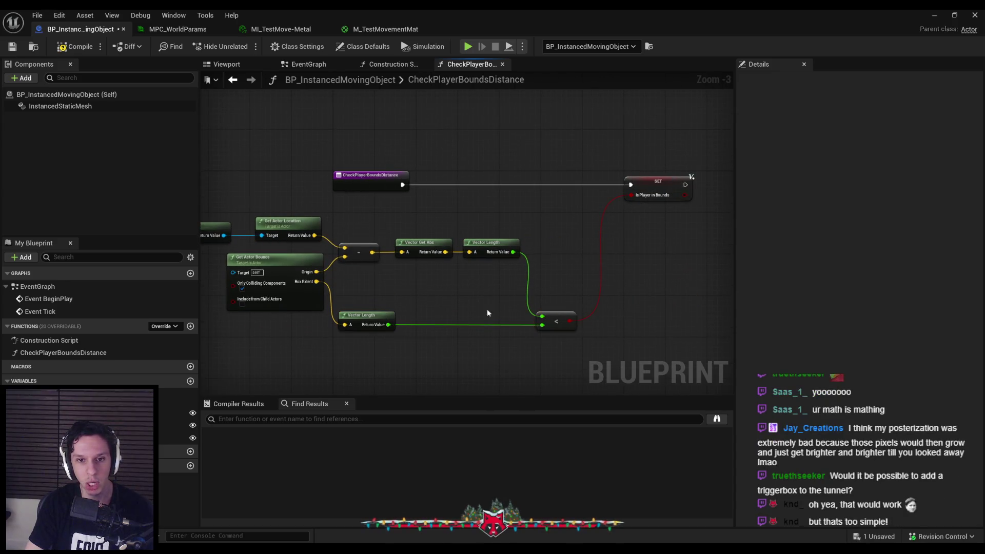
pyautogui.moveTo(367, 320); pyautogui.dragTo(366, 300)
pyautogui.press('q')
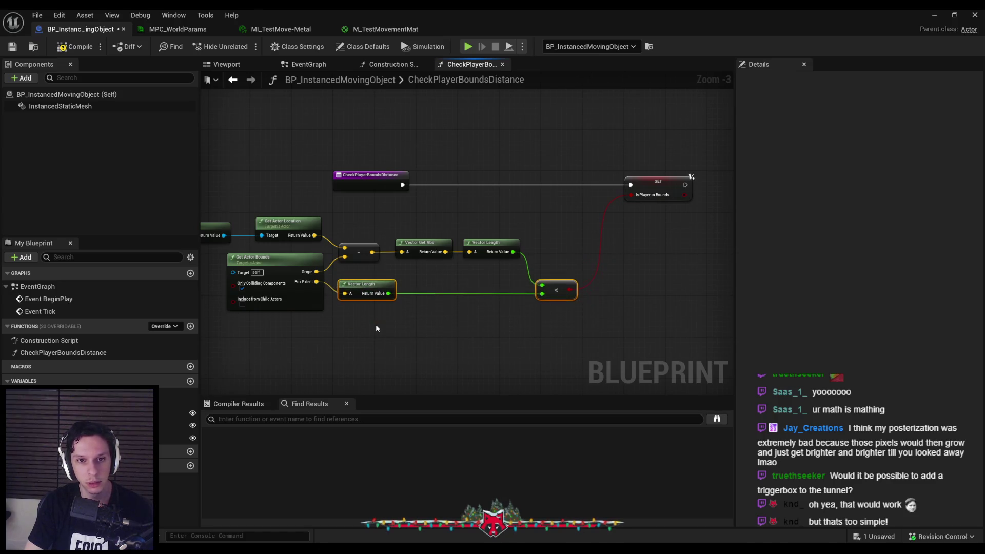
pyautogui.moveTo(573, 331); pyautogui.dragTo(281, 288)
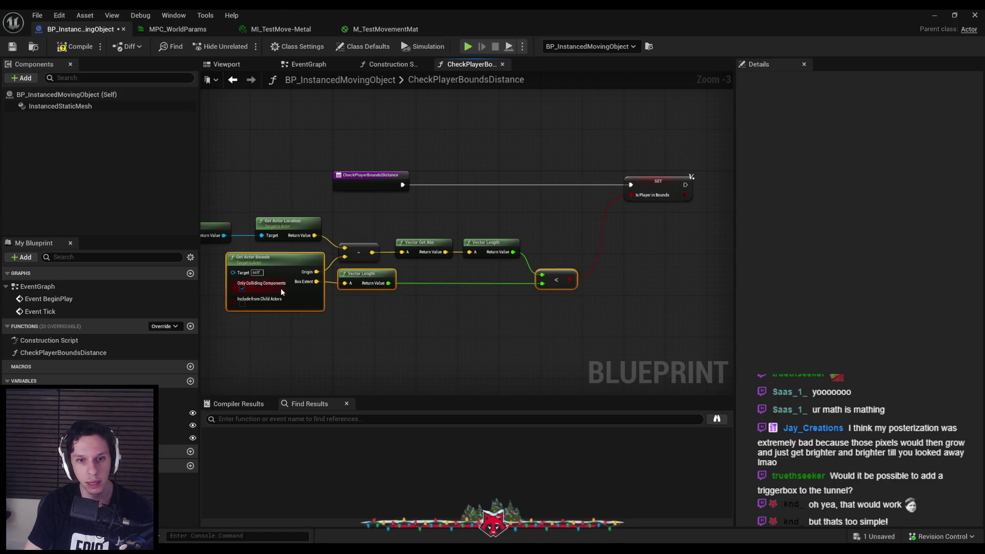
pyautogui.click(390, 260)
# Recompile the blueprint and check the SET node.
pyautogui.click(72, 48)
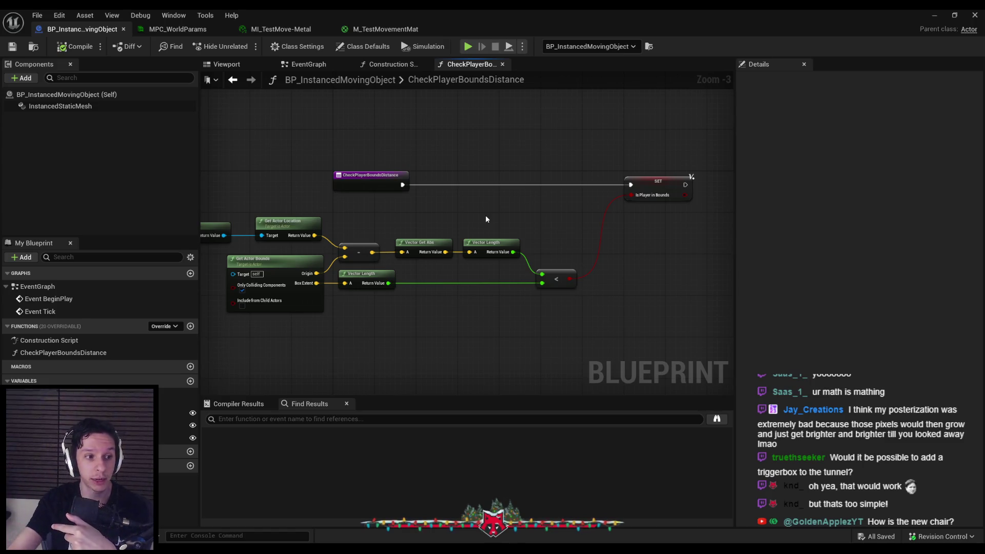
pyautogui.moveTo(594, 167)
pyautogui.mouseDown()
pyautogui.moveTo(717, 226)
pyautogui.moveTo(710, 222)
pyautogui.mouseUp()
pyautogui.click(706, 223)
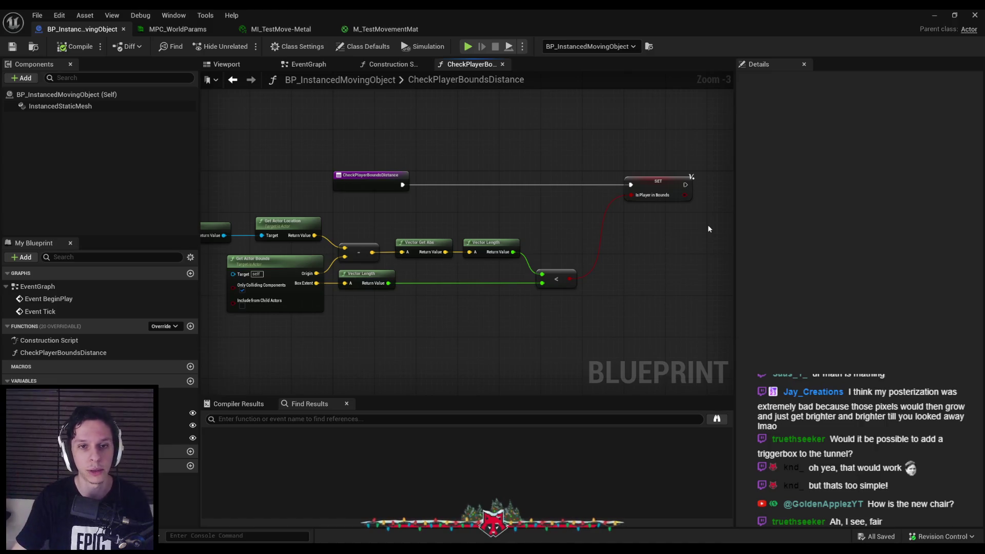
pyautogui.click(307, 65)
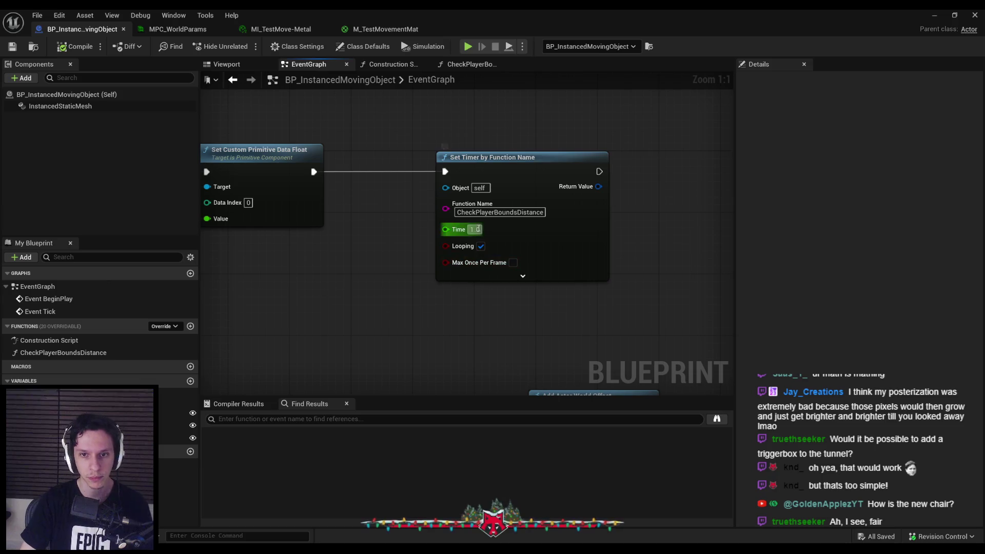
# Position the Set Timer by Function Name node in the EventGraph and save.
pyautogui.scroll(-1, 371, 253)
pyautogui.scroll(-1, 368, 248)
pyautogui.moveTo(650, 238); pyautogui.dragTo(590, 233)
pyautogui.click(13, 46)
pyautogui.moveTo(562, 172); pyautogui.dragTo(567, 175)
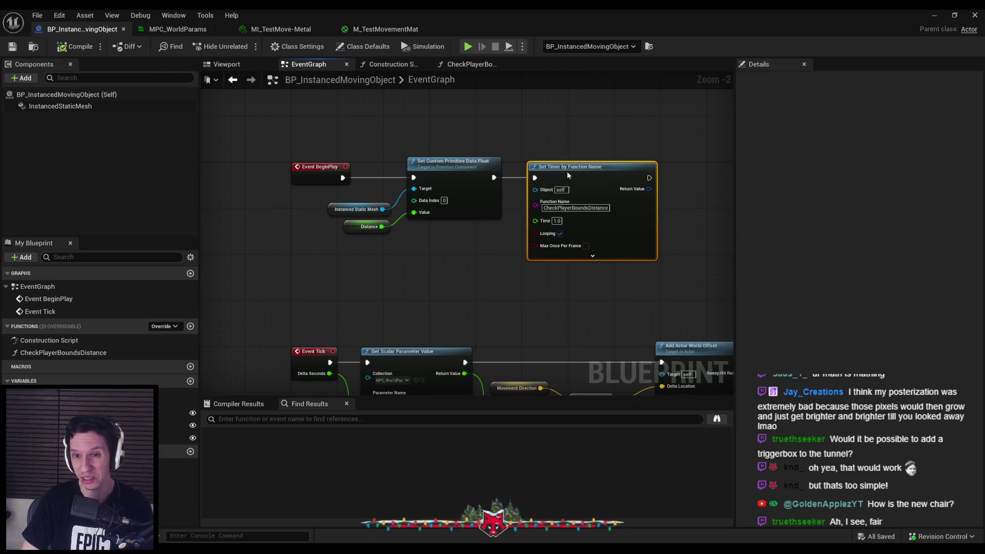
pyautogui.click(564, 134)
pyautogui.moveTo(564, 134); pyautogui.dragTo(390, 135)
pyautogui.hotkey('ctrl', 's')
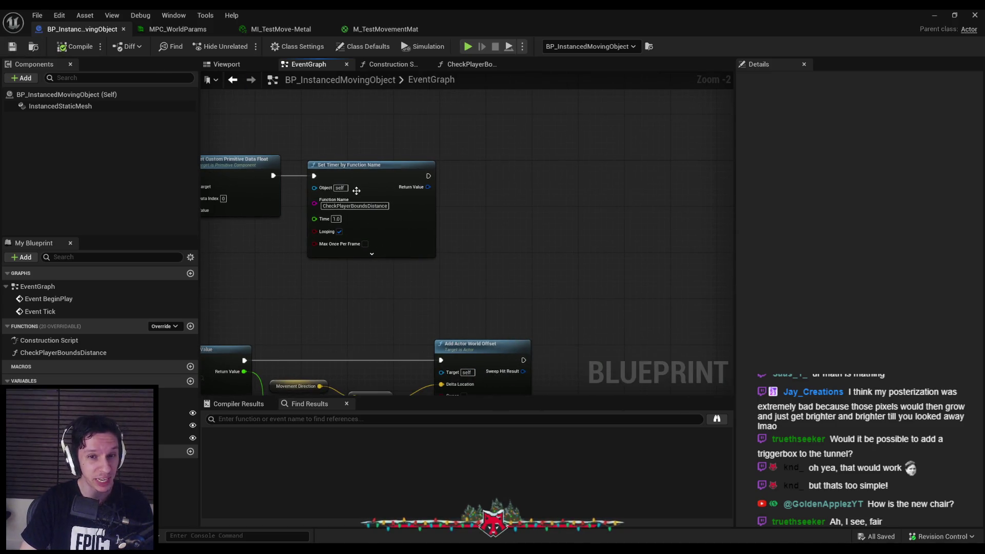
# Go back to the CheckPlayerBoundsDistance graph and select the lower Vector Length node.
pyautogui.rightClick(321, 130)
pyautogui.click(468, 64)
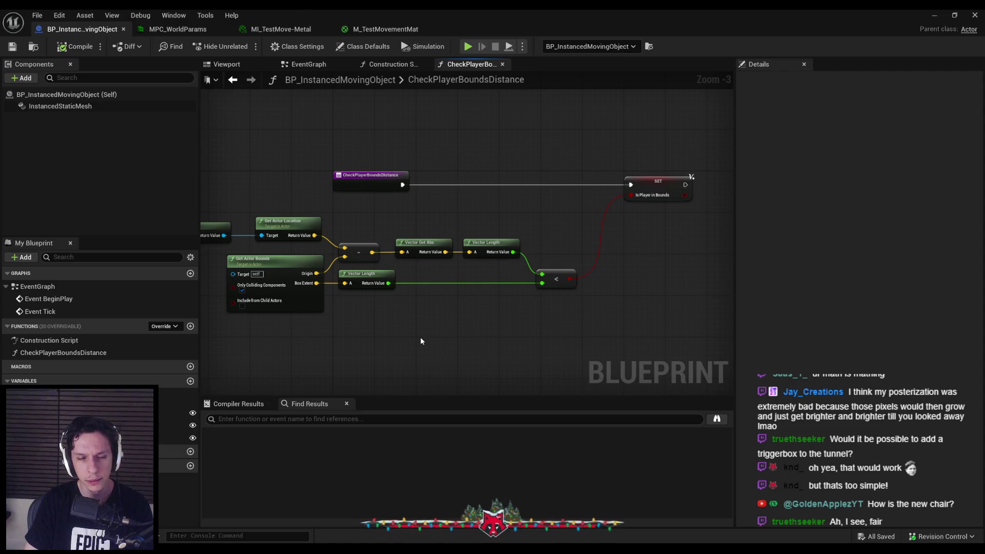
pyautogui.click(367, 277)
# Align the lower Vector Length under the upper one and save the blueprint.
pyautogui.keyDown('ctrl'); pyautogui.click(492, 243); pyautogui.keyUp('ctrl')
pyautogui.hotkey('shift', 'd')
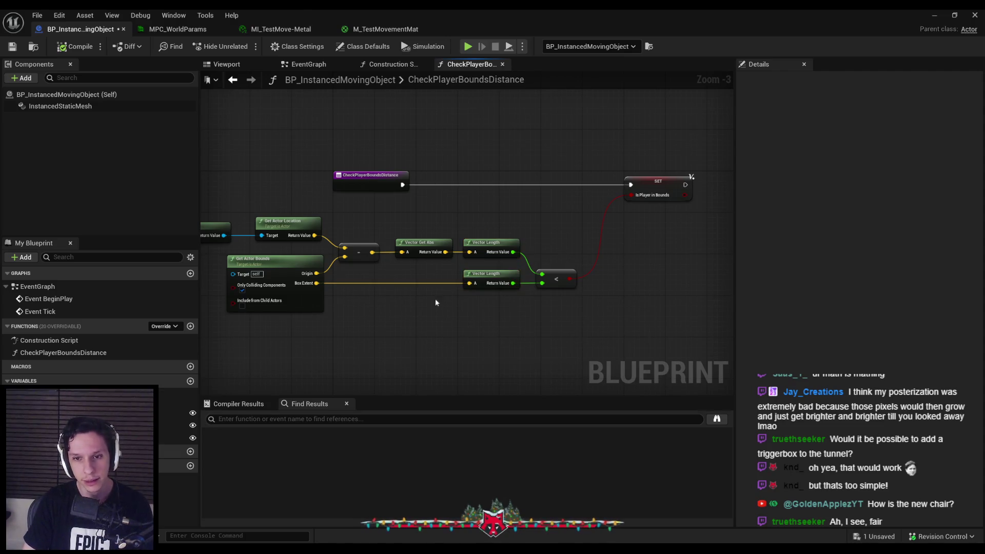
pyautogui.click(12, 47)
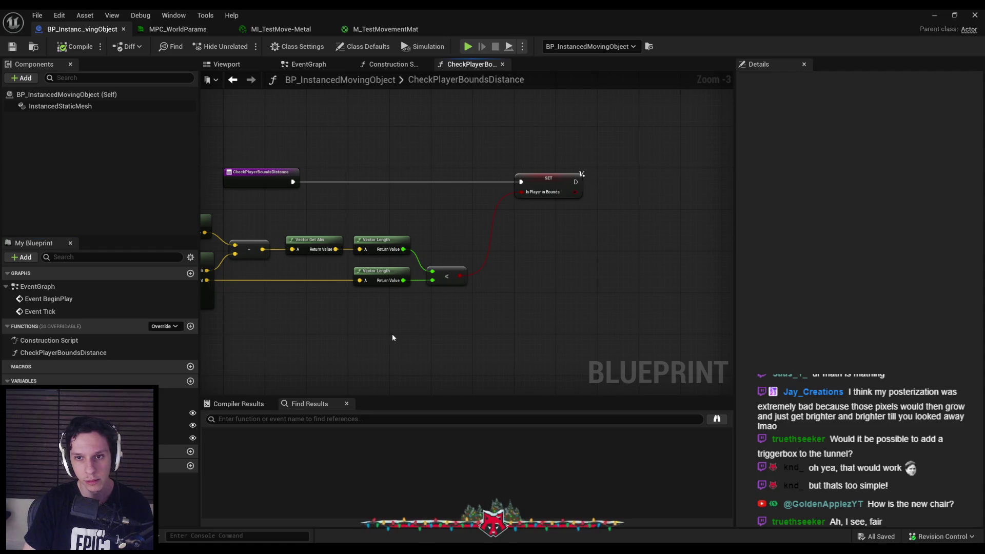
pyautogui.moveTo(393, 335); pyautogui.dragTo(402, 329)
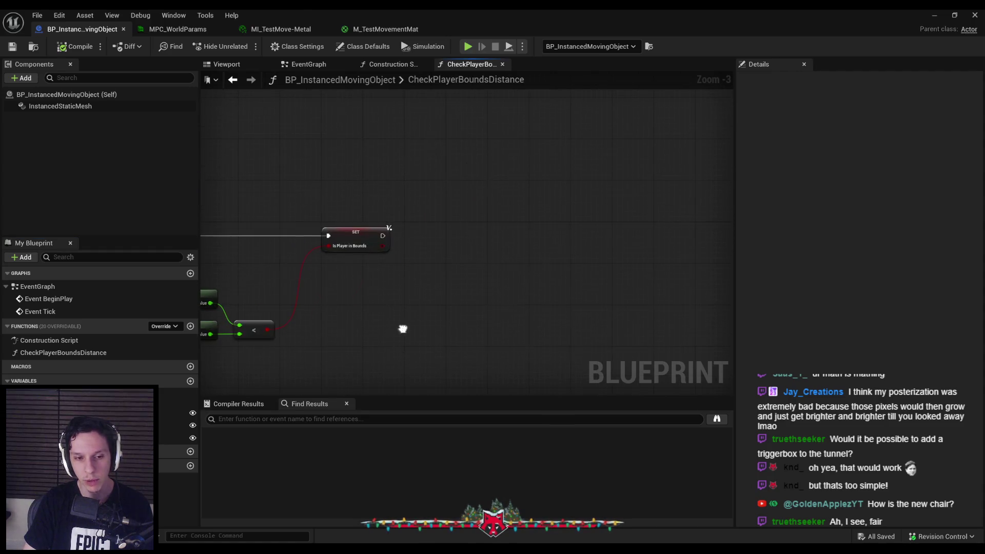
pyautogui.moveTo(465, 238)
pyautogui.mouseDown()
pyautogui.moveTo(459, 248)
pyautogui.moveTo(544, 250)
pyautogui.mouseUp()
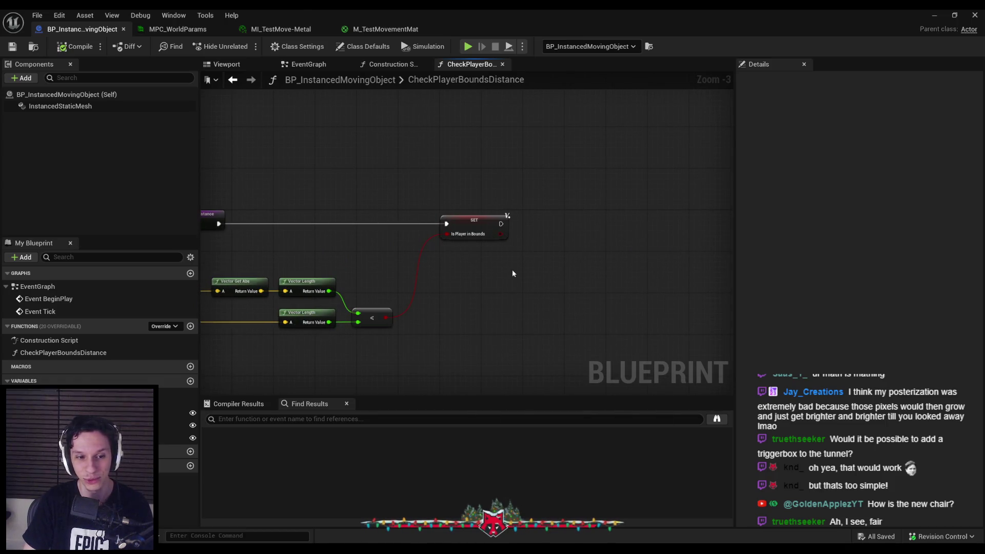
# Add a Set Vector Parameter Value node after the SET node.
pyautogui.moveTo(502, 224)
pyautogui.mouseDown()
pyautogui.moveTo(539, 222)
pyautogui.moveTo(504, 231)
pyautogui.moveTo(548, 223)
pyautogui.mouseUp()
pyautogui.write('set vector param')
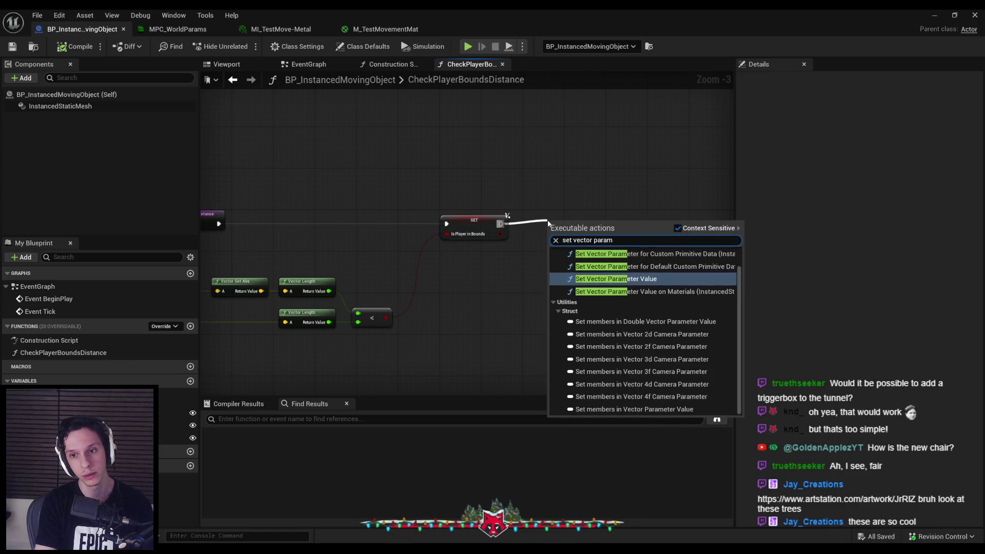
pyautogui.press('Return')
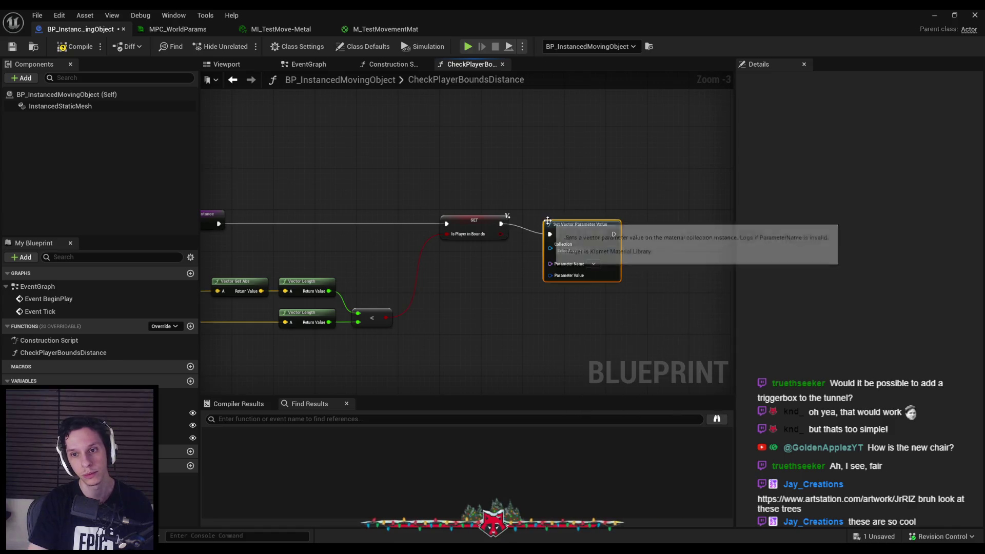
pyautogui.moveTo(594, 221); pyautogui.dragTo(641, 222)
# Create a Select node driven by Is Player in Bounds.
pyautogui.moveTo(500, 234); pyautogui.dragTo(537, 271)
pyautogui.write('select')
pyautogui.scroll(-2, 732, 371)
pyautogui.scroll(-3, 719, 410)
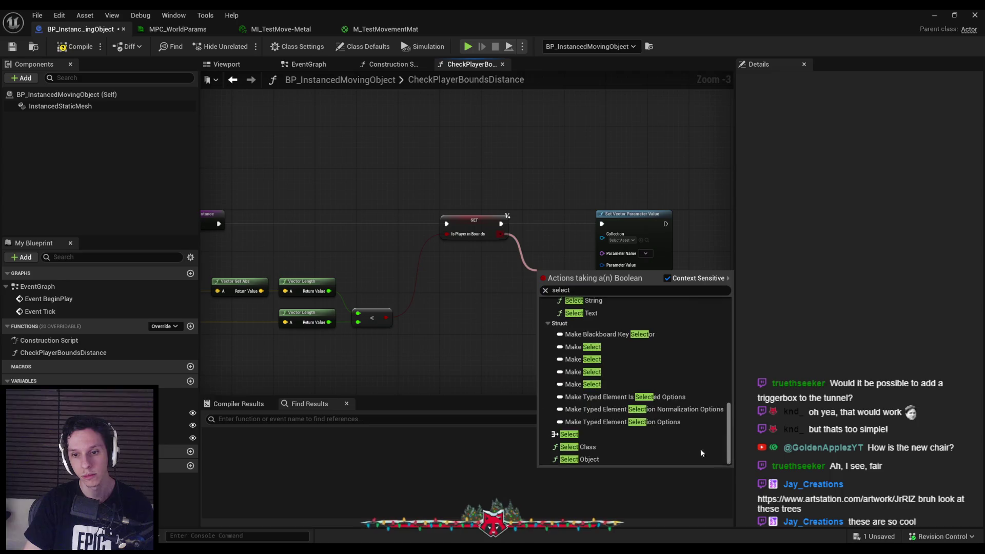
pyautogui.click(701, 448)
pyautogui.moveTo(557, 268); pyautogui.dragTo(607, 260)
pyautogui.scroll(3, 460, 322)
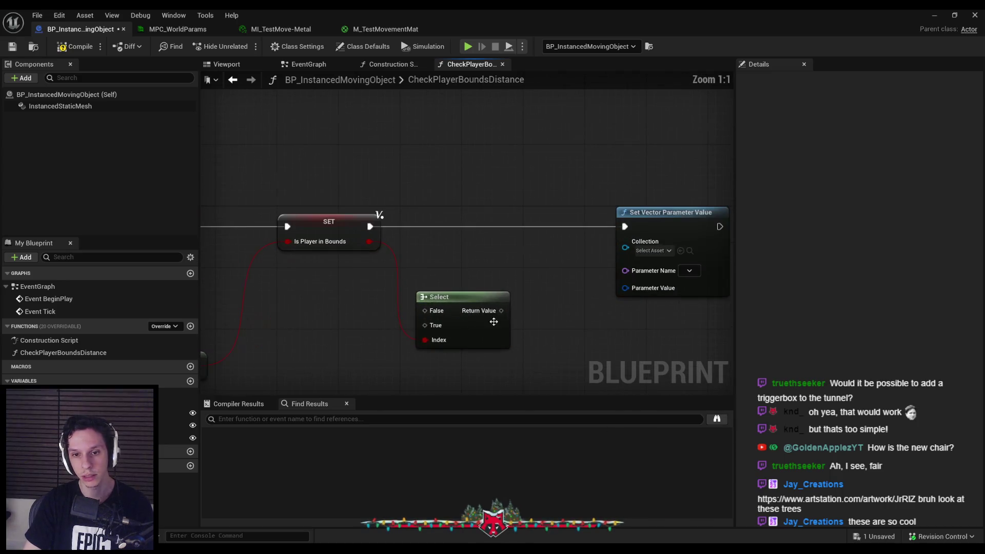
pyautogui.click(477, 308)
pyautogui.moveTo(502, 310); pyautogui.dragTo(628, 292)
# Target MPC_WorldParams FogColor and connect Select's Return Value to Parameter Value.
pyautogui.click(652, 251)
pyautogui.click(698, 318)
pyautogui.click(689, 270)
pyautogui.click(695, 282)
pyautogui.moveTo(626, 295)
pyautogui.mouseDown()
pyautogui.moveTo(499, 315)
pyautogui.moveTo(543, 323)
pyautogui.mouseUp()
pyautogui.click(600, 340)
pyautogui.scroll(-1, 420, 338)
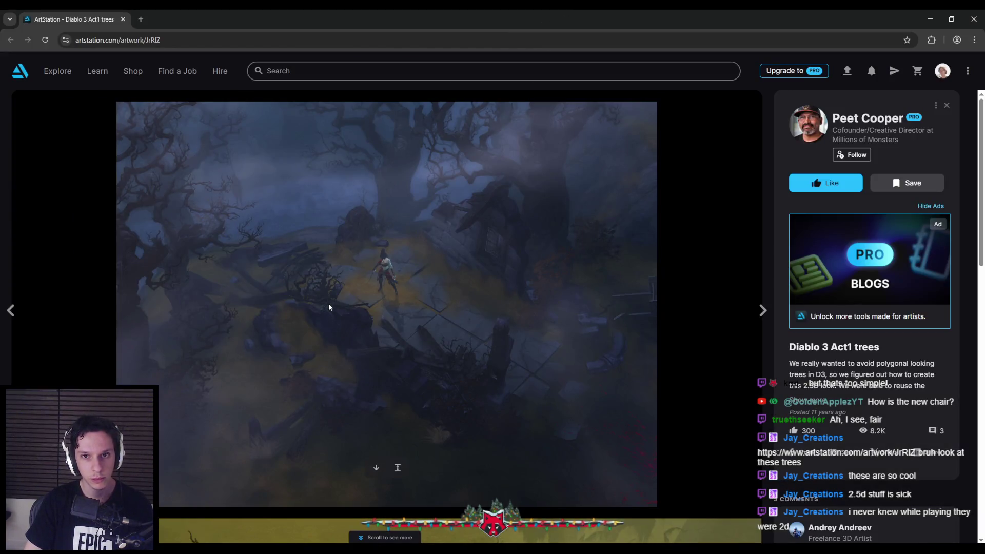
# Expand the full description of 'Diablo 3 Act1 trees' on ArtStation, then return to Unreal.
pyautogui.scroll(-6, 329, 306)
pyautogui.scroll(-8, 327, 307)
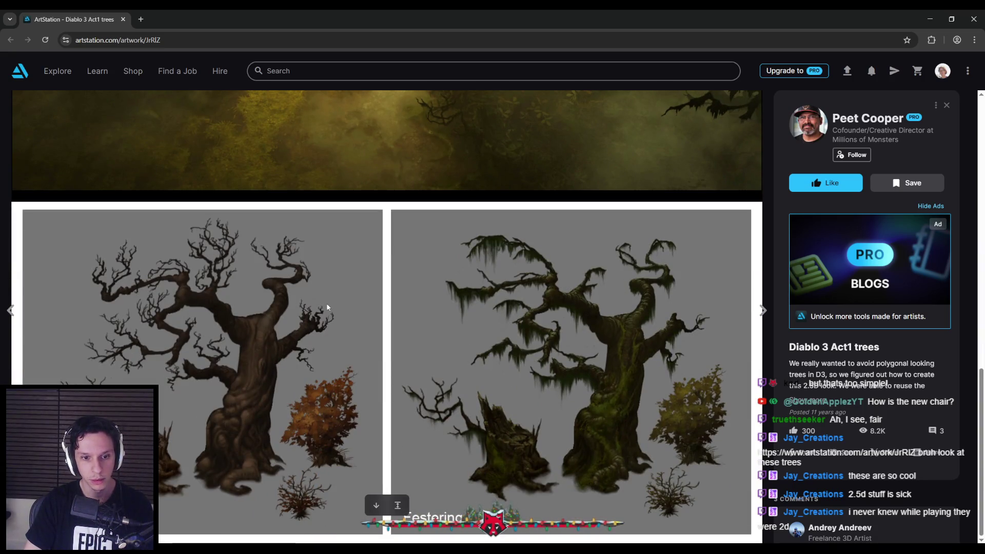
pyautogui.scroll(14, 327, 306)
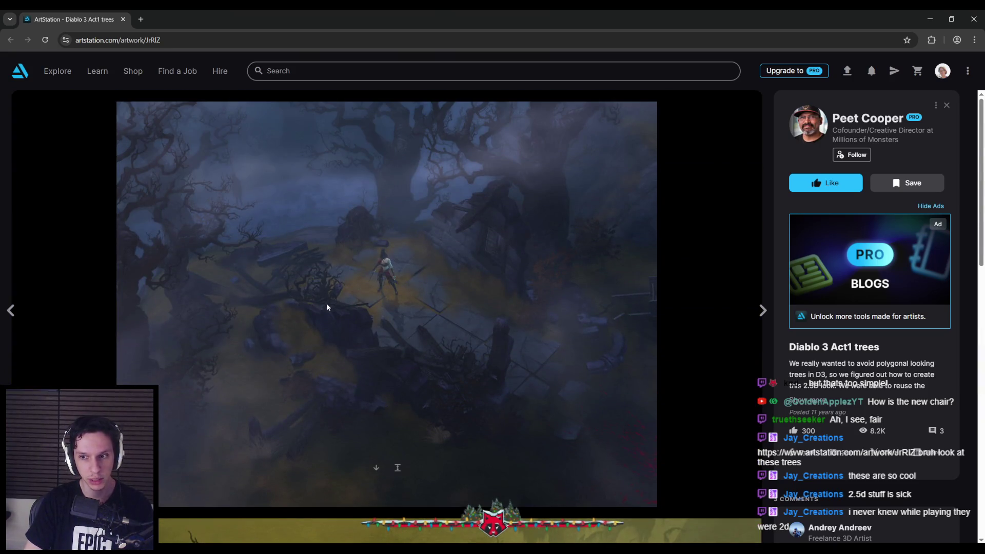
pyautogui.click(808, 400)
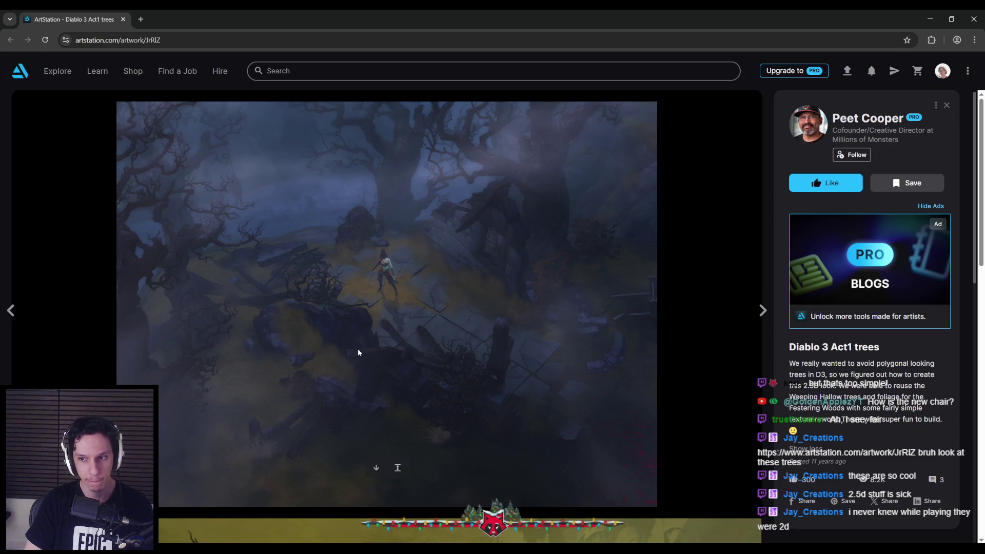
pyautogui.scroll(-6, 358, 352)
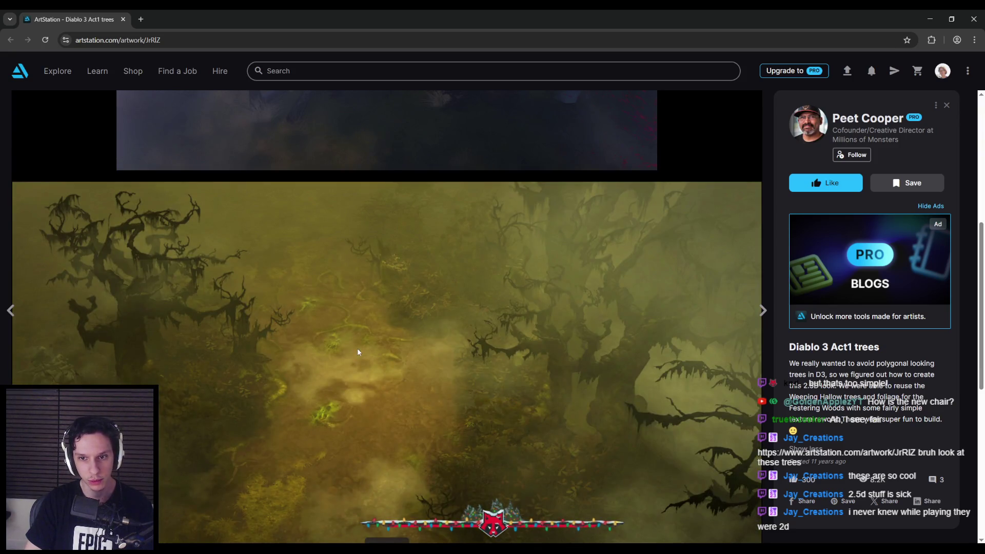
pyautogui.scroll(-8, 357, 352)
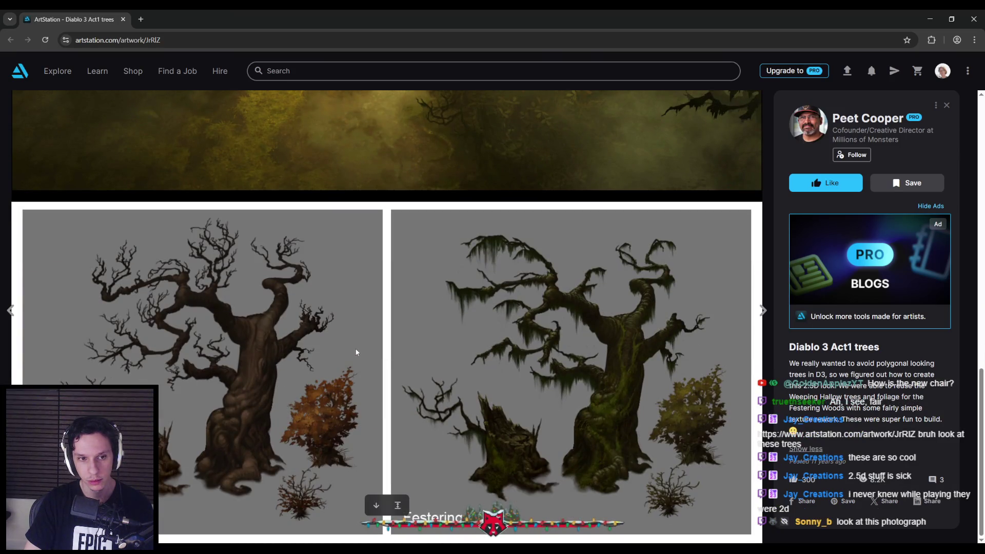
pyautogui.scroll(12, 357, 353)
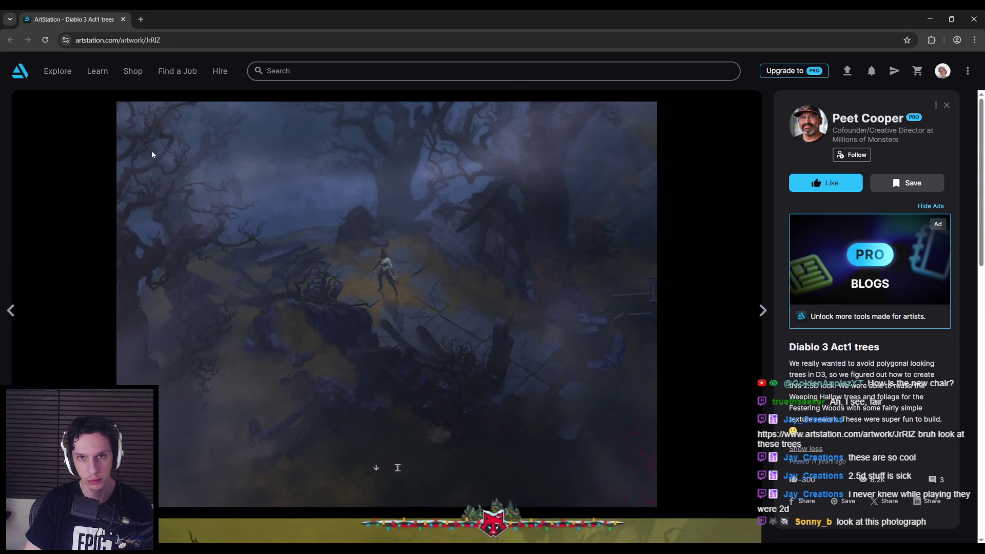
pyautogui.hotkey('alt', 'Tab')
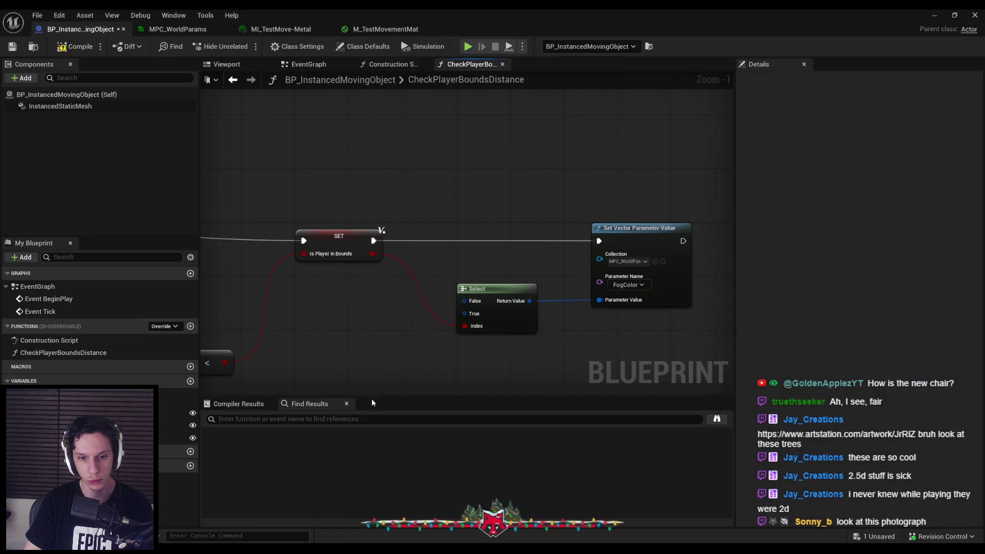
pyautogui.moveTo(468, 274); pyautogui.dragTo(389, 322)
pyautogui.click(433, 482)
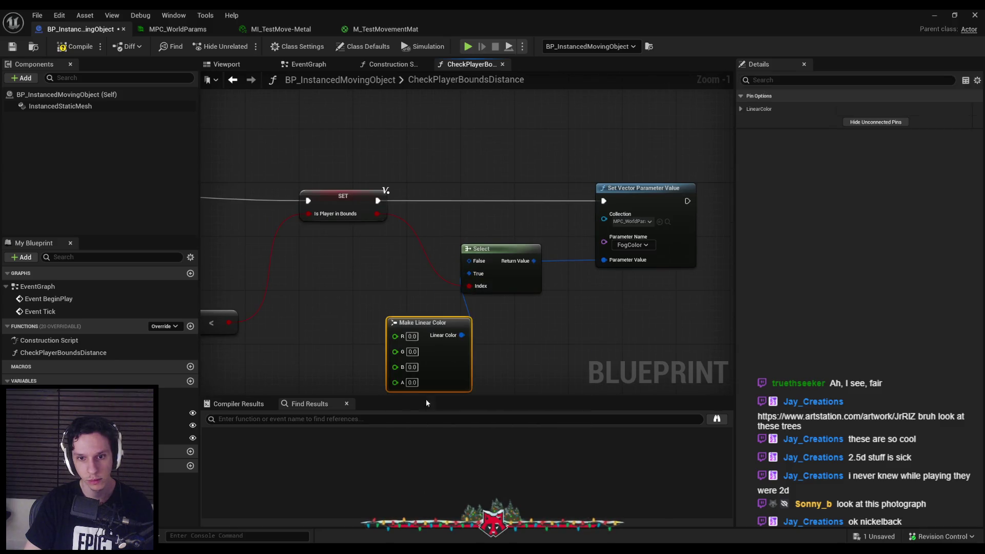
pyautogui.press('Delete')
pyautogui.moveTo(469, 274); pyautogui.dragTo(351, 353)
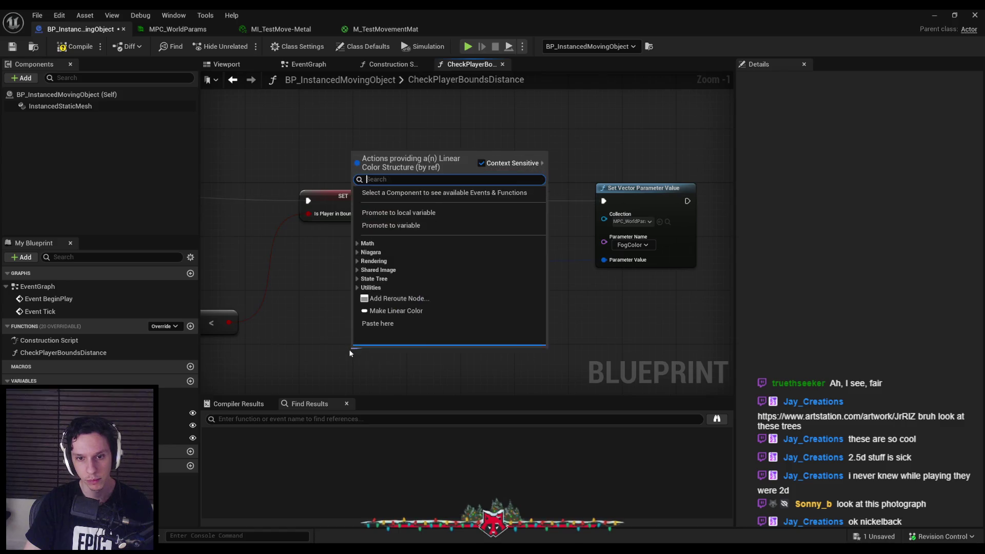
pyautogui.write('col')
pyautogui.press('Down')
pyautogui.press('Down')
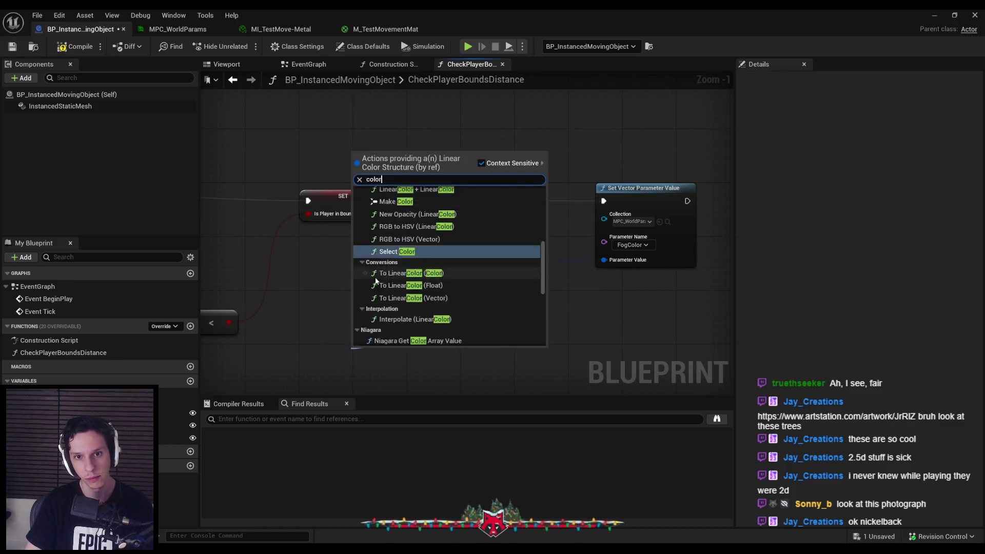
pyautogui.press('Return')
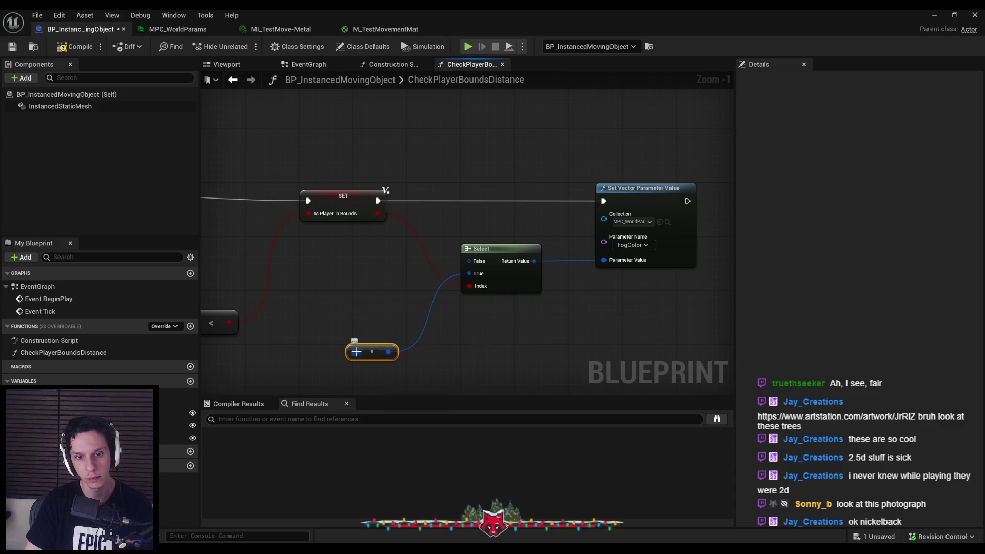
pyautogui.press('Delete')
pyautogui.moveTo(469, 273); pyautogui.dragTo(395, 329)
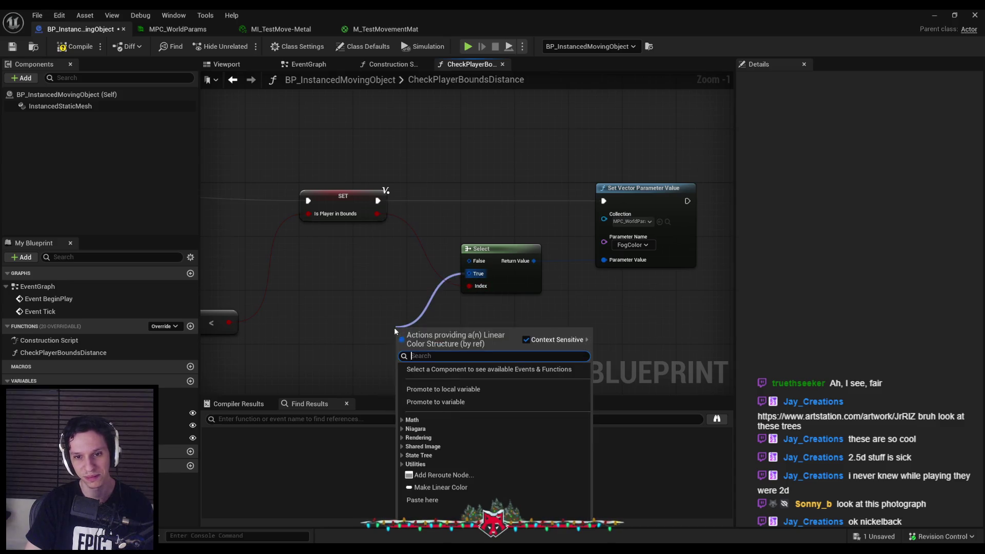
pyautogui.click(402, 464)
pyautogui.click(402, 465)
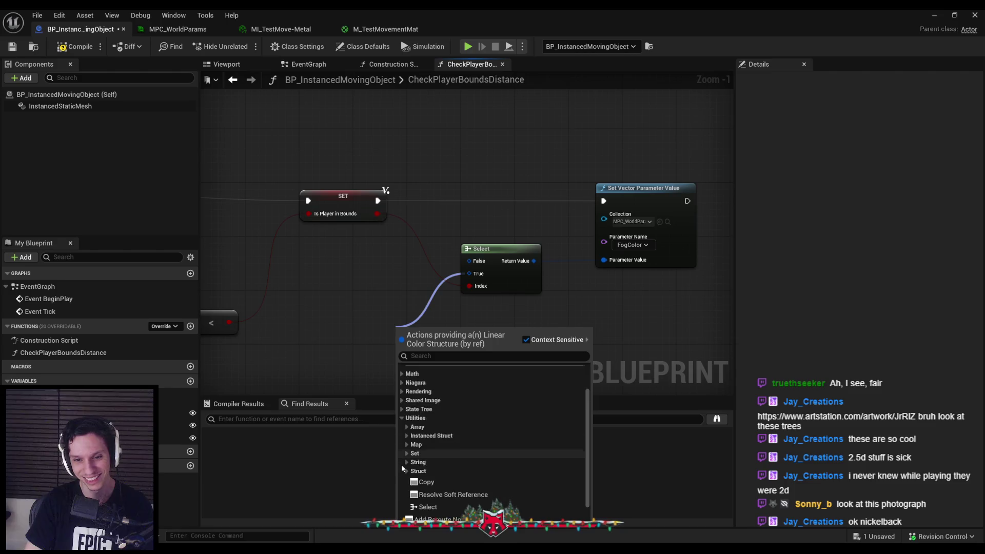
pyautogui.click(402, 429)
pyautogui.click(402, 429)
pyautogui.click(402, 420)
pyautogui.click(407, 430)
pyautogui.scroll(-5, 405, 430)
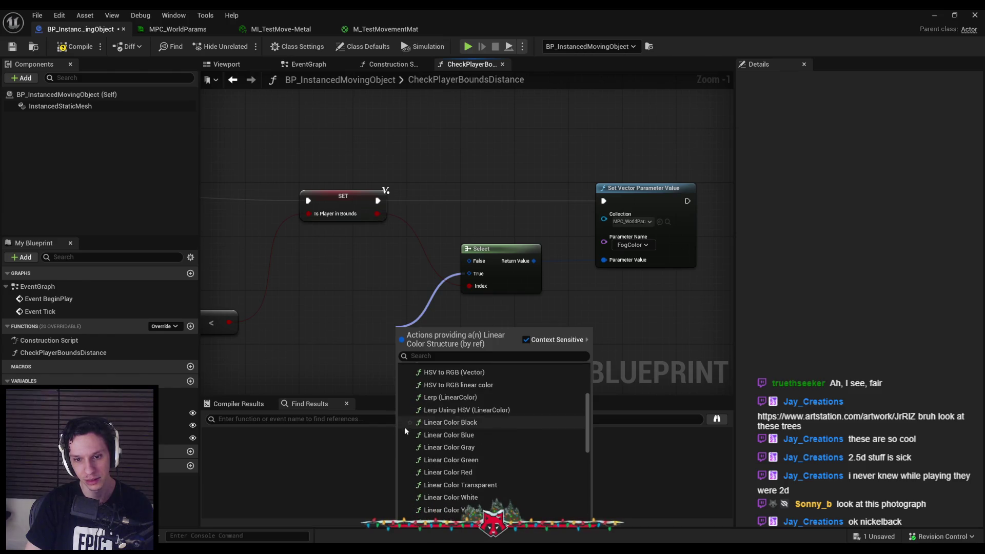
pyautogui.scroll(-4, 405, 427)
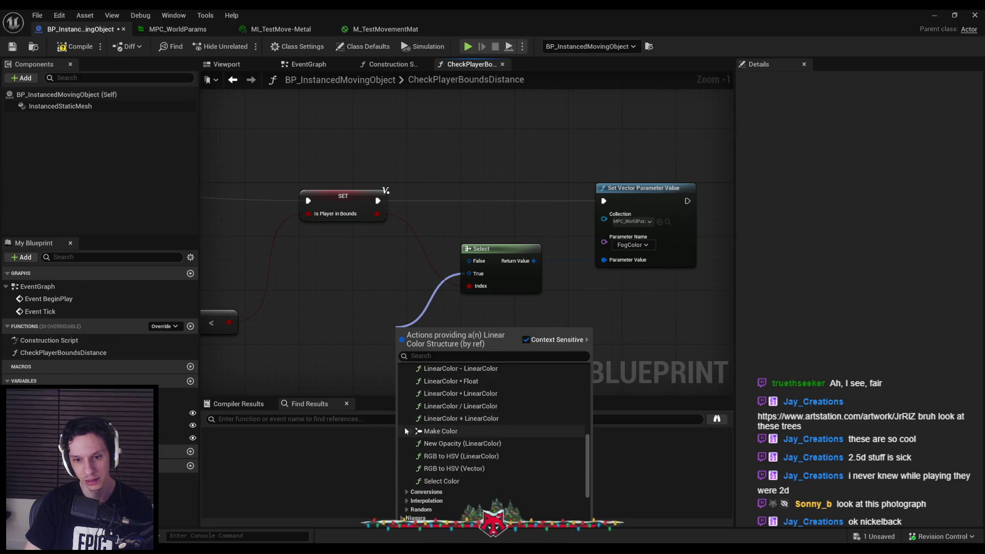
pyautogui.click(445, 431)
pyautogui.moveTo(452, 349); pyautogui.dragTo(397, 295)
pyautogui.press('Delete')
pyautogui.rightClick(472, 274)
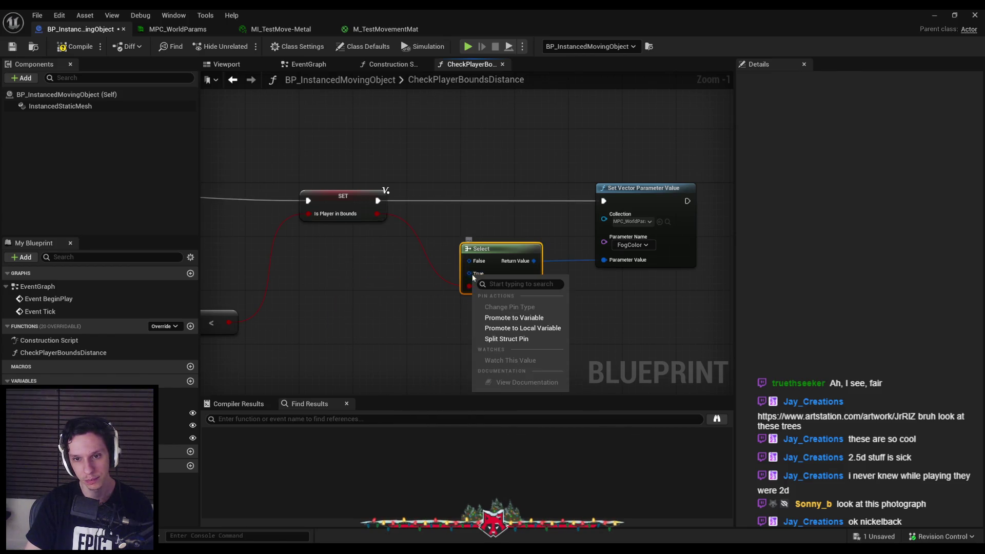
pyautogui.click(508, 336)
pyautogui.hotkey('ctrl', 'z')
pyautogui.rightClick(362, 320)
pyautogui.press('Escape')
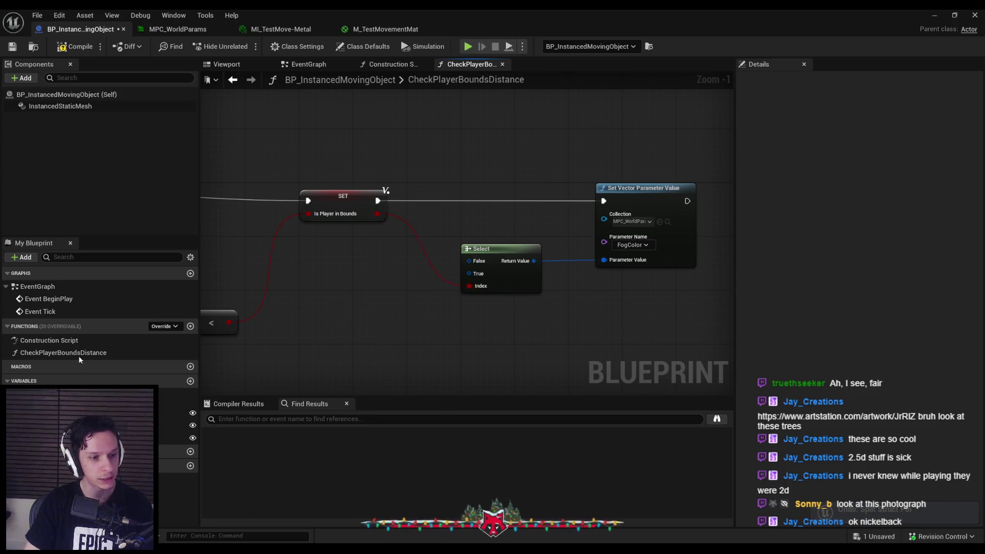
# Try a linear-colour conversion node on the Select's True input, then undo it.
pyautogui.moveTo(334, 346); pyautogui.dragTo(360, 329)
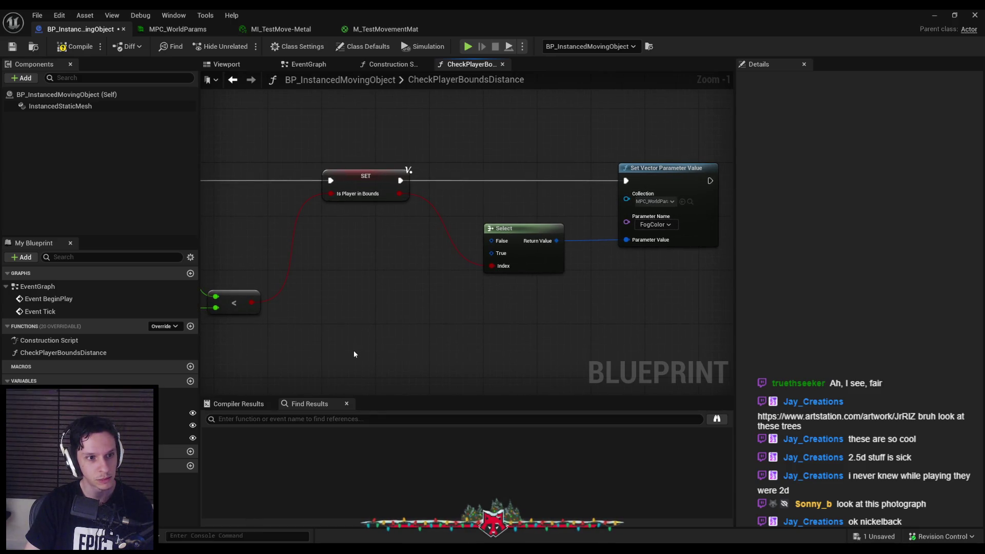
pyautogui.moveTo(493, 260); pyautogui.dragTo(388, 324)
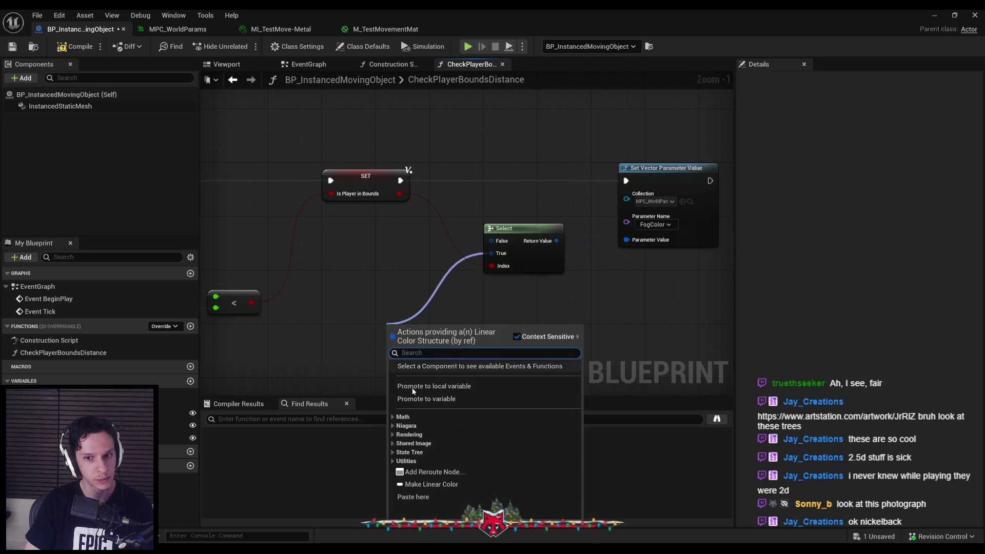
pyautogui.click(393, 417)
pyautogui.click(398, 435)
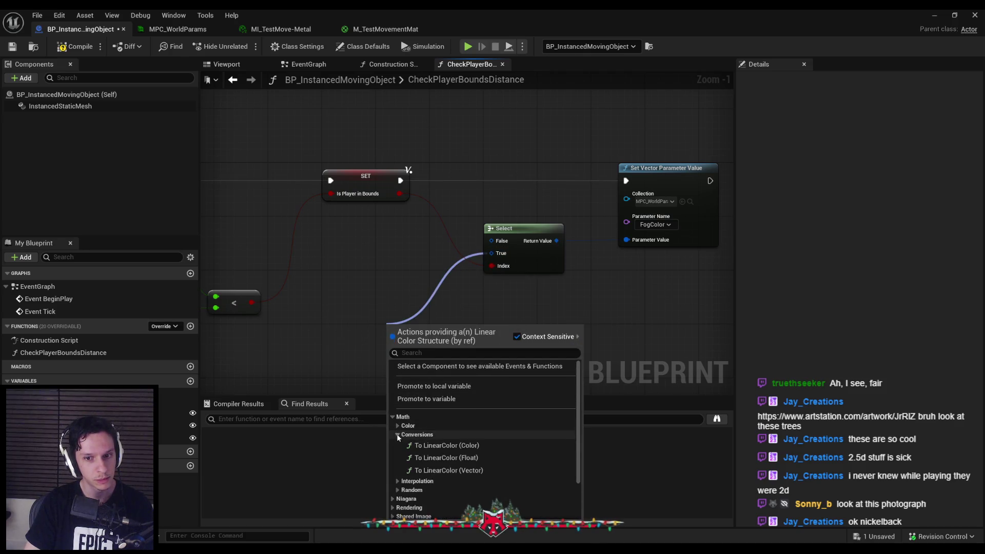
pyautogui.click(432, 449)
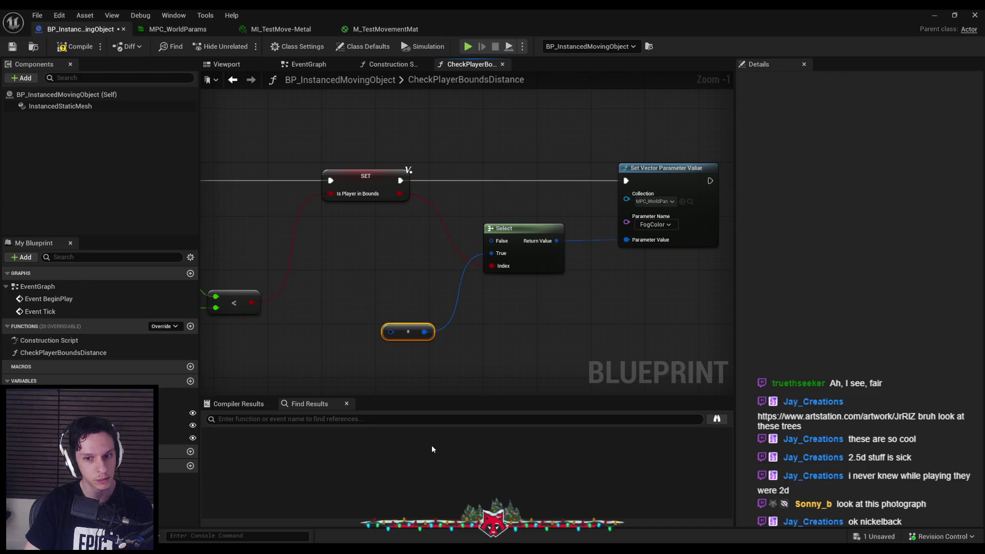
pyautogui.rightClick(392, 332)
pyautogui.click(416, 387)
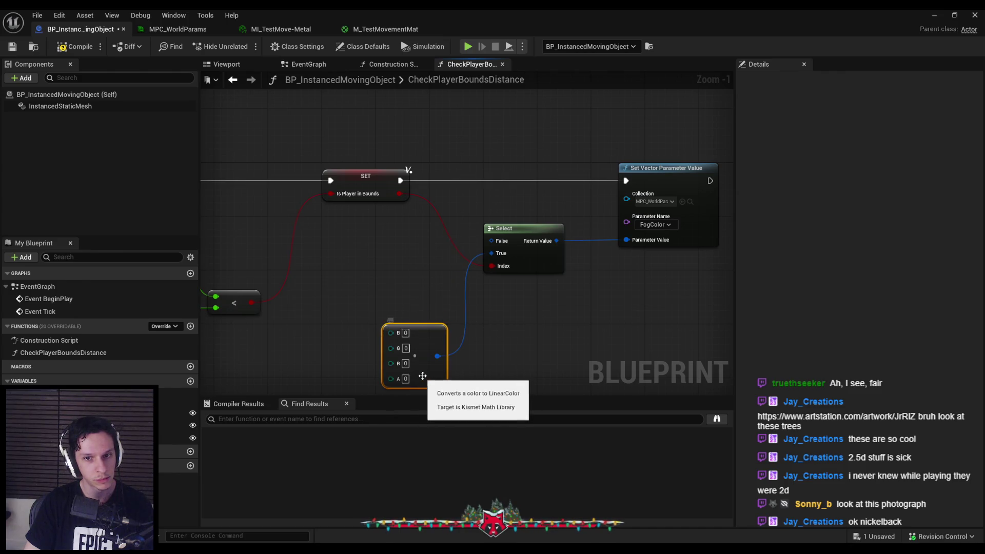
pyautogui.hotkey('ctrl', 'z')
pyautogui.hotkey('ctrl', 'z')
# Add a To LinearColor (Color) node on True, split its input, then delete it.
pyautogui.moveTo(491, 253); pyautogui.dragTo(430, 319)
pyautogui.click(441, 412)
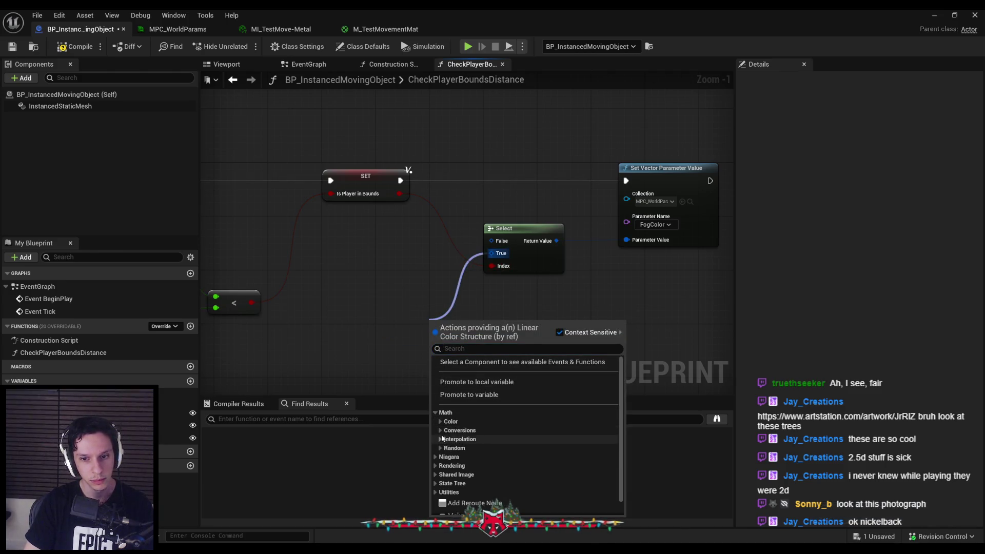
pyautogui.click(442, 430)
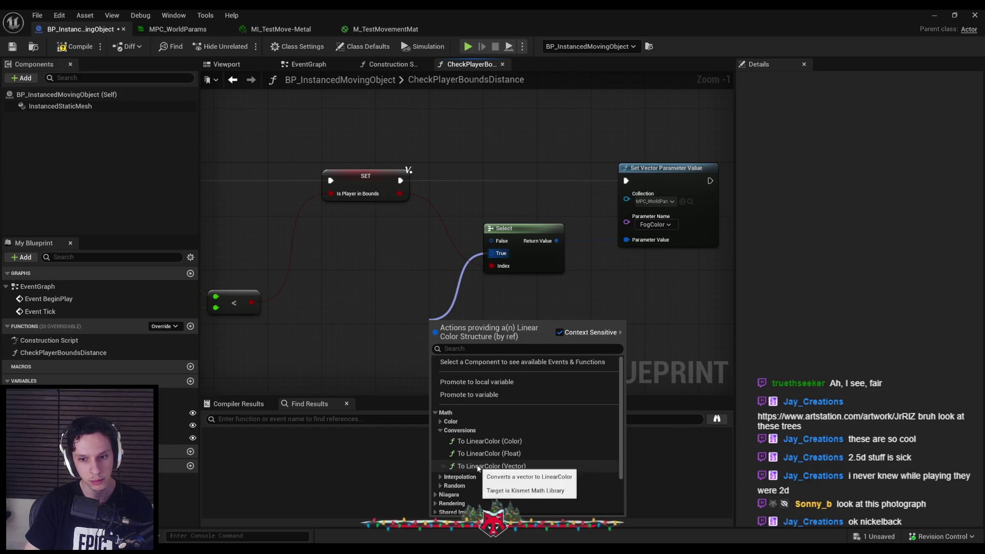
pyautogui.click(480, 441)
pyautogui.rightClick(431, 324)
pyautogui.click(461, 379)
pyautogui.press('Delete')
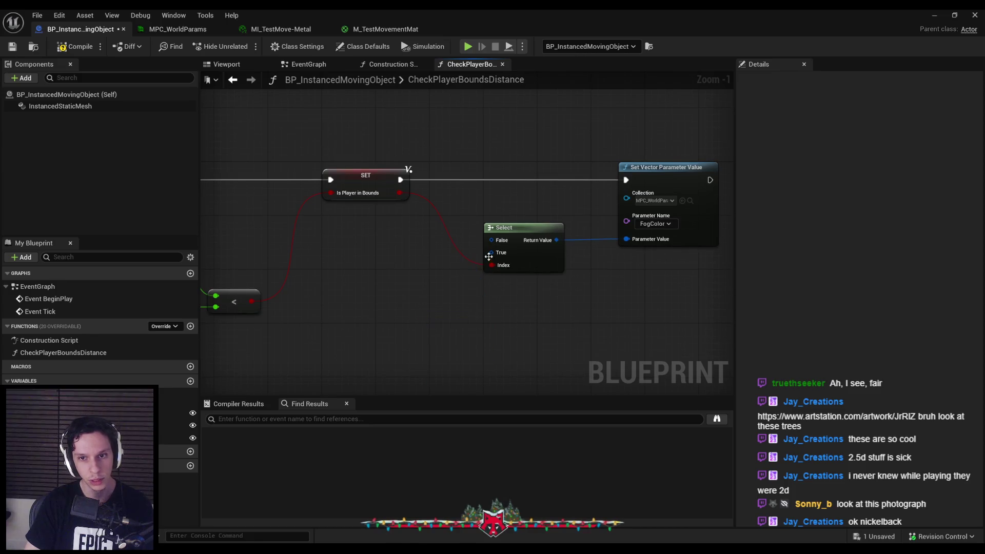
# Browse the Utilities, Struct, State Tree and Shared Image actions from the True pin.
pyautogui.moveTo(491, 252); pyautogui.dragTo(435, 281)
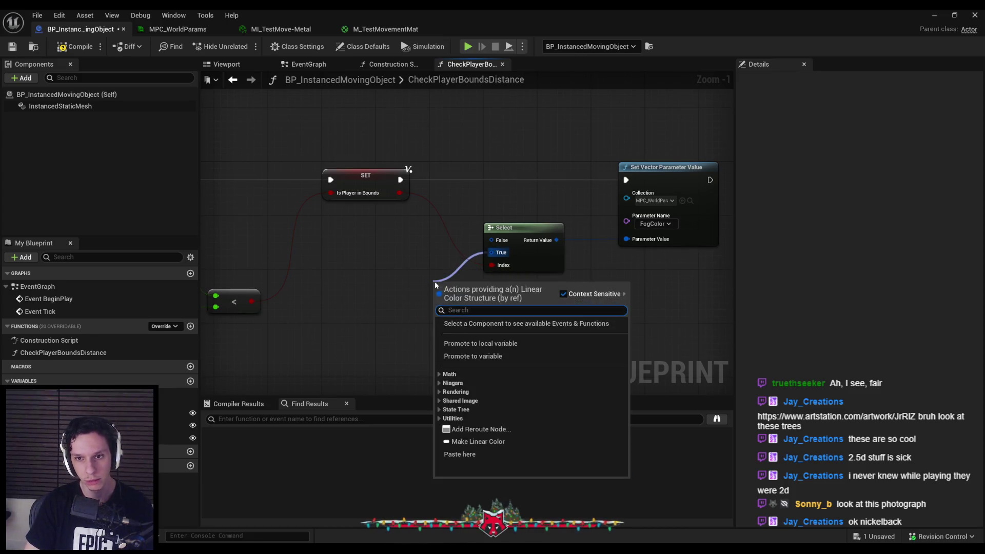
pyautogui.click(439, 418)
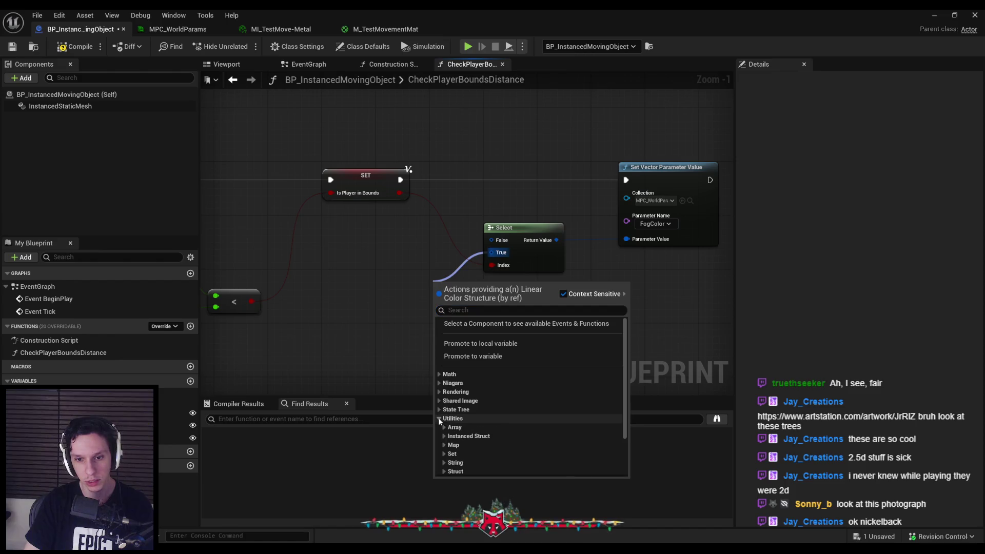
pyautogui.scroll(-2, 439, 418)
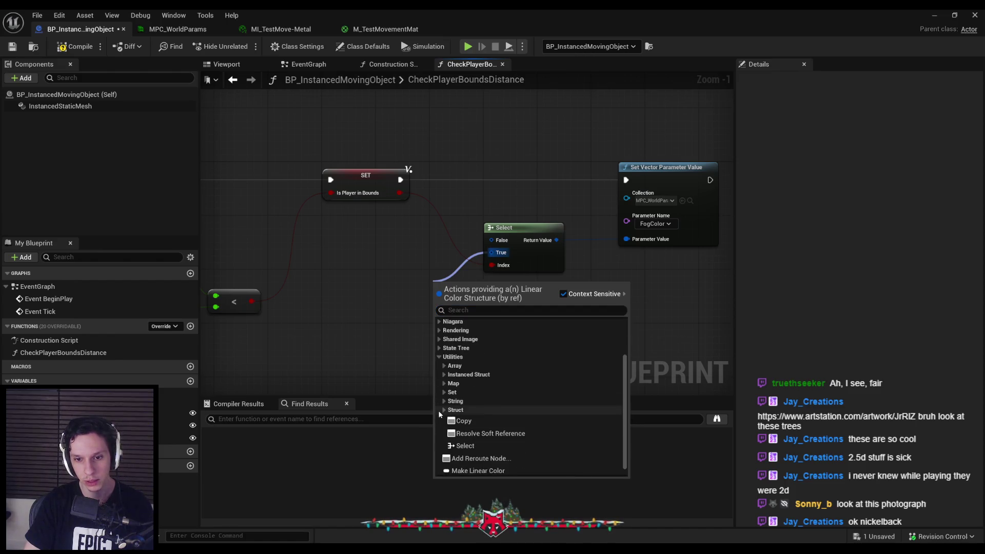
pyautogui.scroll(2, 439, 418)
pyautogui.click(445, 457)
pyautogui.click(440, 404)
pyautogui.click(440, 409)
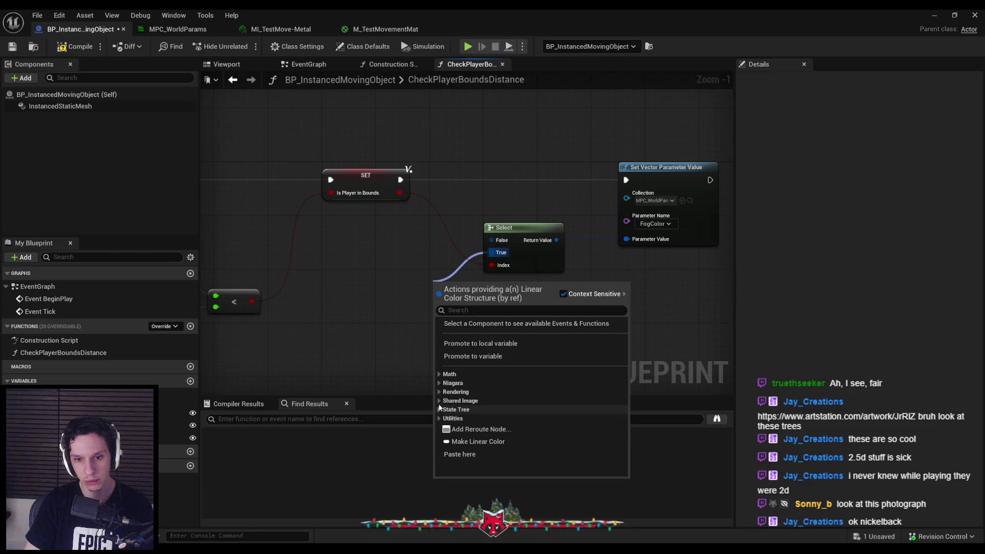
pyautogui.click(440, 410)
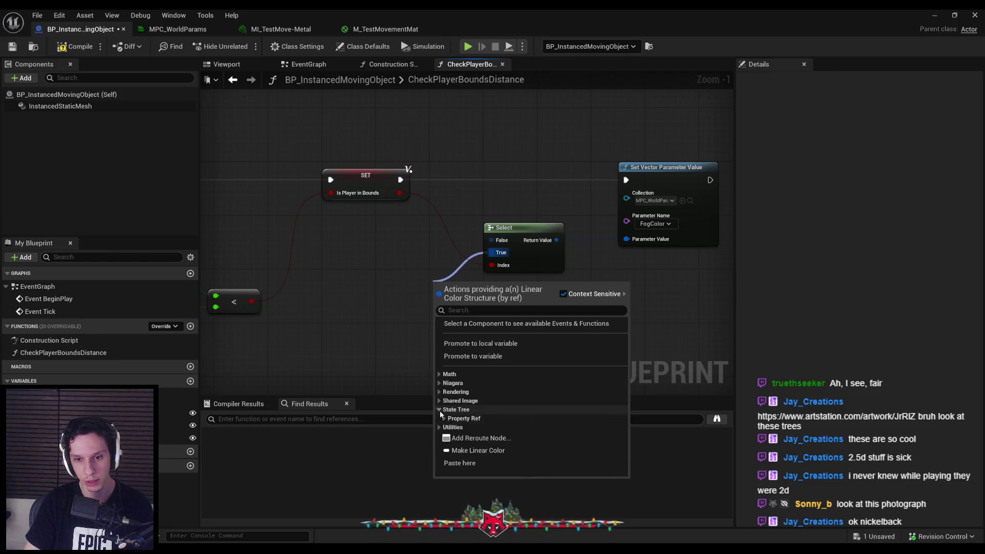
pyautogui.click(438, 401)
# Add a Make Linear Color node from Math > Color onto the Select's True input.
pyautogui.click(437, 392)
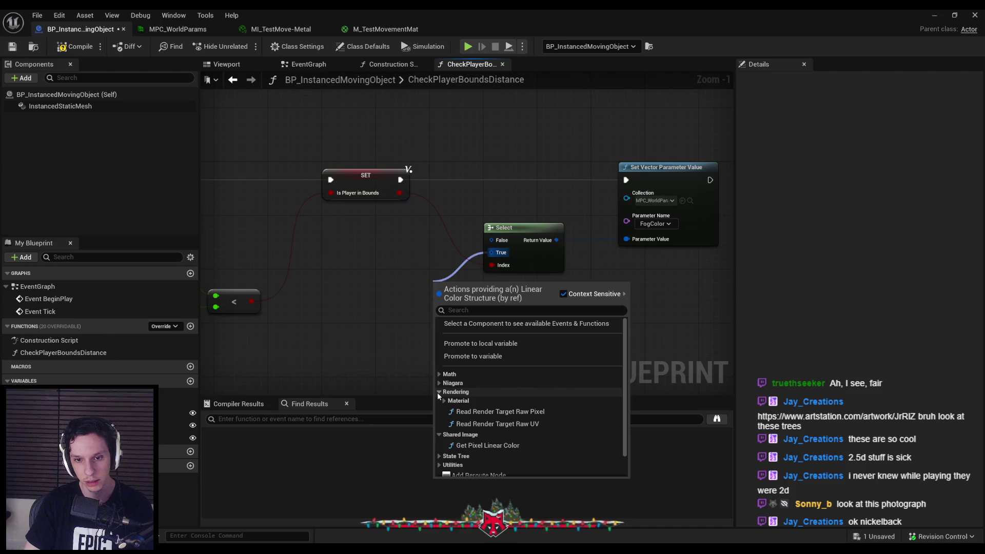
pyautogui.click(444, 402)
pyautogui.click(437, 391)
pyautogui.click(437, 391)
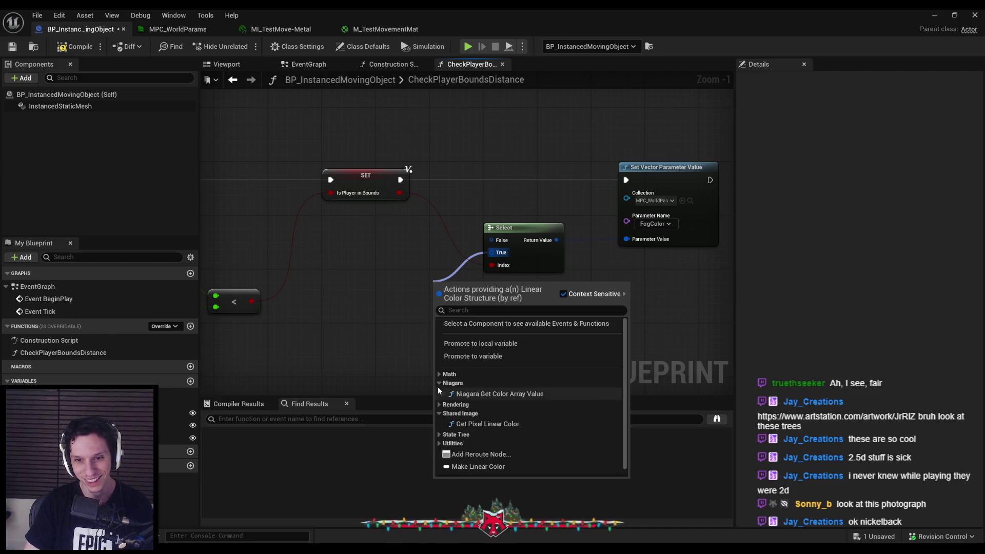
pyautogui.click(438, 380)
pyautogui.click(438, 374)
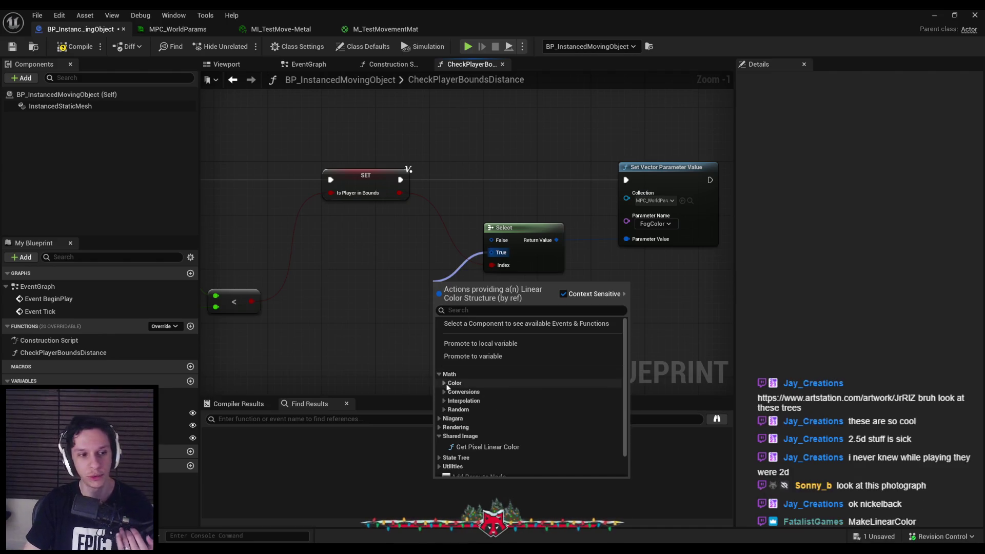
pyautogui.click(446, 383)
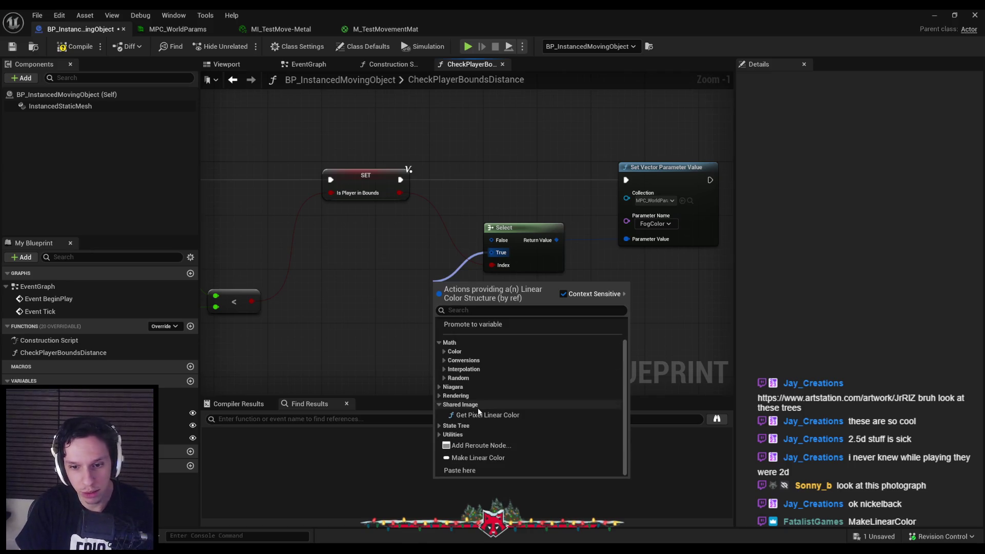
pyautogui.click(483, 458)
# Position the Make Linear Color node below Select, keeping its True connection.
pyautogui.moveTo(469, 318); pyautogui.dragTo(408, 312)
pyautogui.rightClick(392, 288)
pyautogui.press('Escape')
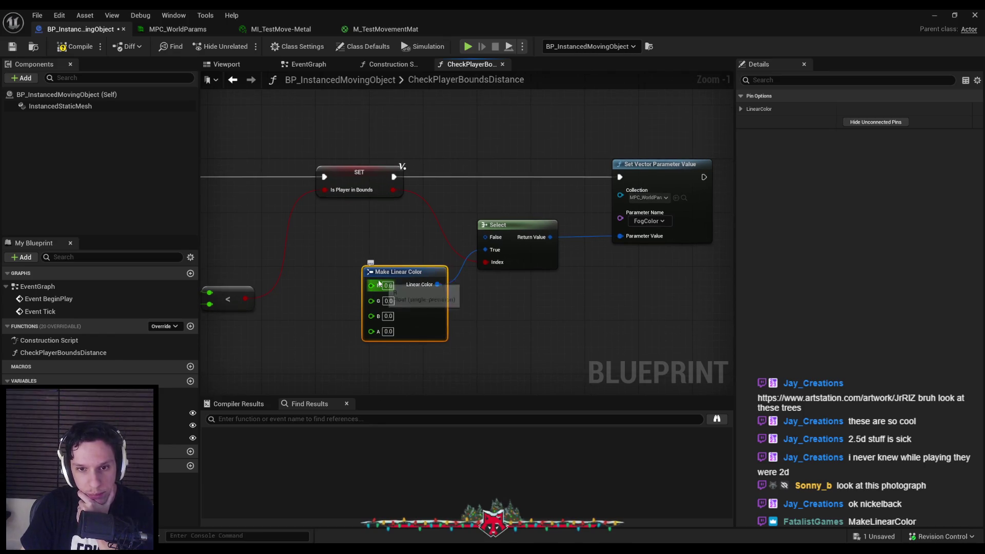
pyautogui.moveTo(426, 315)
pyautogui.mouseDown()
pyautogui.moveTo(393, 321)
pyautogui.moveTo(451, 291)
pyautogui.moveTo(485, 250)
pyautogui.mouseUp()
pyautogui.press('Escape')
pyautogui.moveTo(389, 323); pyautogui.dragTo(409, 324)
# Compile the blueprint and duplicate the Make Linear Color node above the original.
pyautogui.click(75, 47)
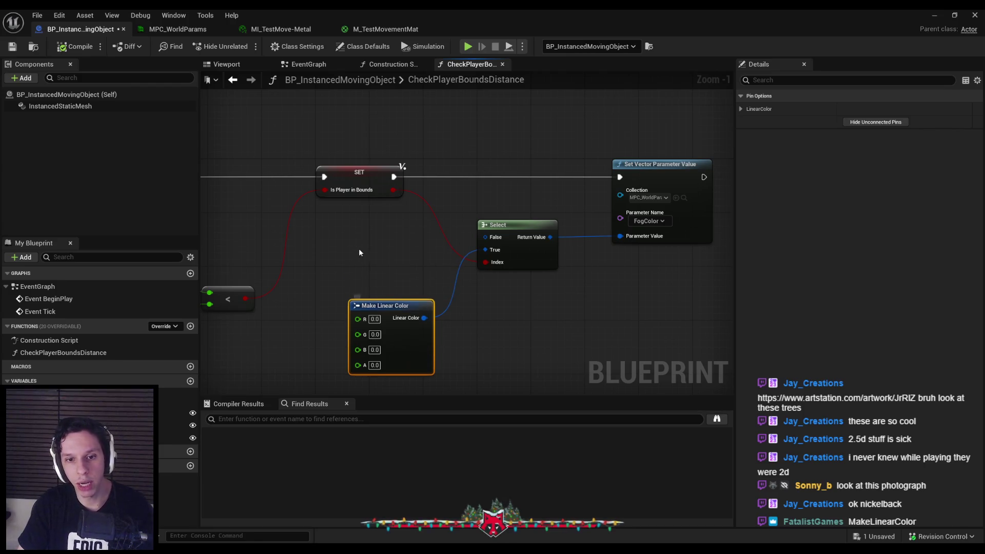
pyautogui.hotkey('ctrl', 'd')
pyautogui.moveTo(418, 257); pyautogui.dragTo(427, 259)
pyautogui.moveTo(516, 15)
pyautogui.mouseDown()
pyautogui.moveTo(517, 49)
pyautogui.moveTo(470, 57)
pyautogui.mouseUp()
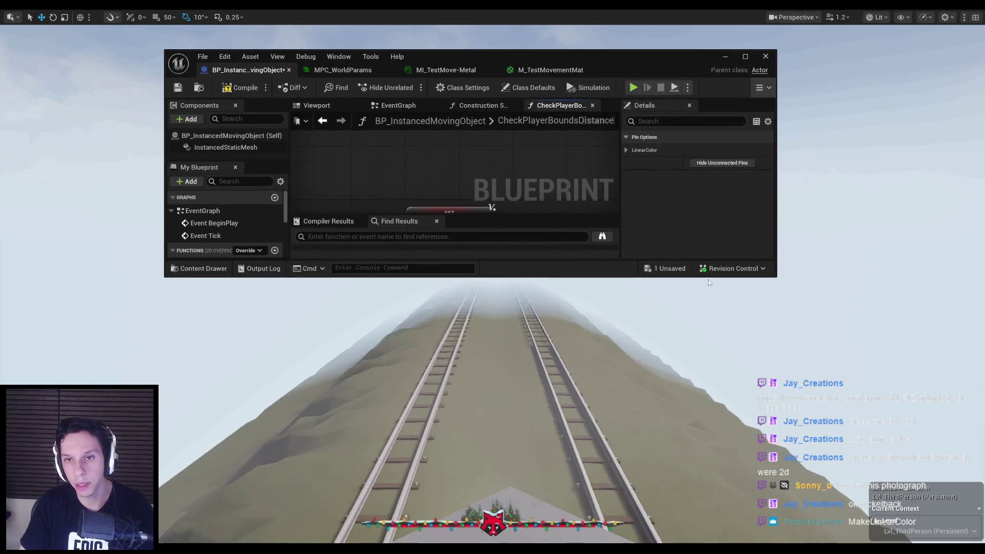
# Read the FogColor default values from MPC_WorldParams' colour picker.
pyautogui.press('F11')
pyautogui.doubleClick(229, 410)
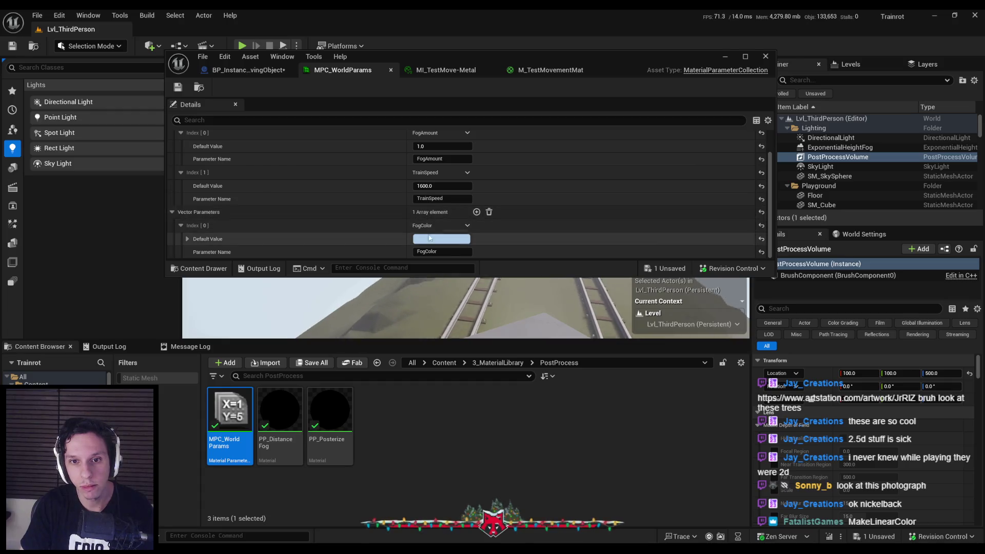
pyautogui.click(441, 239)
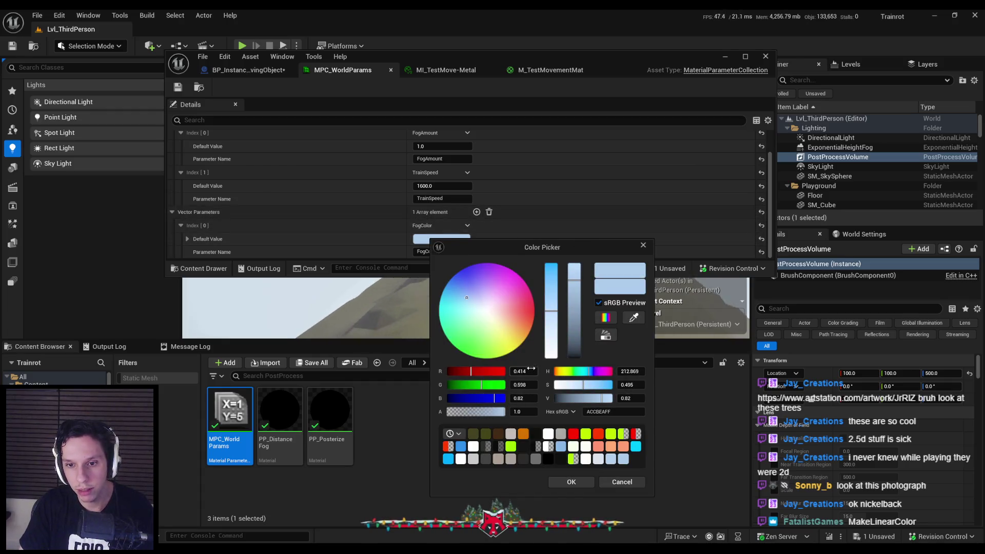
pyautogui.click(644, 245)
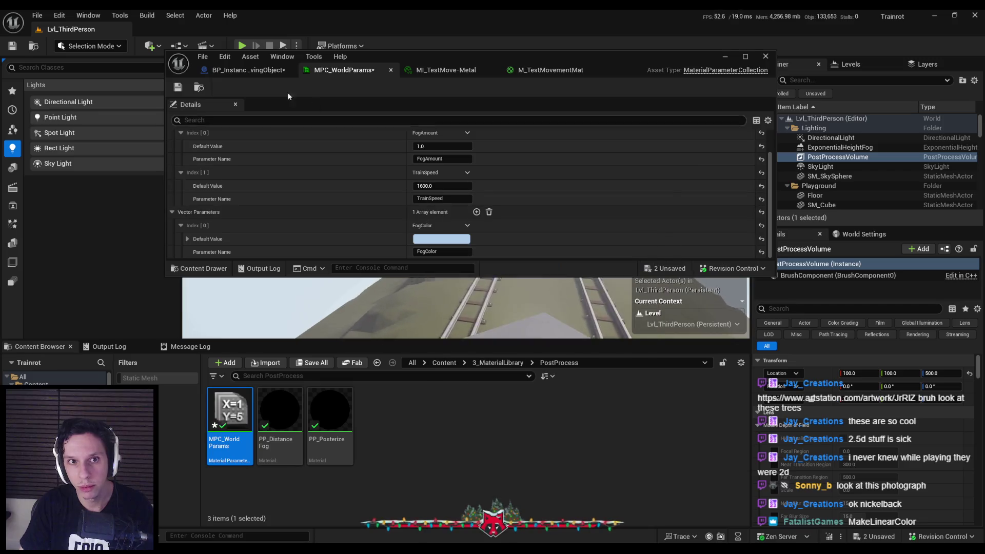
pyautogui.click(246, 70)
pyautogui.doubleClick(501, 59)
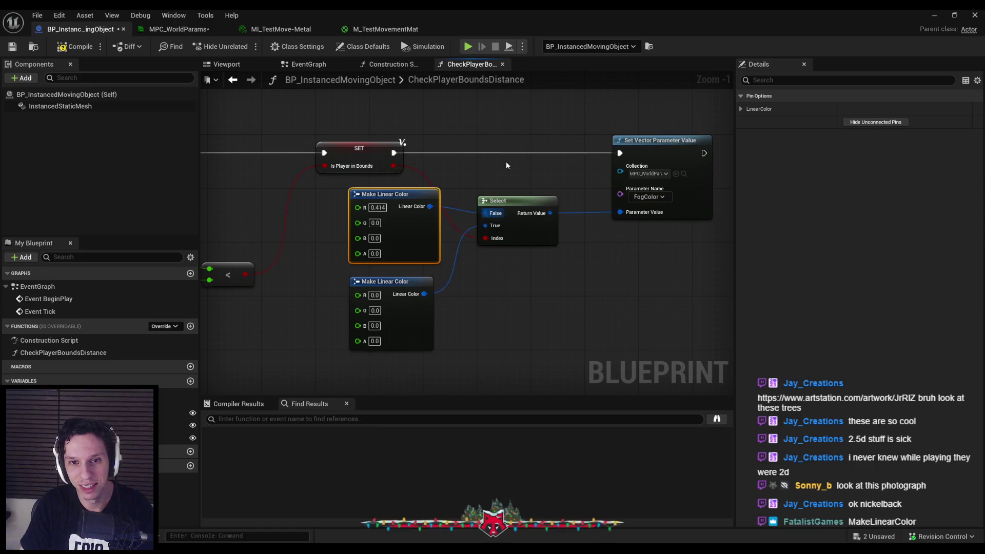
pyautogui.moveTo(493, 6); pyautogui.dragTo(479, 49)
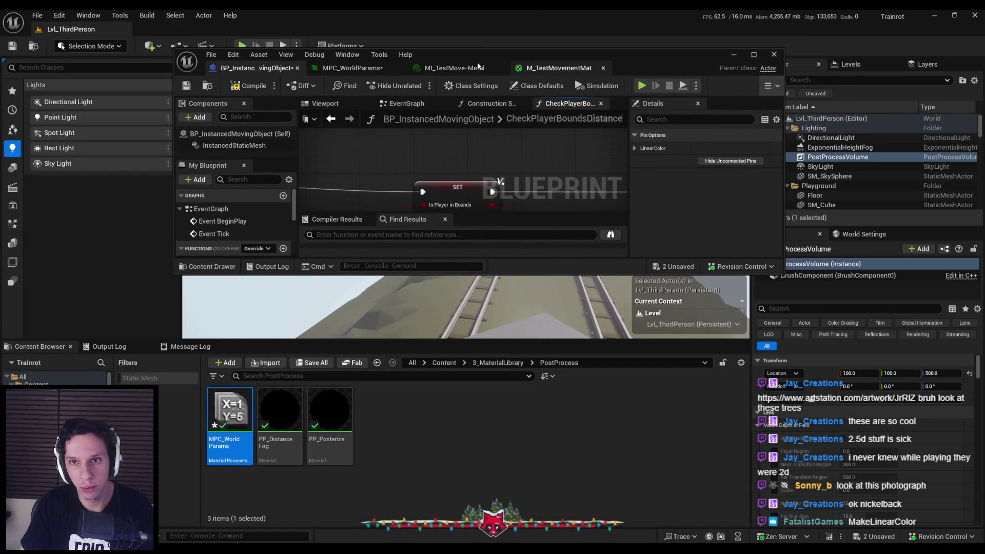
pyautogui.click(352, 68)
pyautogui.click(450, 237)
pyautogui.click(532, 382)
pyautogui.click(235, 70)
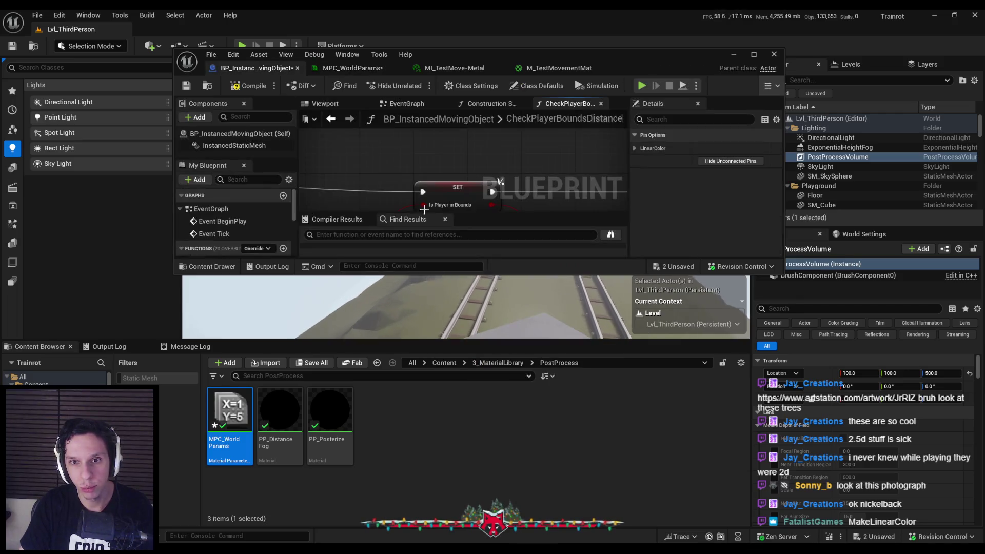
# Enter 0.598 and 0.41 on the upper node, set the lower alpha to 1.0, and compile.
pyautogui.doubleClick(487, 51)
pyautogui.click(375, 222)
pyautogui.write('0.598')
pyautogui.press('Tab')
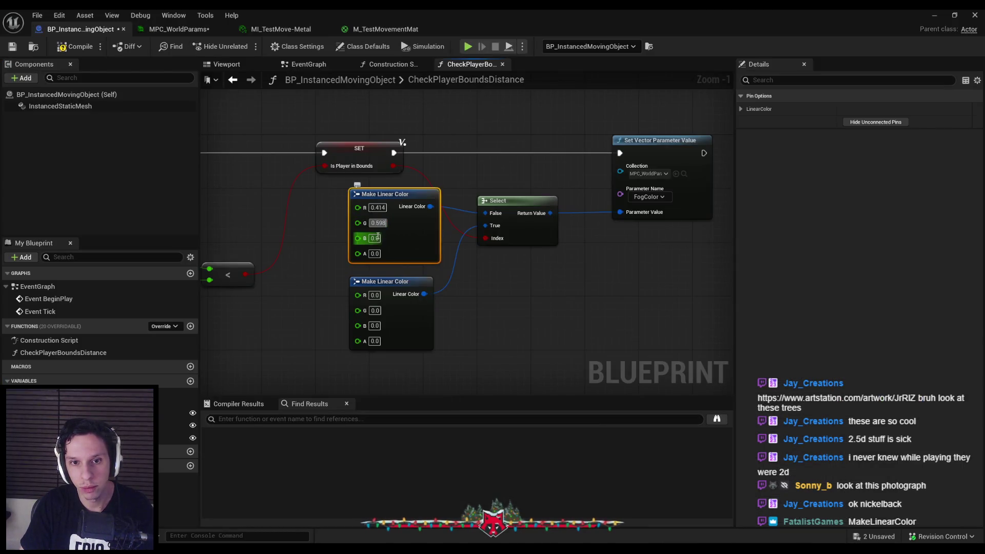
pyautogui.write('0.4')
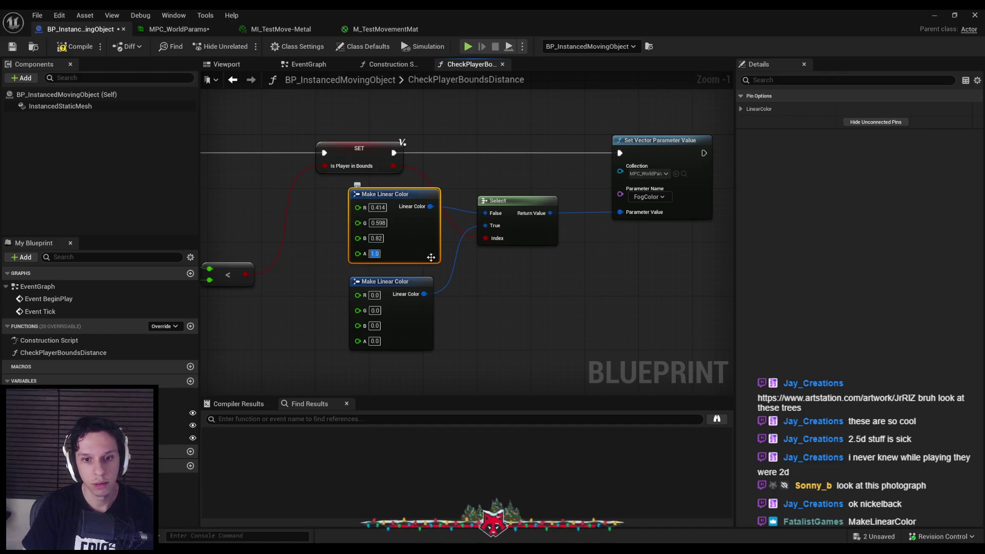
pyautogui.write('1')
pyautogui.click(374, 352)
pyautogui.click(75, 46)
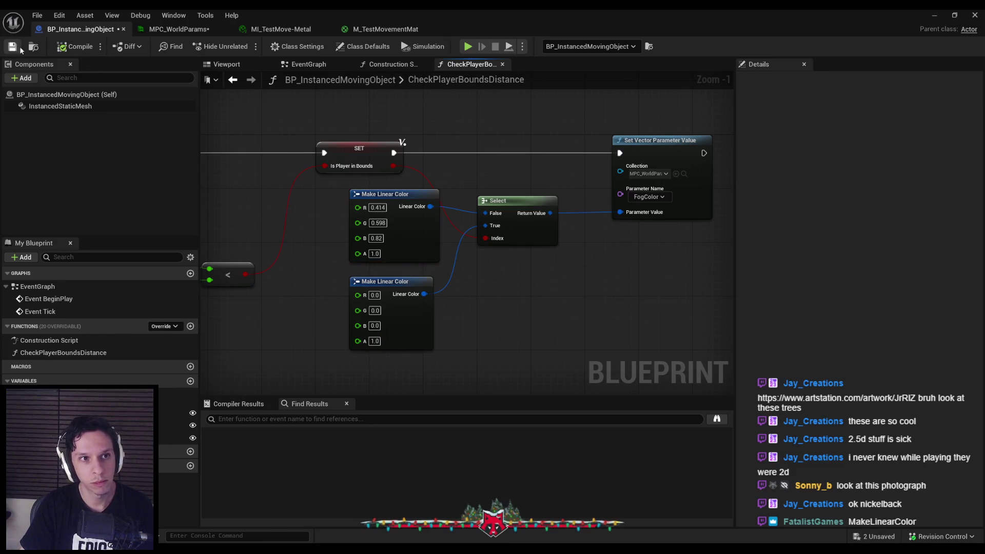
# Play-test the level full-screen twice, then stop and bring the Blueprint editor forward.
pyautogui.hotkey('alt', 'p')
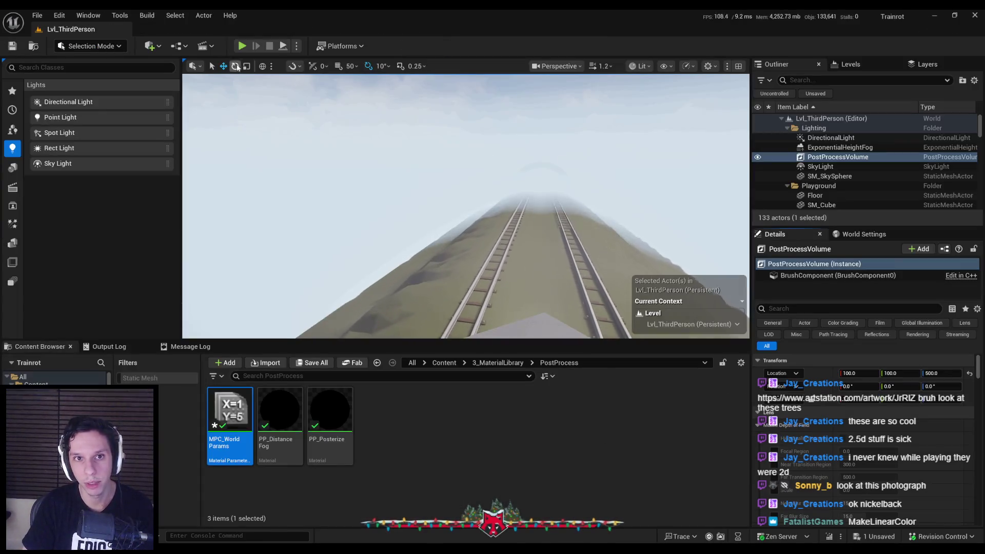
pyautogui.press('F11')
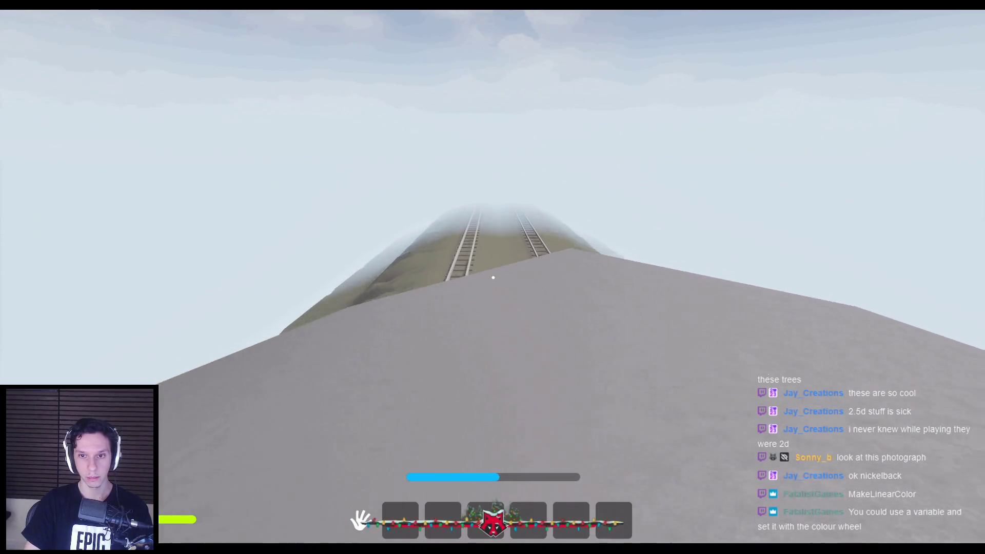
pyautogui.press('Escape')
pyautogui.scroll(-3, 952, 365)
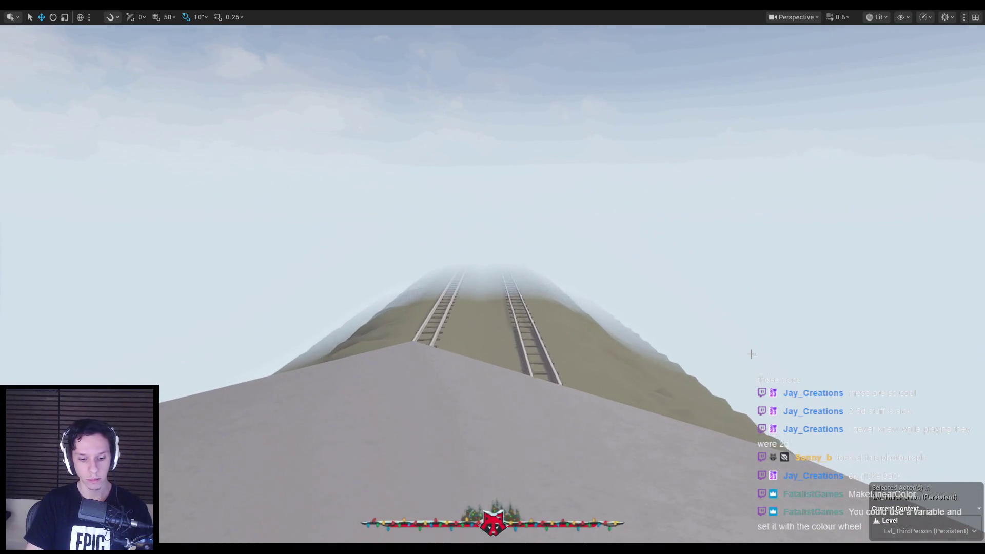
pyautogui.hotkey('alt', 'p')
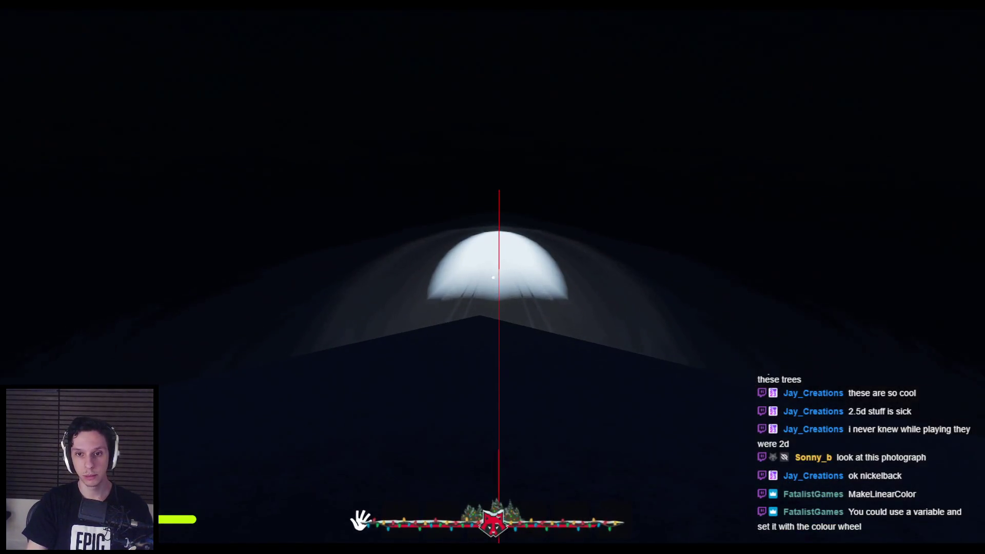
pyautogui.press('Escape')
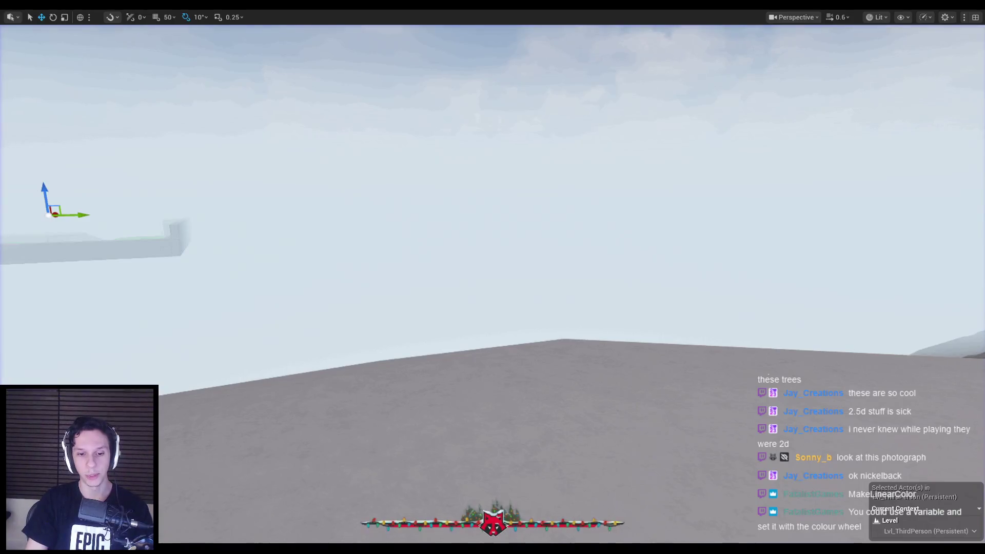
pyautogui.click(354, 505)
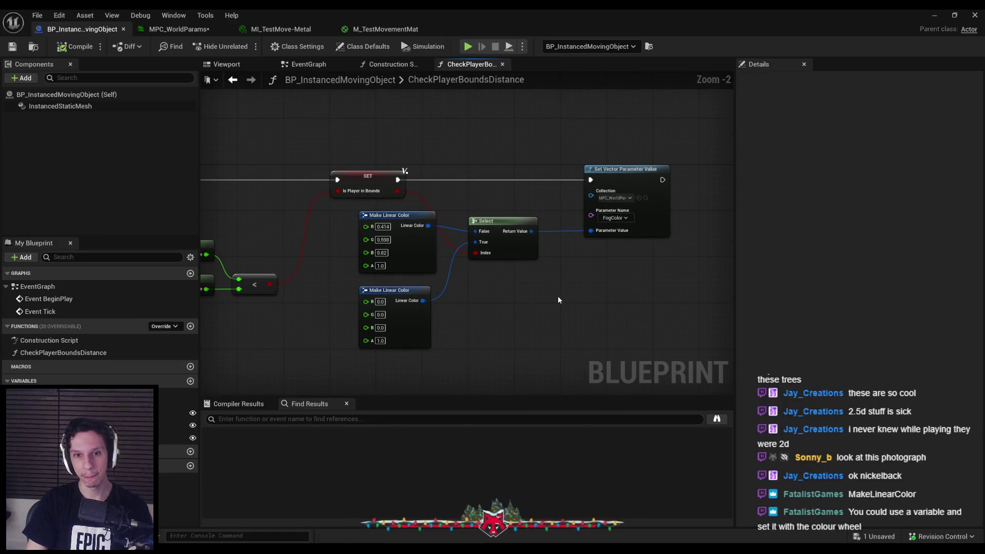
# Save MPC_WorldParams with Ctrl+S, then return to the Blueprint graph and level view.
pyautogui.scroll(-2, 558, 295)
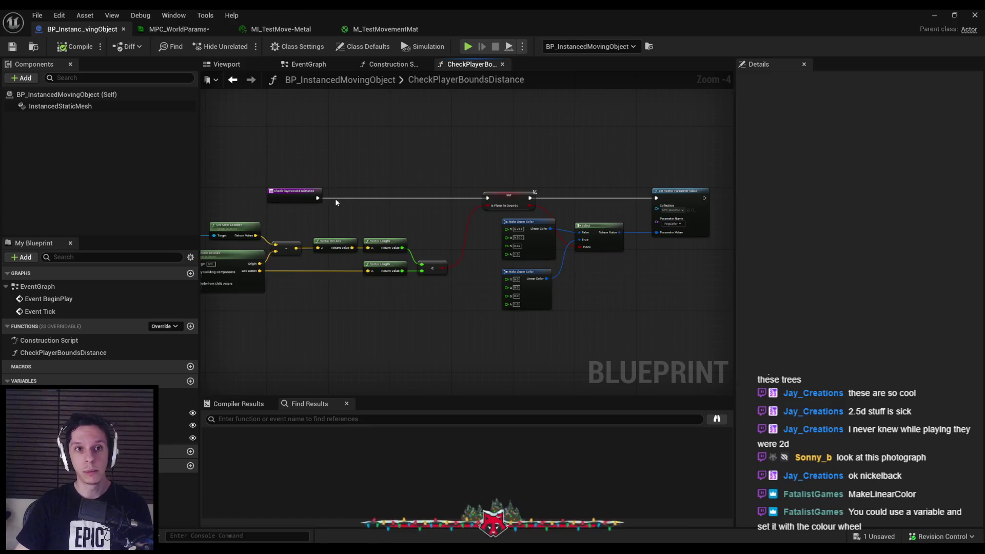
pyautogui.click(173, 31)
pyautogui.hotkey('ctrl', 's')
pyautogui.click(88, 31)
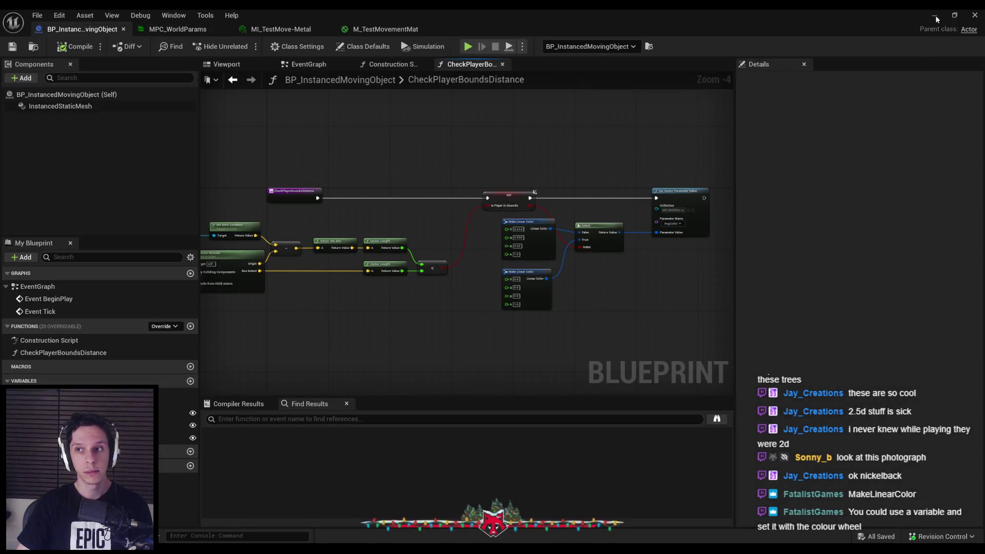
pyautogui.hotkey('alt', 'Tab')
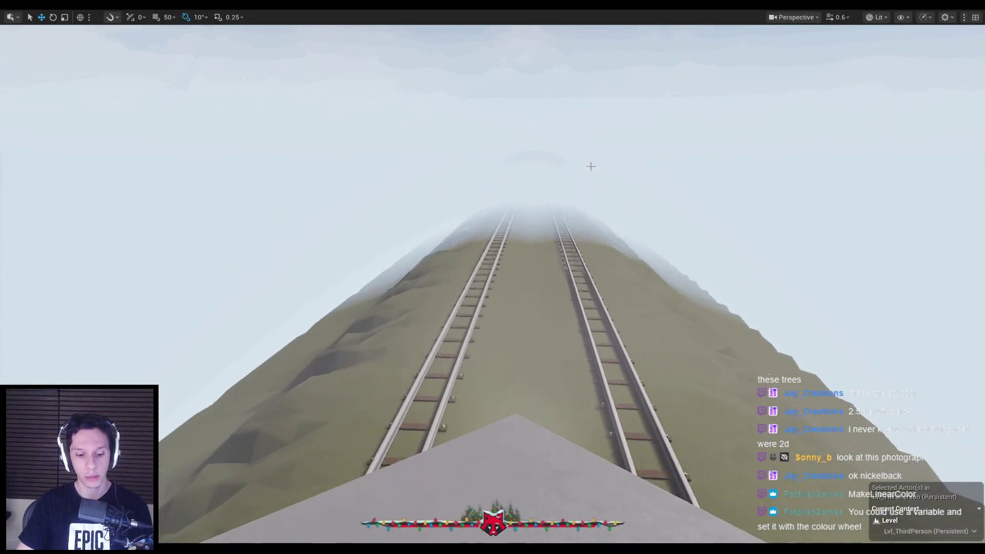
# Start Play In Editor, restart the session, and walk forward into the dark tunnel.
pyautogui.hotkey('alt', 'p')
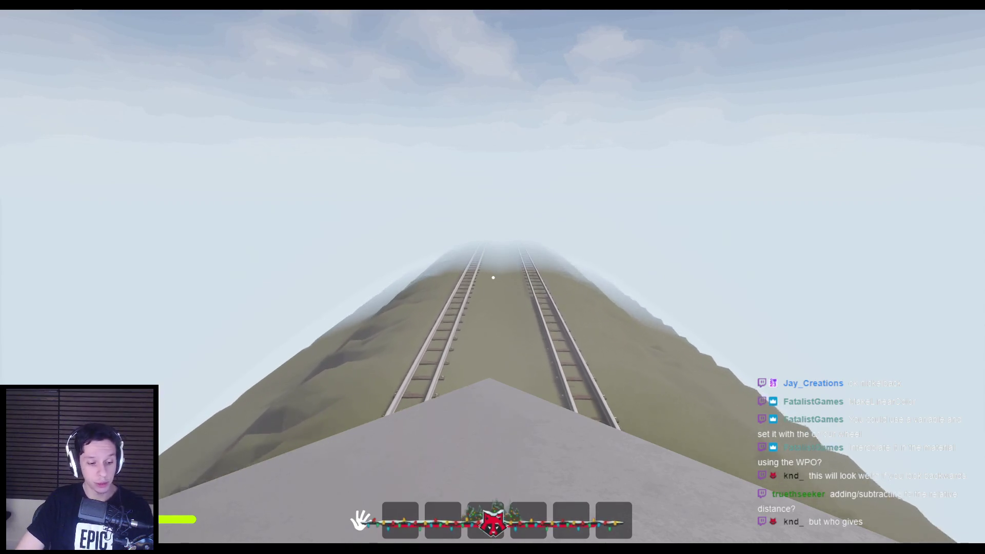
pyautogui.press('Escape')
pyautogui.hotkey('alt', 'p')
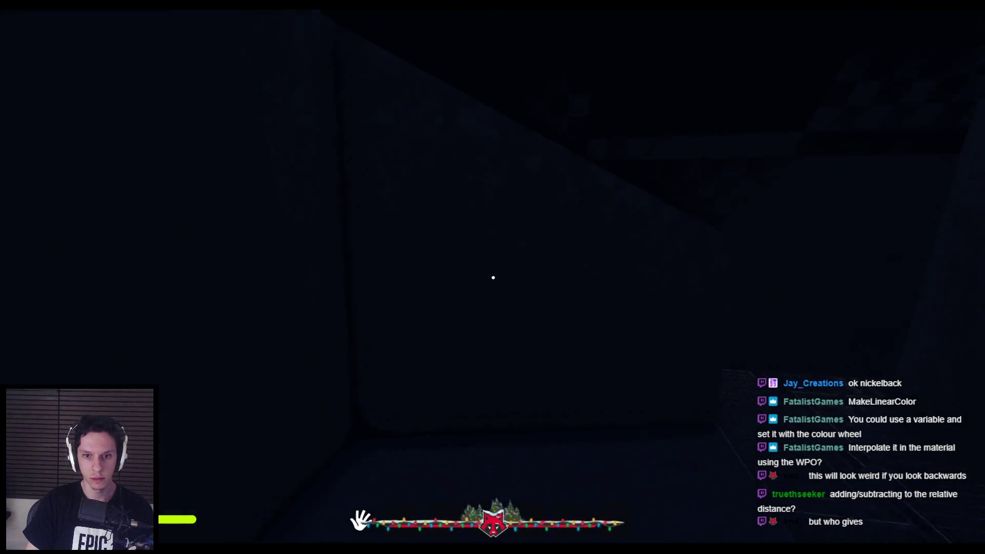
pyautogui.hotkey('shift', 'w')
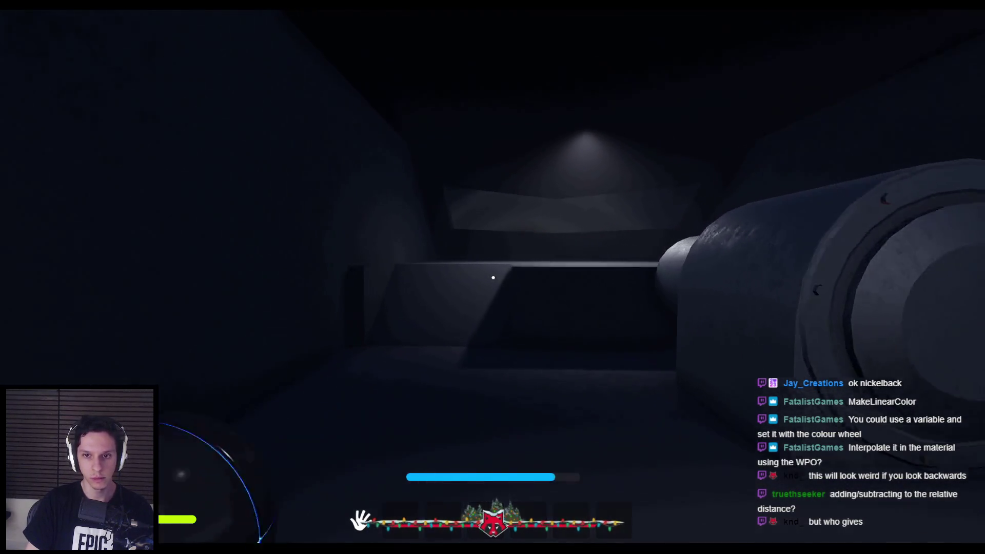
# Walk down the tunnel to the cylindrical furnace and open its door.
pyautogui.hotkey('shift', 'w')
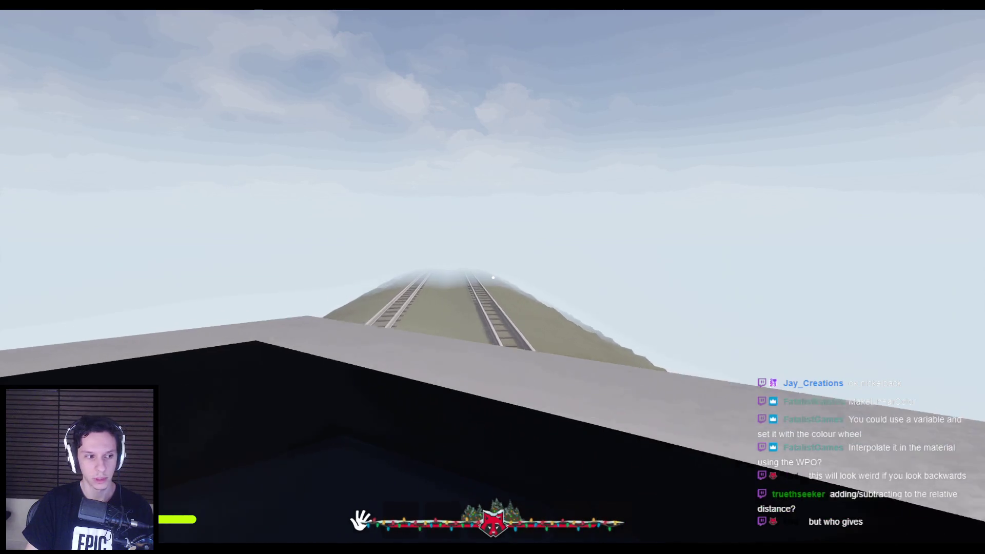
pyautogui.hotkey('shift', 'w')
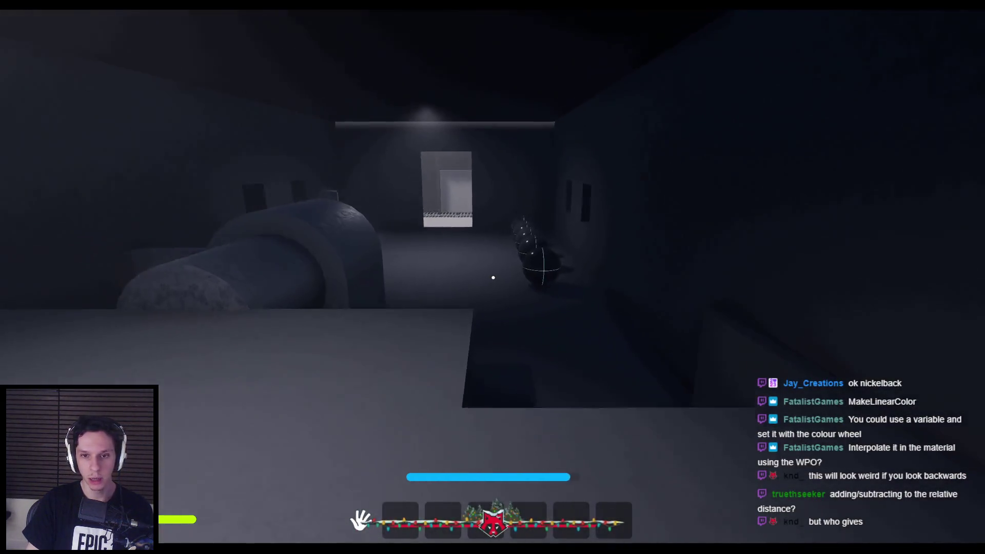
pyautogui.press('w')
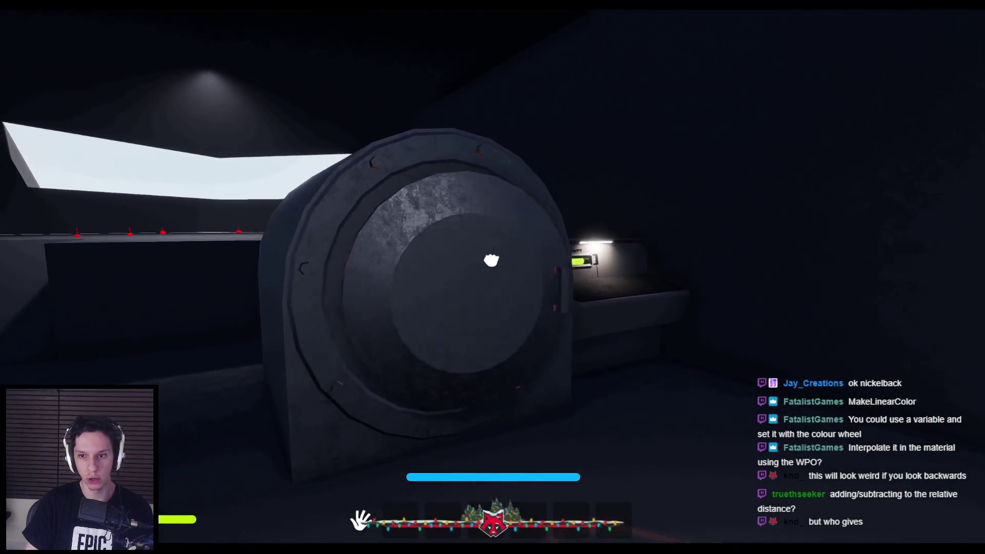
pyautogui.press('e')
# Carry three black spheres one by one and drop them into the furnace.
pyautogui.click(493, 278)
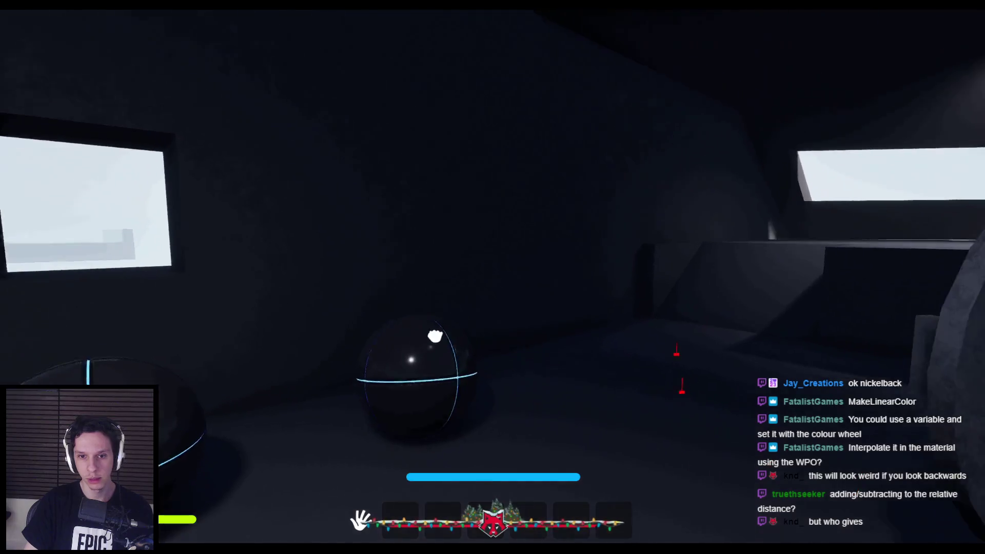
pyautogui.press('w')
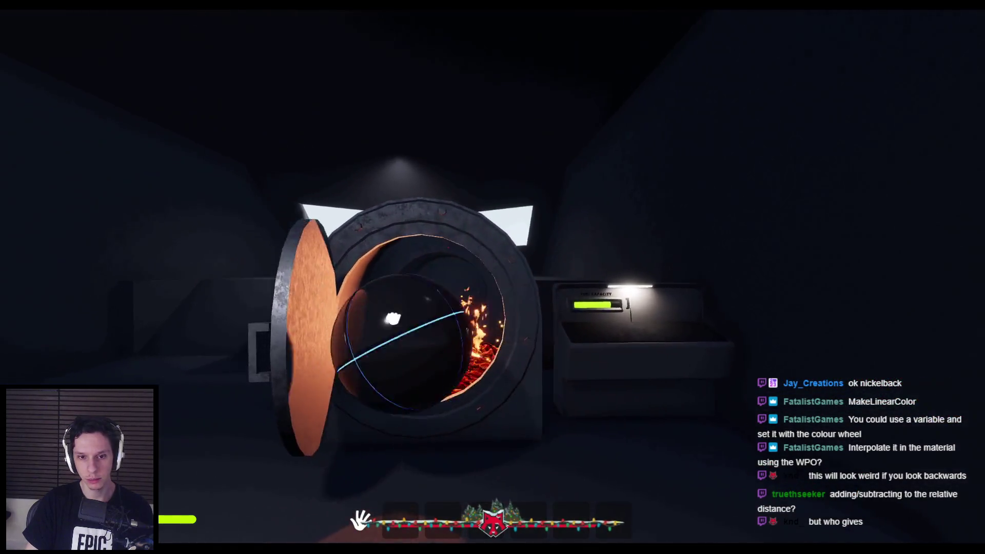
pyautogui.click(477, 325)
pyautogui.press('s')
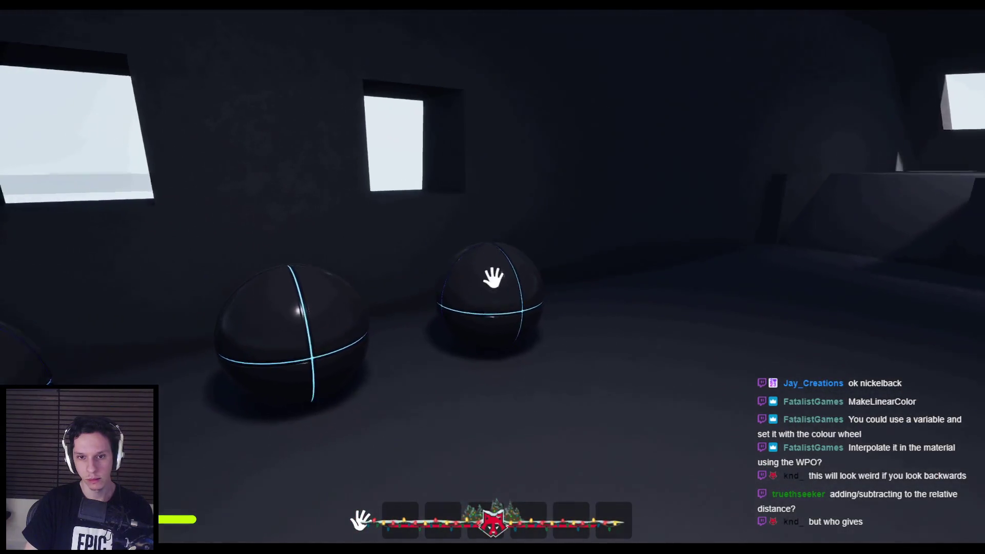
pyautogui.click(493, 277)
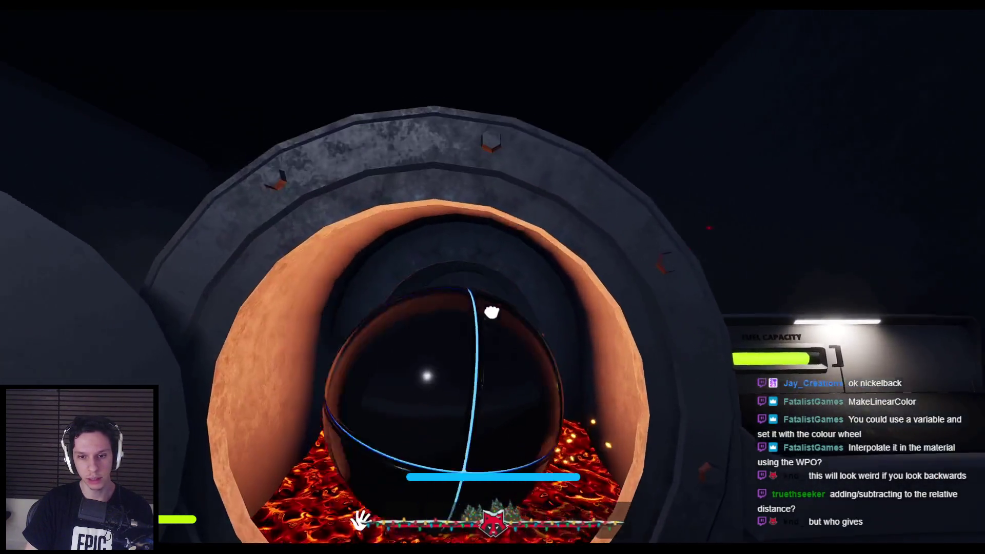
pyautogui.click(493, 277)
pyautogui.click(496, 278)
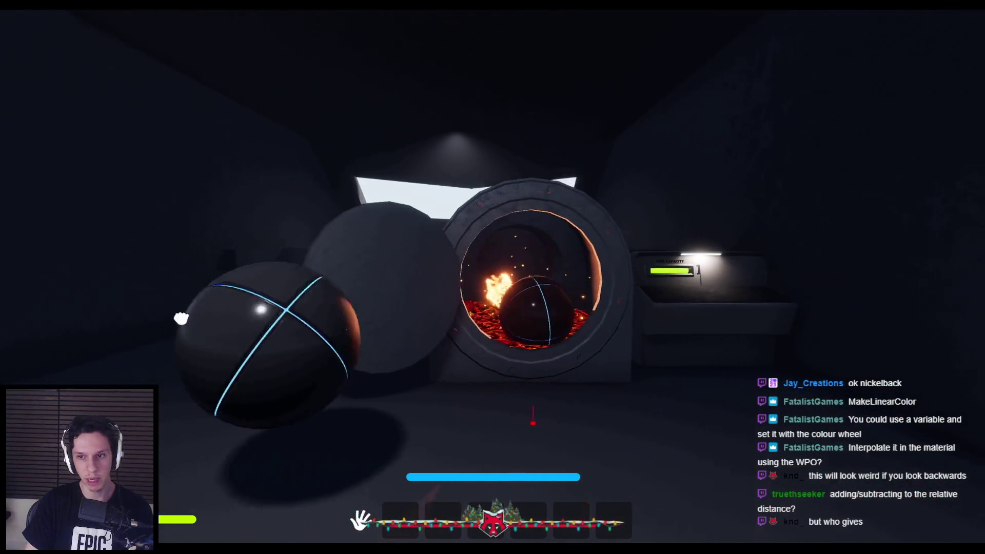
pyautogui.click(493, 278)
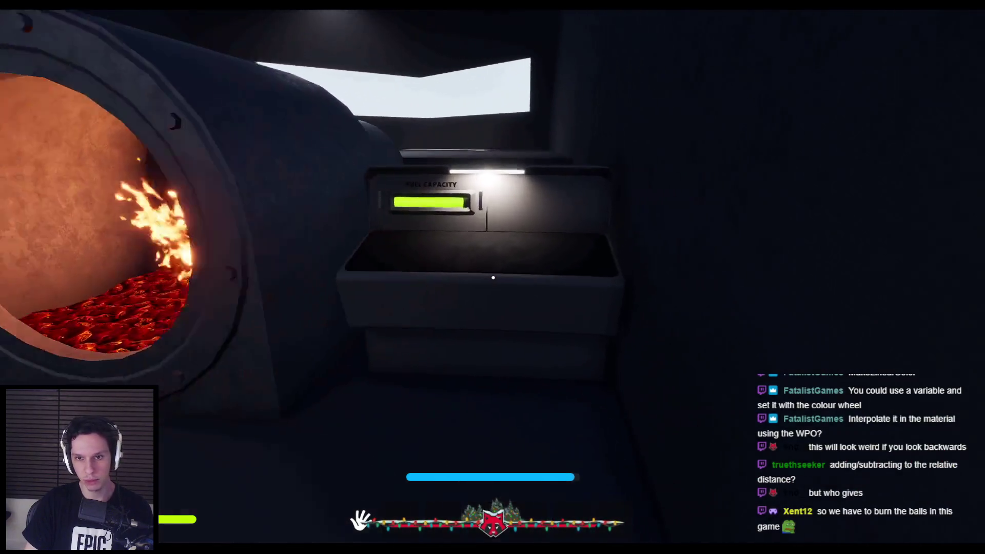
# Close the furnace door, follow the grated walkway, and open the grey wall panel.
pyautogui.press('w')
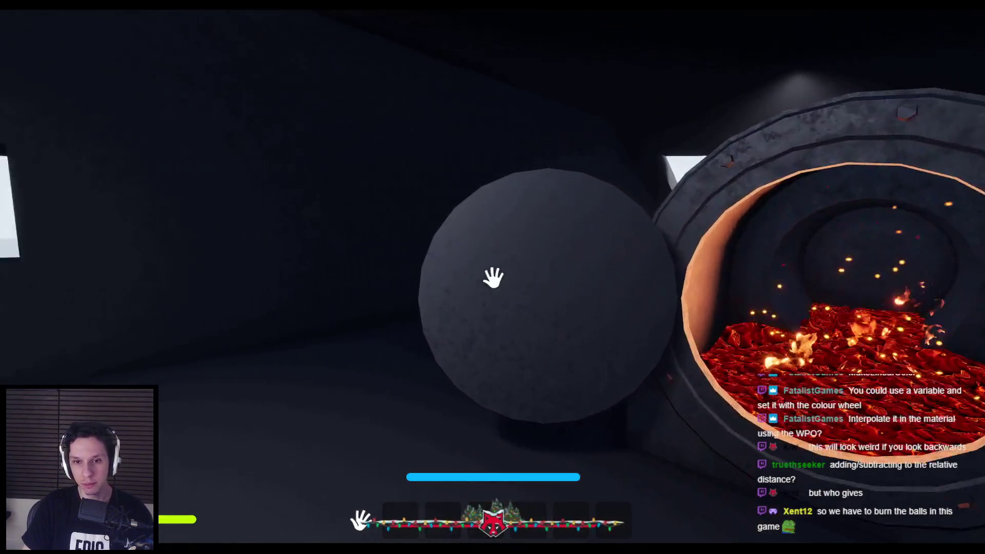
pyautogui.click(493, 278)
pyautogui.press('w')
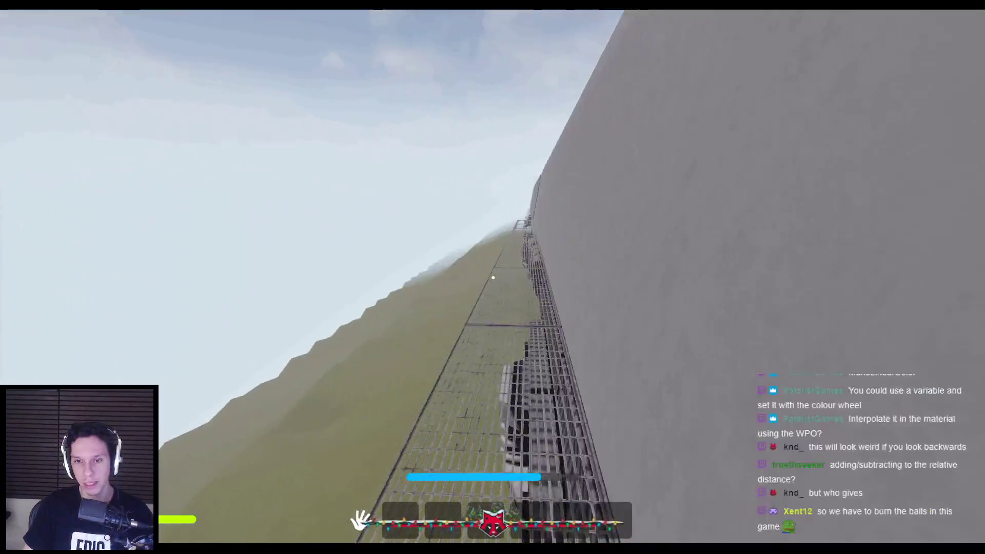
pyautogui.press('w')
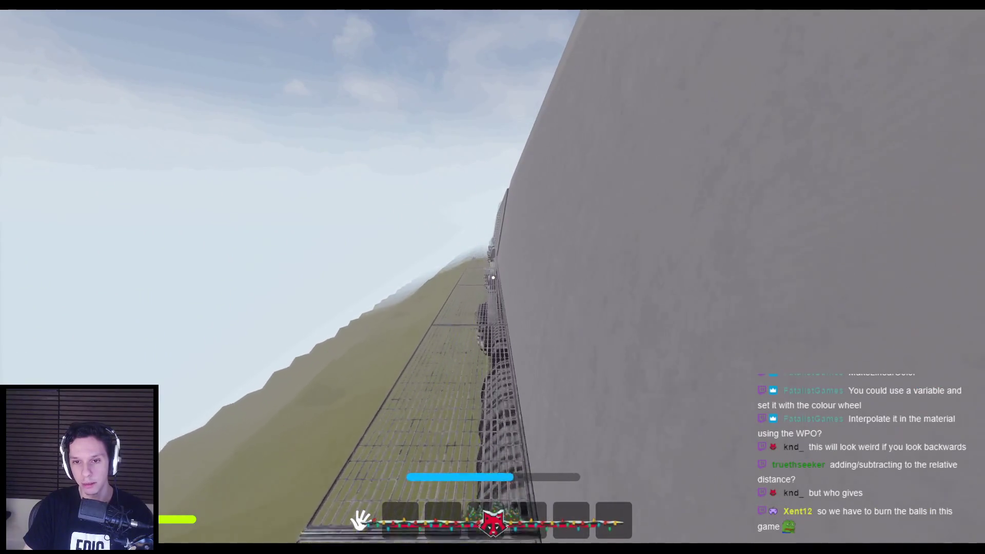
pyautogui.press('w')
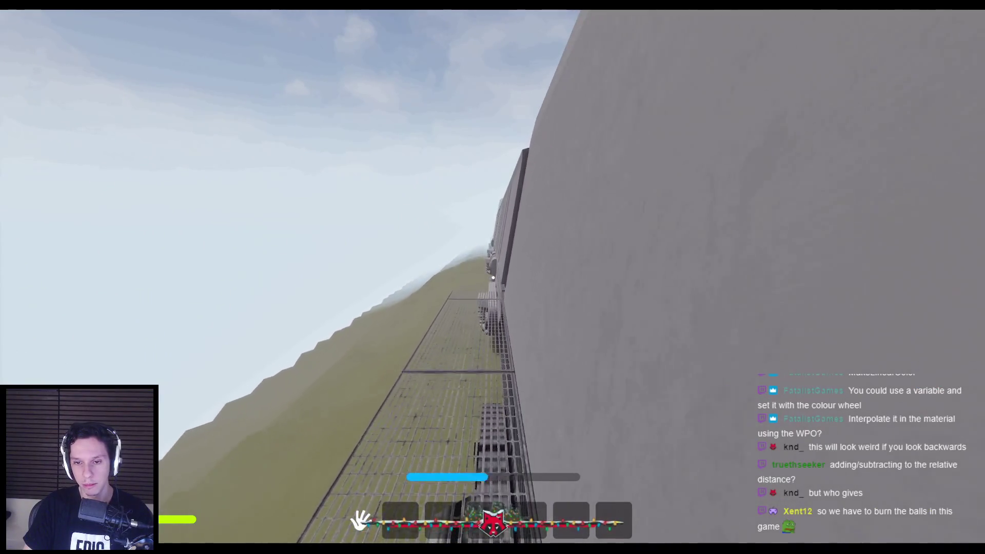
pyautogui.press('w')
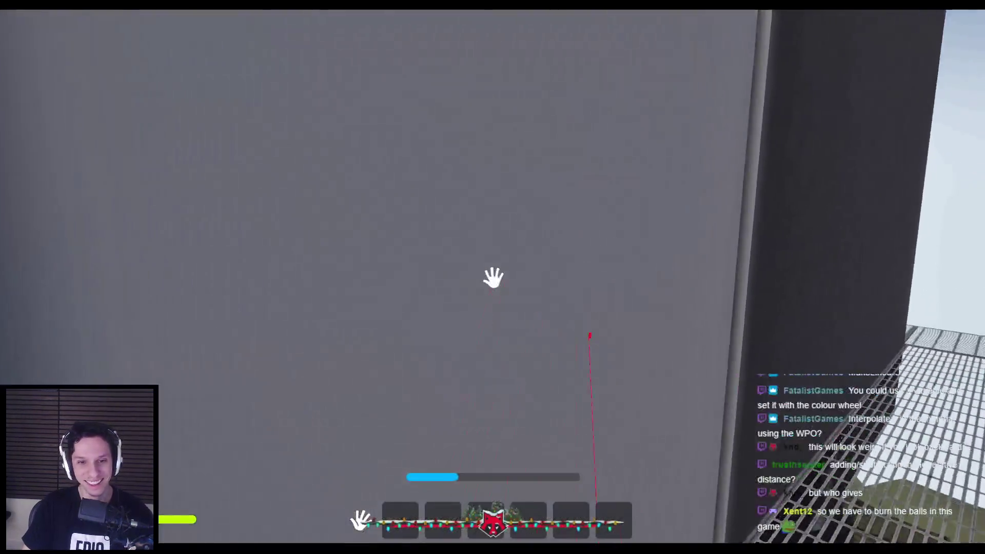
pyautogui.click(493, 278)
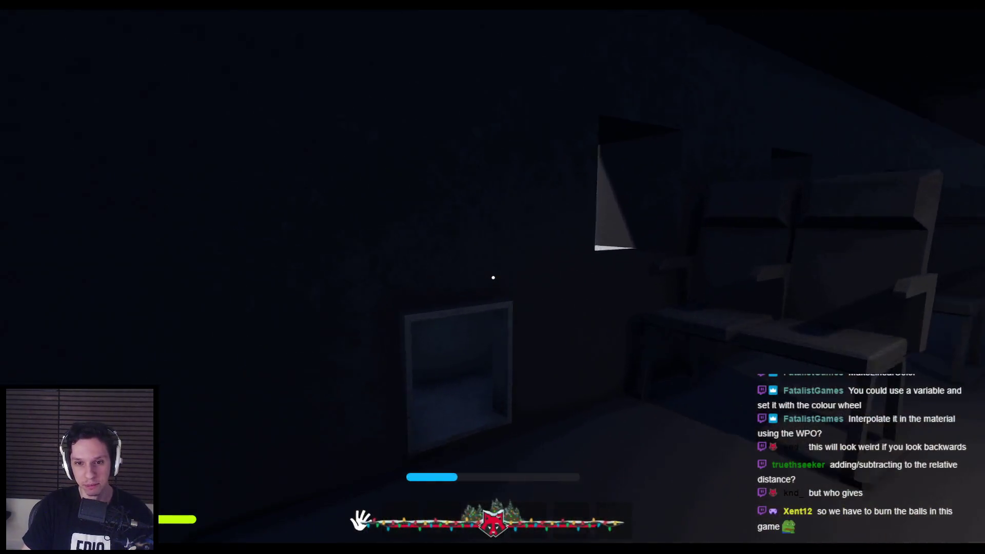
# Cross the chair room, open the blue door, and walk outside beside the dark building.
pyautogui.press('w')
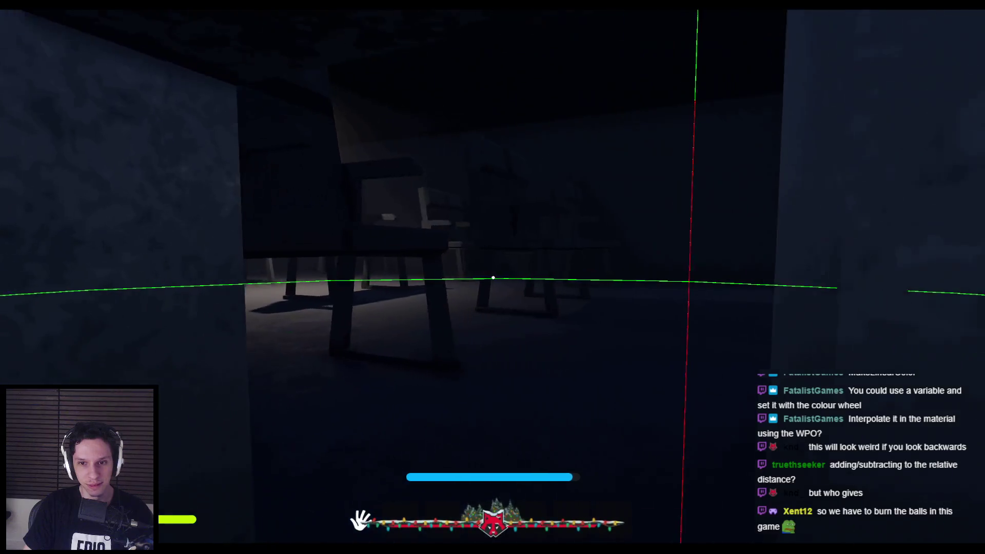
pyautogui.hotkey('shift', 'w')
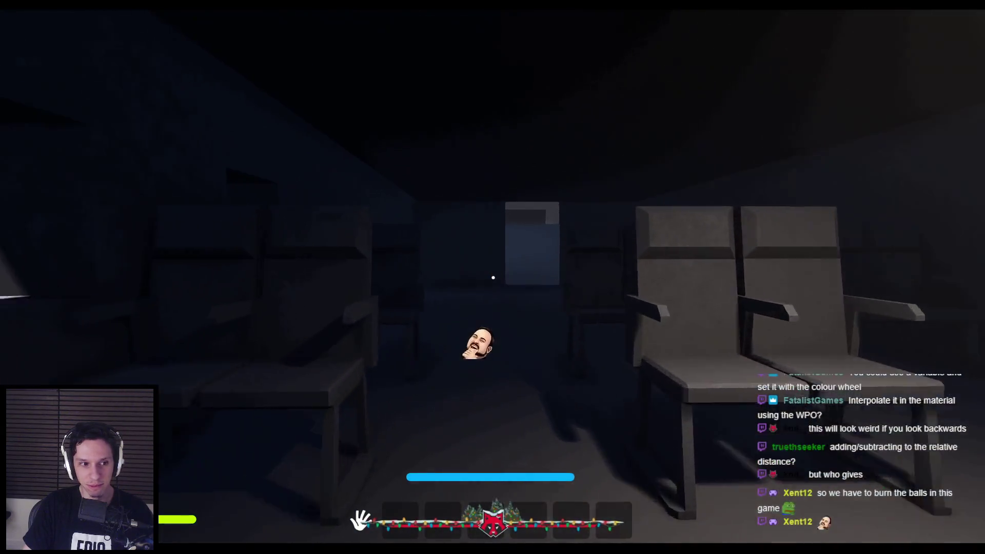
pyautogui.press('w')
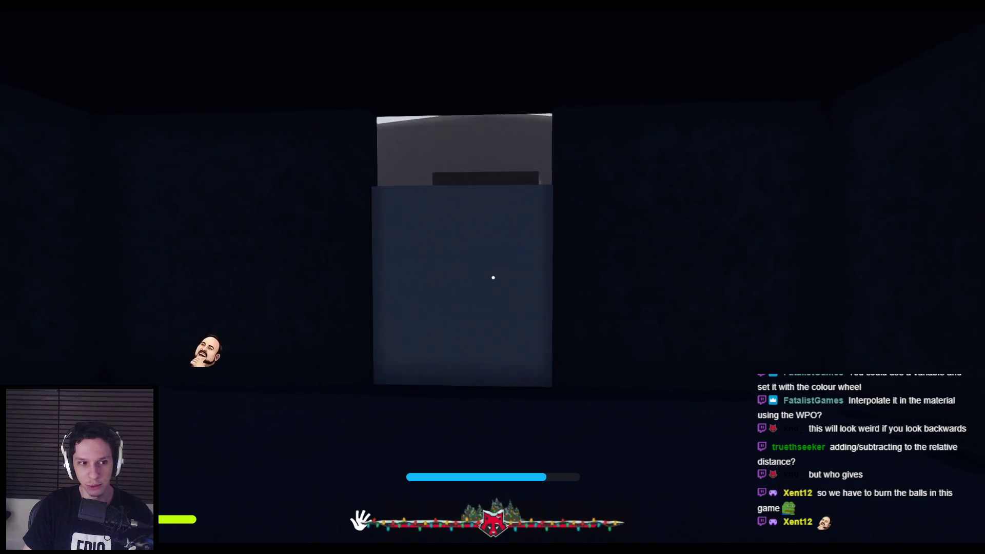
pyautogui.click(493, 277)
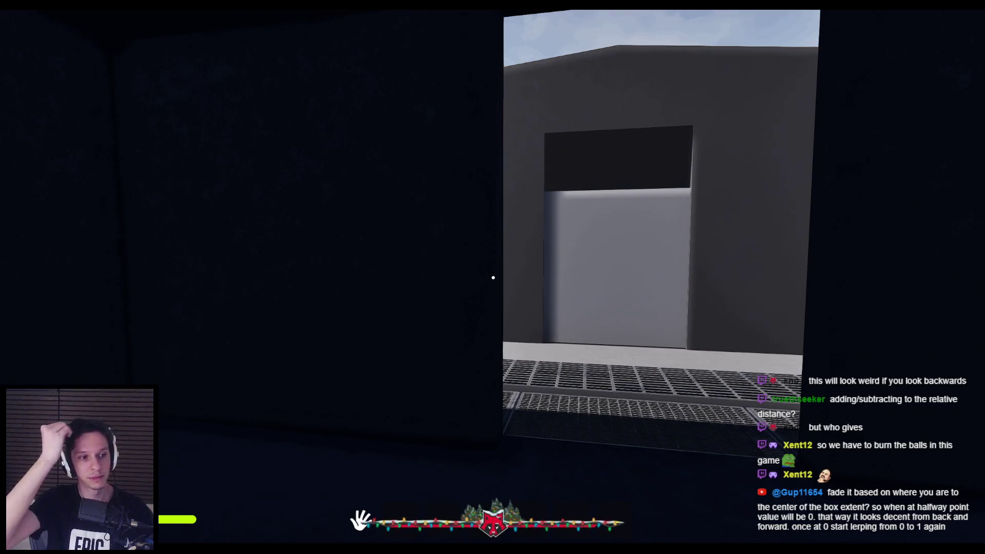
pyautogui.press('w')
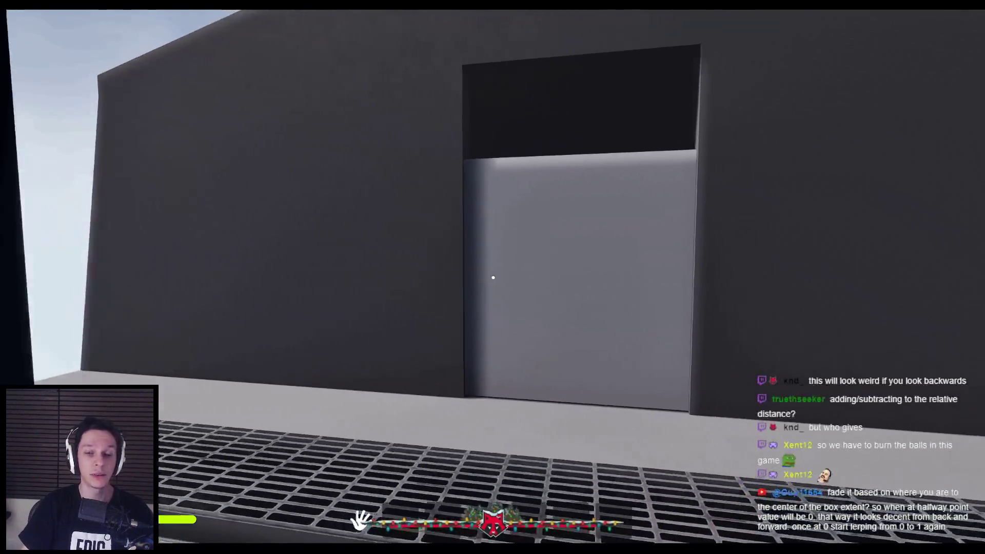
pyautogui.press('w')
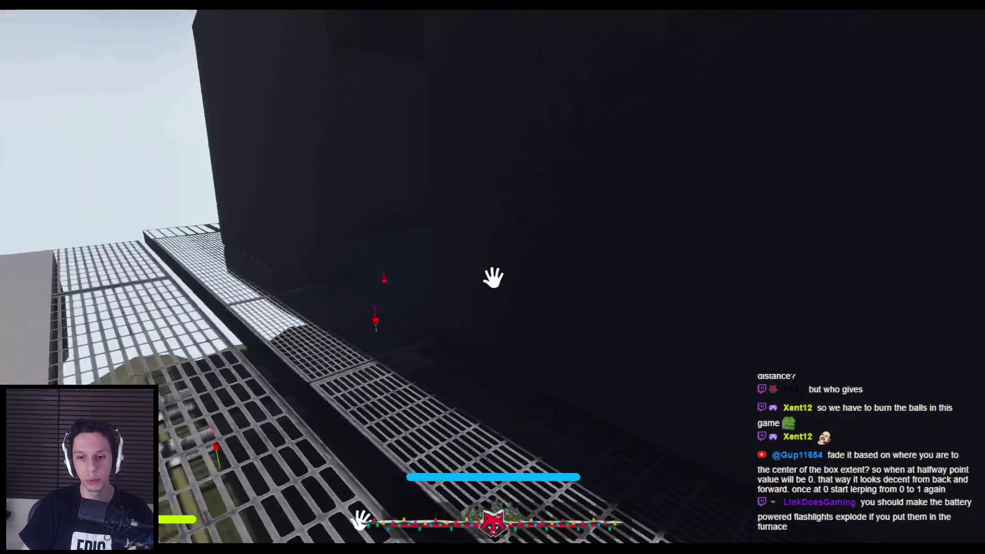
pyautogui.press('w')
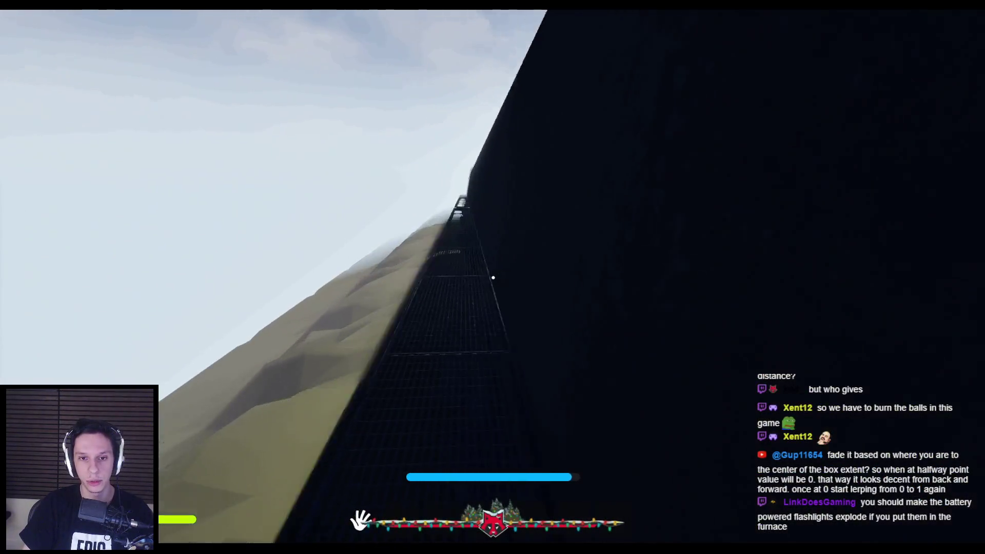
pyautogui.press('s')
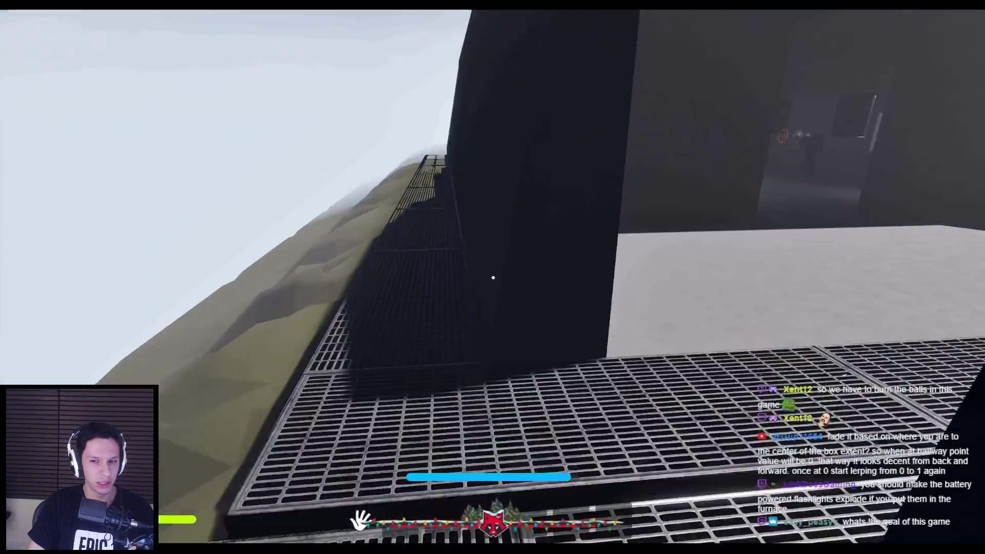
# Walk into the furnace room, open its door, climb out the window to the roof, then stop.
pyautogui.press('w')
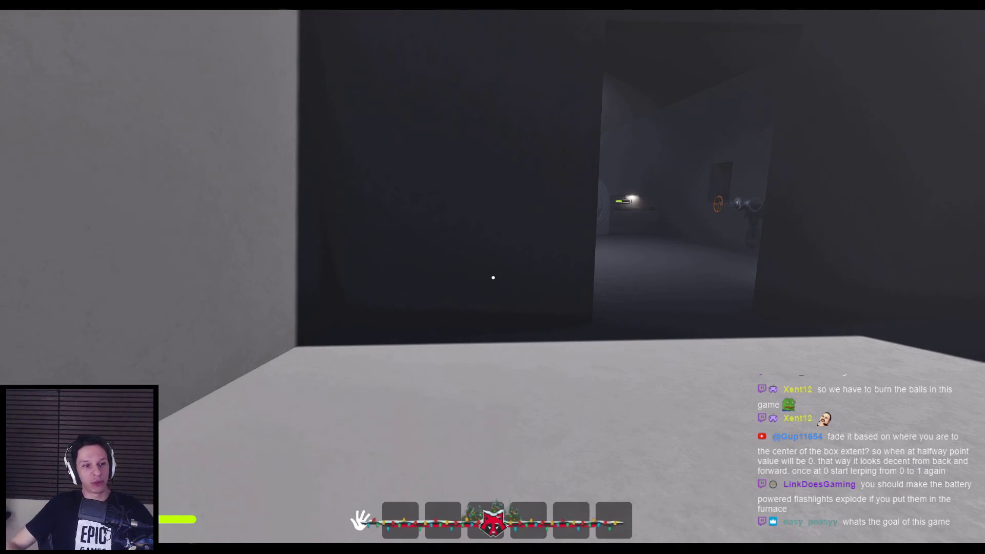
pyautogui.press('w')
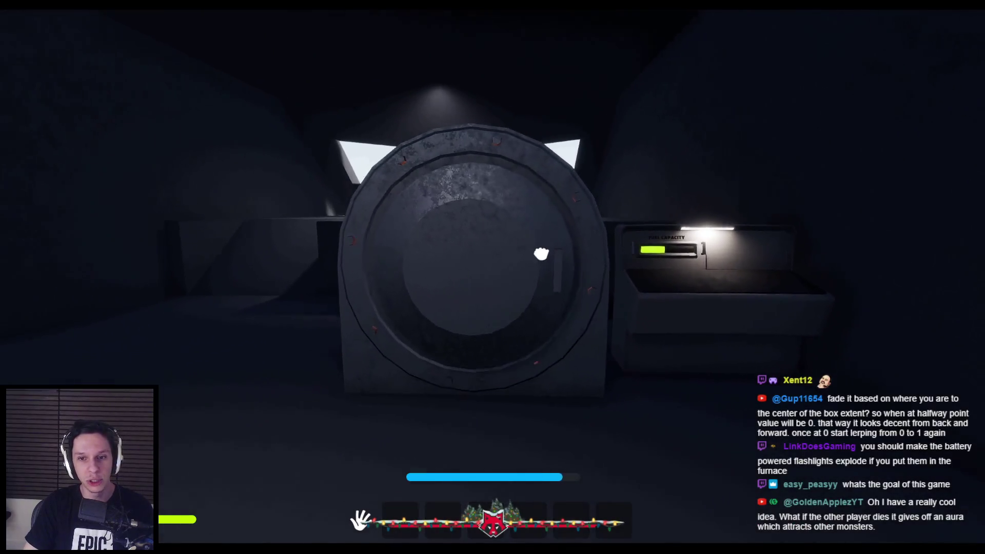
pyautogui.moveTo(475, 262)
pyautogui.mouseDown()
pyautogui.moveTo(582, 284)
pyautogui.moveTo(440, 268)
pyautogui.moveTo(125, 274)
pyautogui.moveTo(493, 278)
pyautogui.mouseUp()
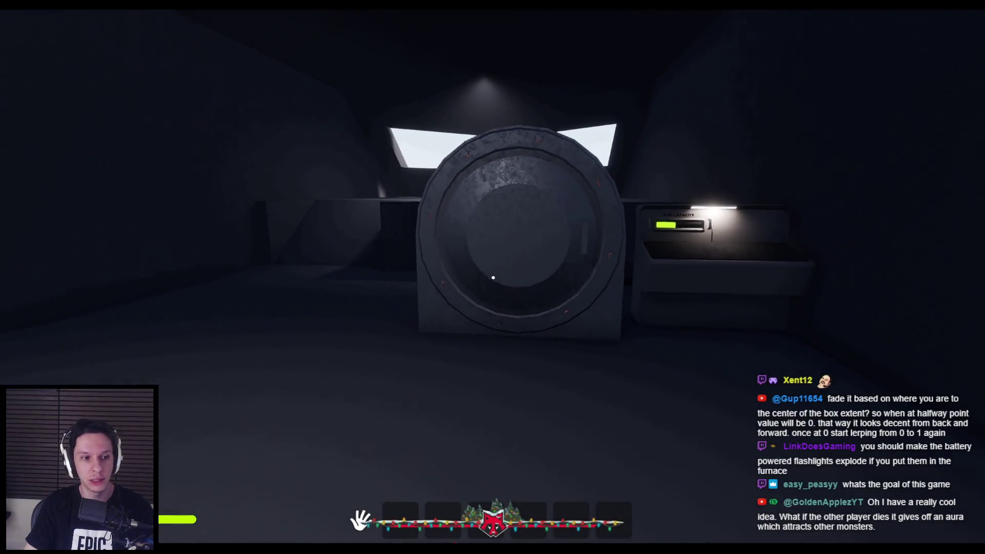
pyautogui.hotkey('shift', 'w')
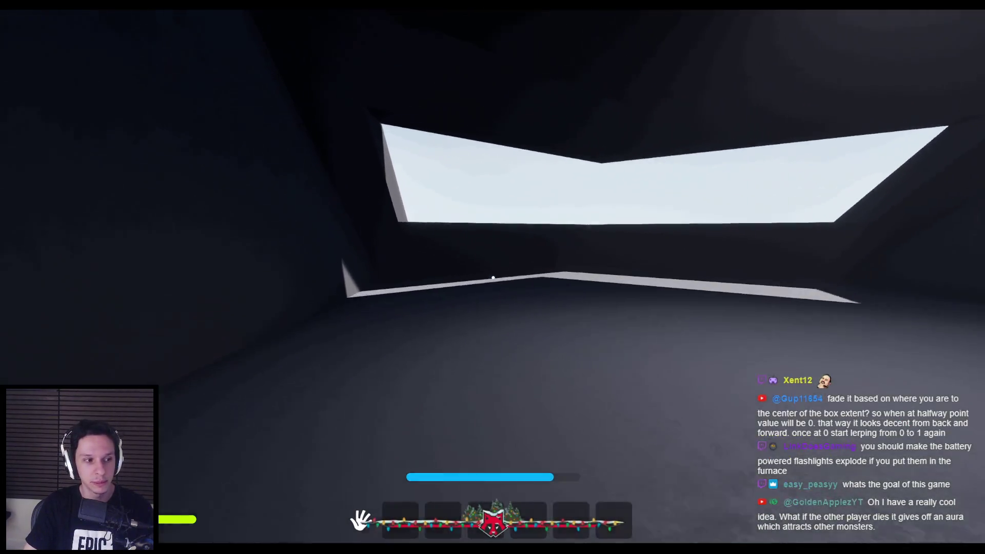
pyautogui.press('space')
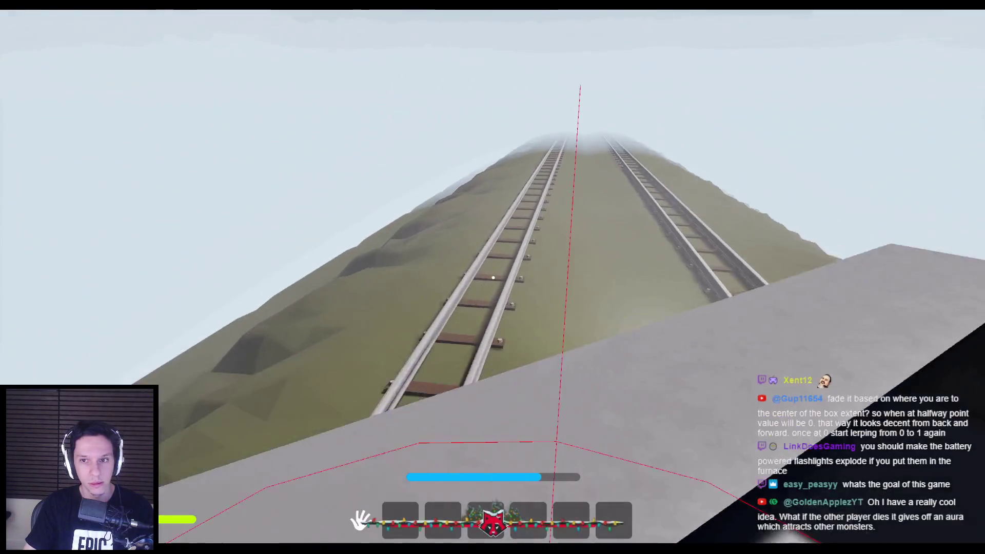
pyautogui.press('w')
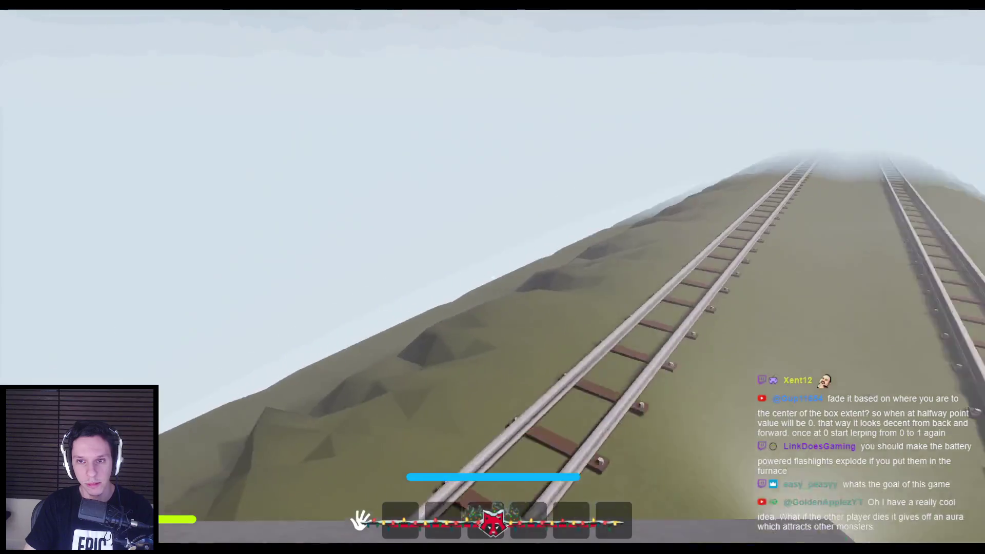
pyautogui.press('Escape')
# Swing the editor camera to the rooftop, start play, and walk down the tunnel.
pyautogui.moveTo(493, 277)
pyautogui.mouseDown()
pyautogui.moveTo(390, 287)
pyautogui.moveTo(354, 380)
pyautogui.mouseUp()
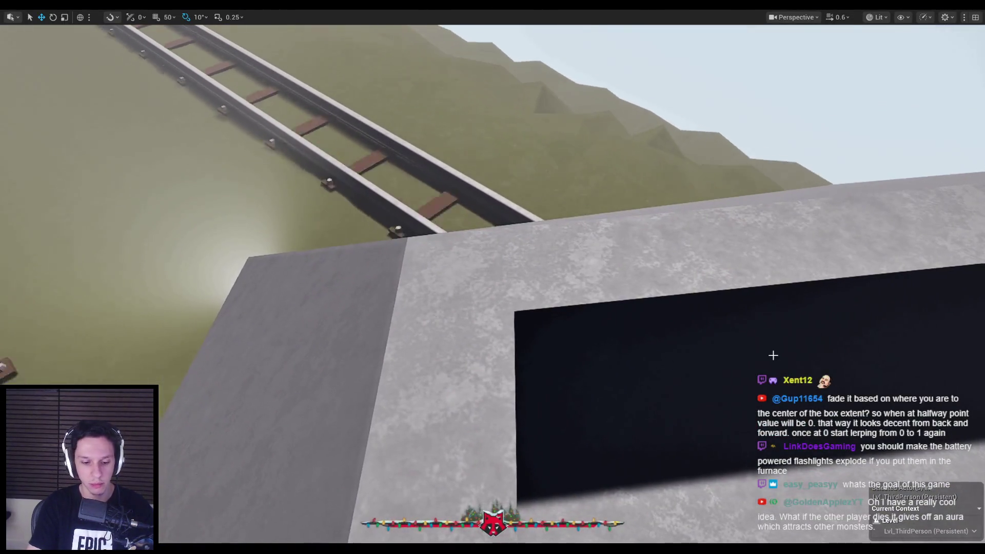
pyautogui.hotkey('alt', 'p')
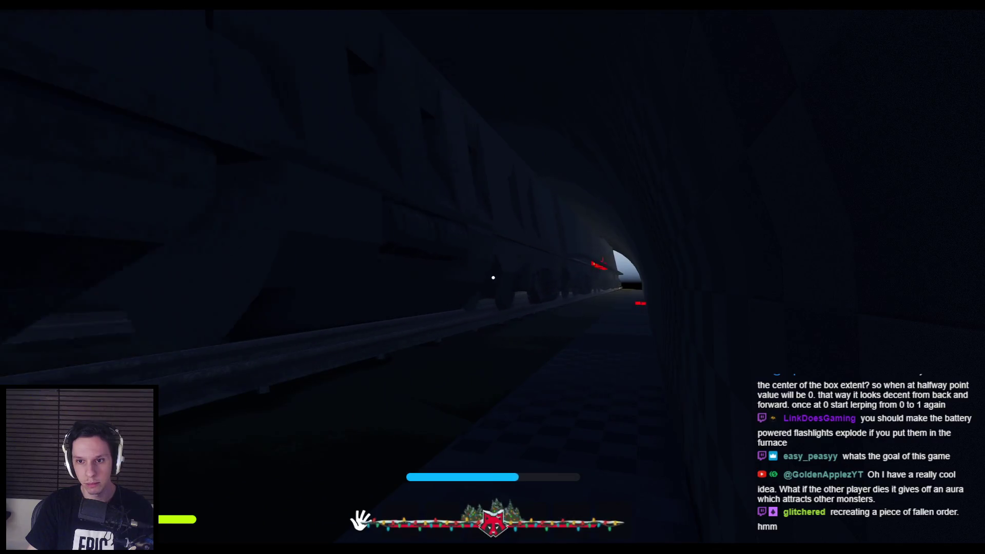
pyautogui.moveTo(493, 278)
pyautogui.press('w')
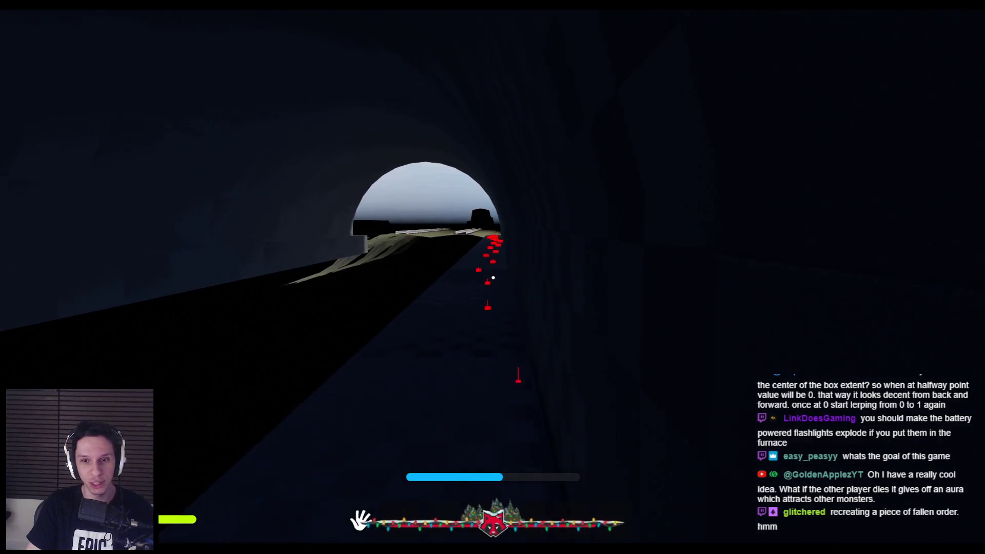
# Walk through the tunnel and over the ledge, then end Play In Editor with Esc.
pyautogui.press('w')
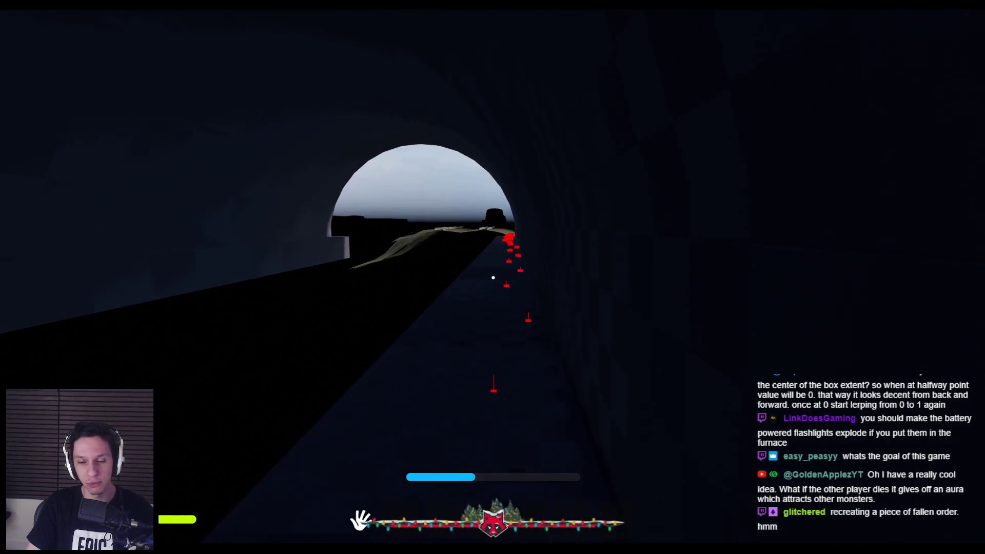
pyautogui.press('w')
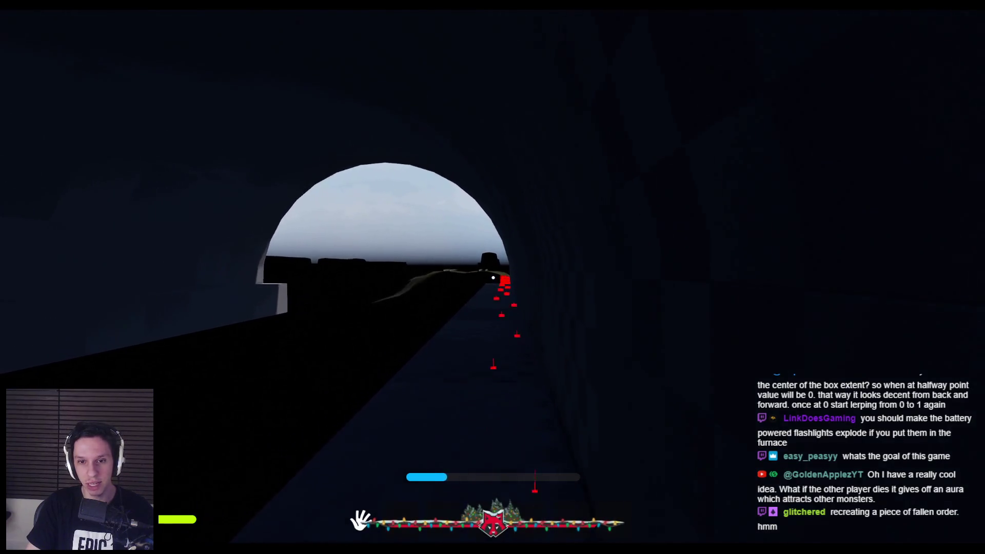
pyautogui.press('w')
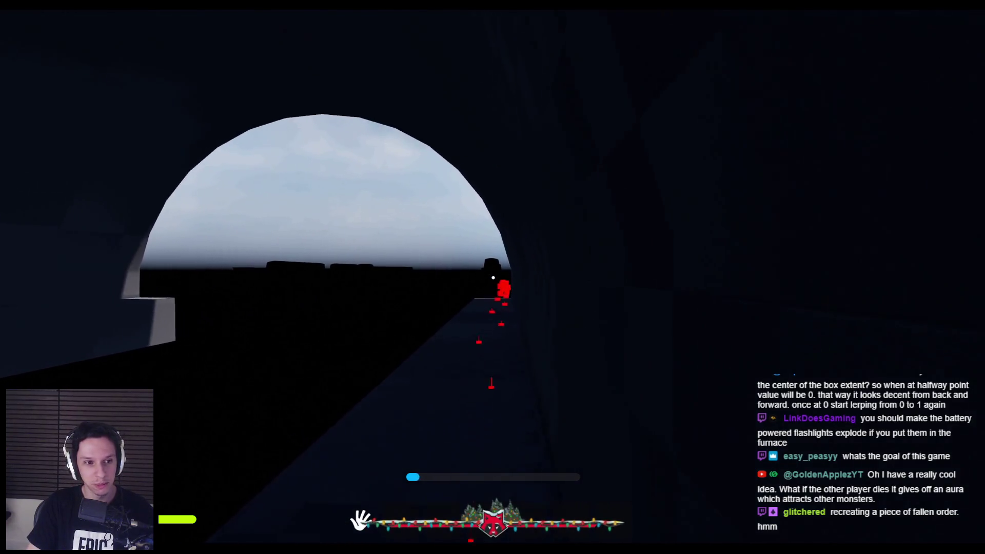
pyautogui.press('w')
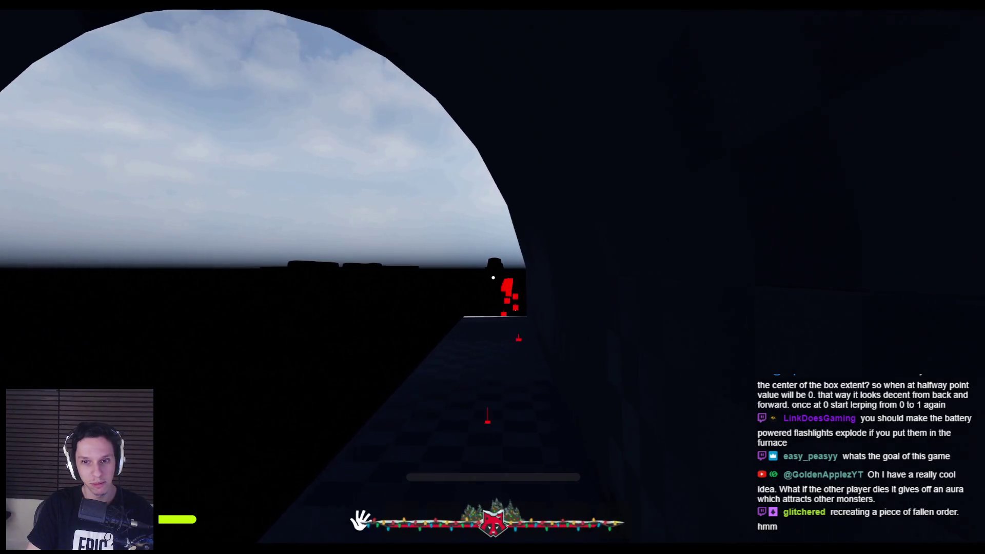
pyautogui.press('w')
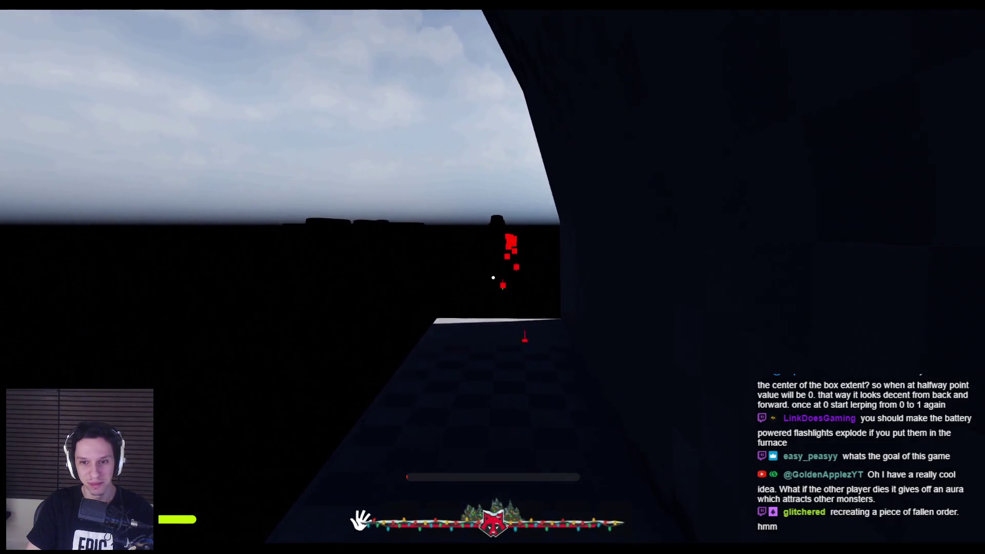
pyautogui.press('w')
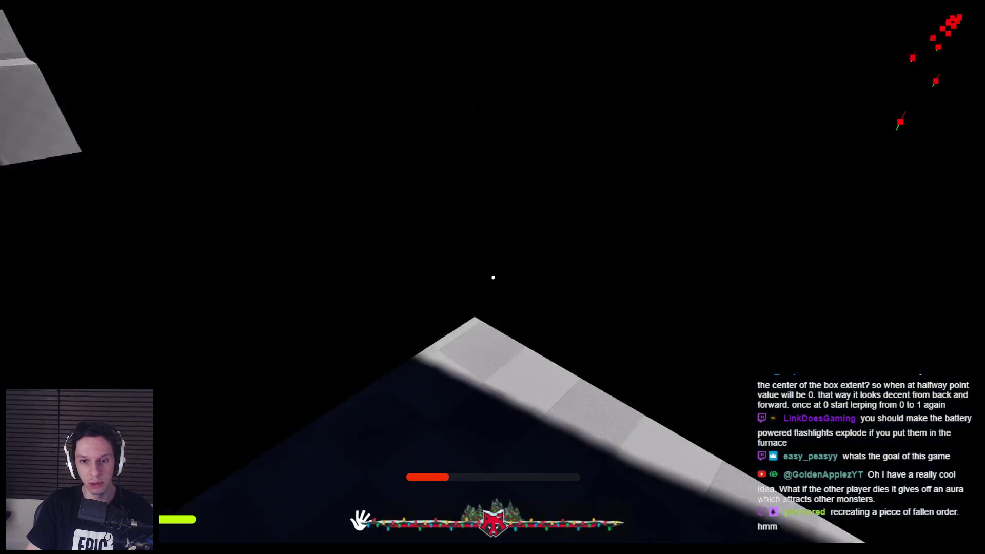
pyautogui.press('w')
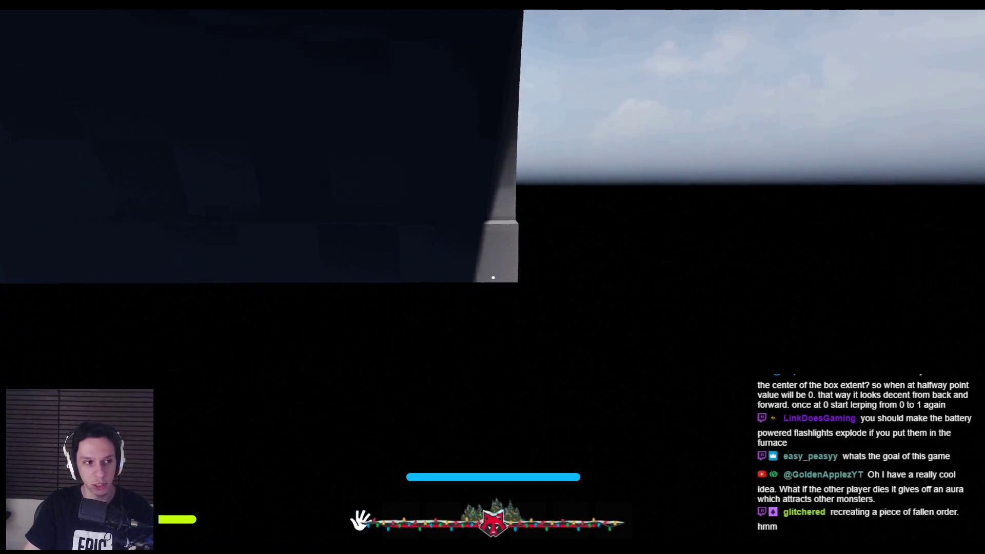
pyautogui.press('Escape')
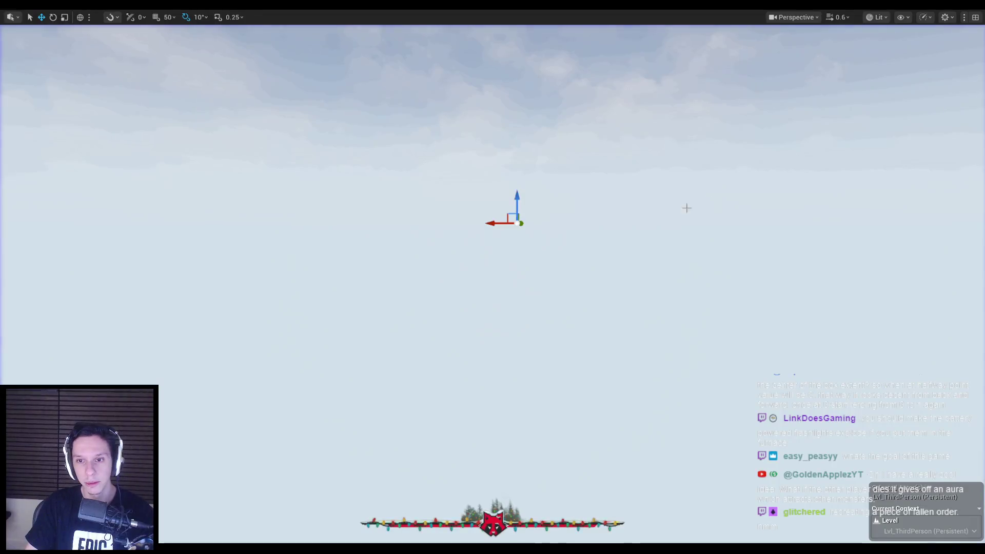
# Fly the editor camera to the train roof and launch another play session with Alt+P.
pyautogui.scroll(4, 493, 277)
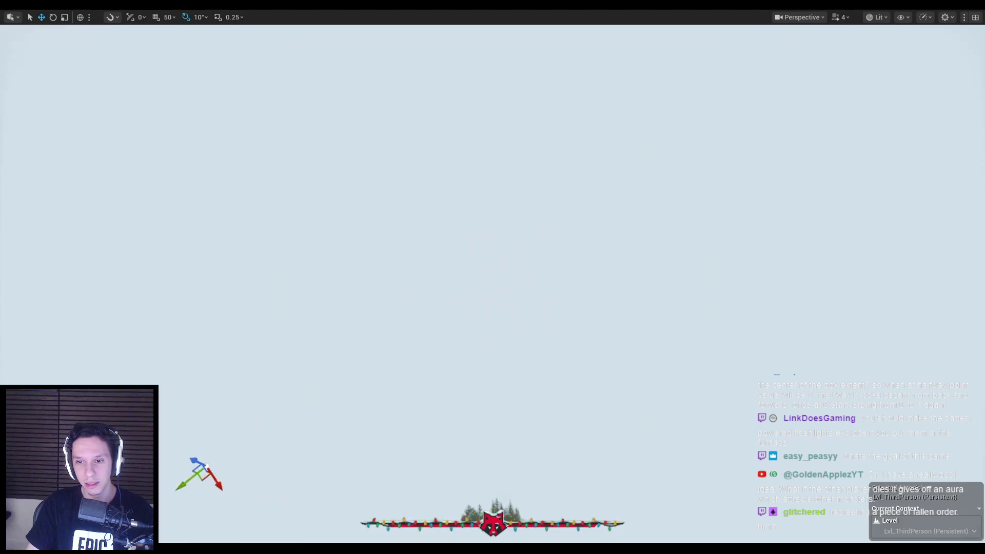
pyautogui.press('f')
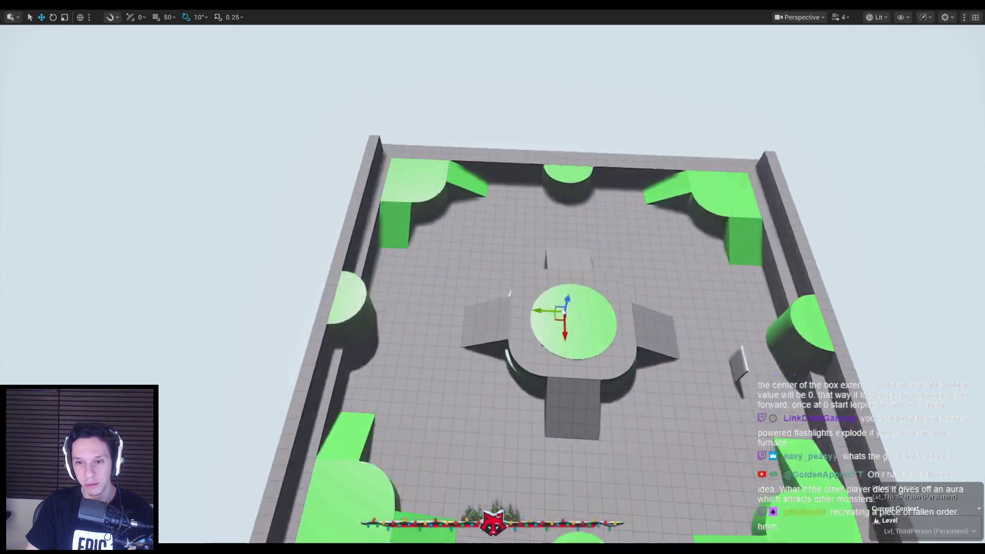
pyautogui.scroll(-2, 493, 277)
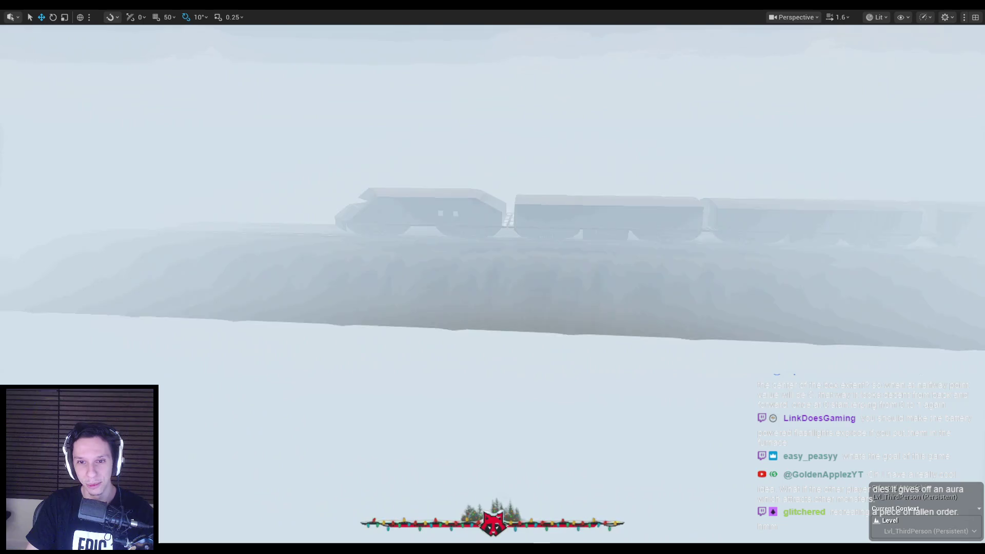
pyautogui.scroll(-2, 493, 277)
pyautogui.press('w')
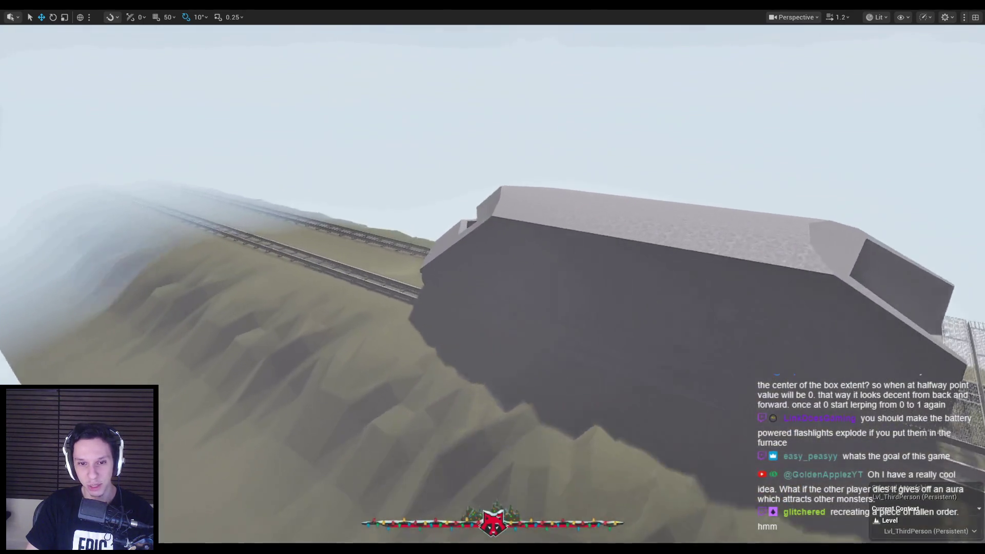
pyautogui.press('w')
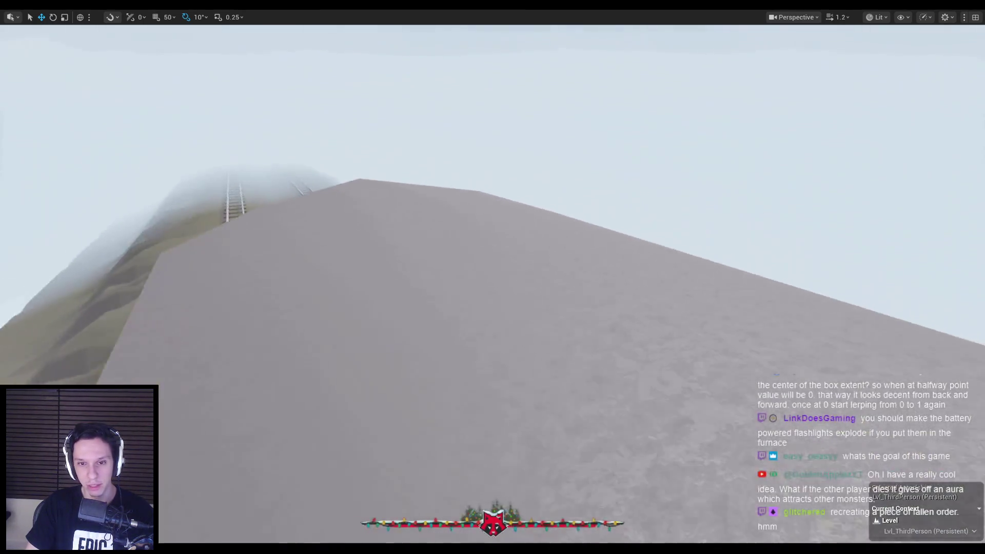
pyautogui.hotkey('alt', 'p')
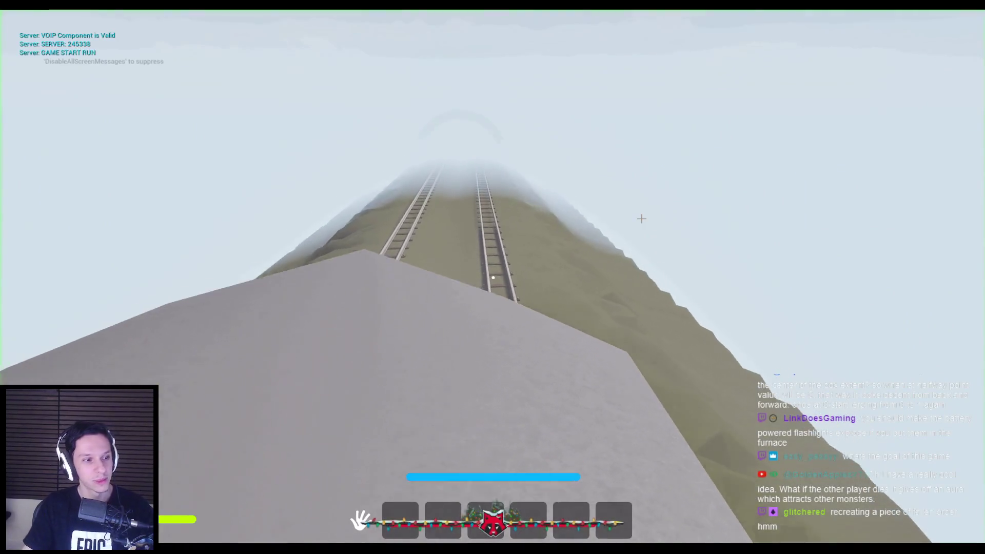
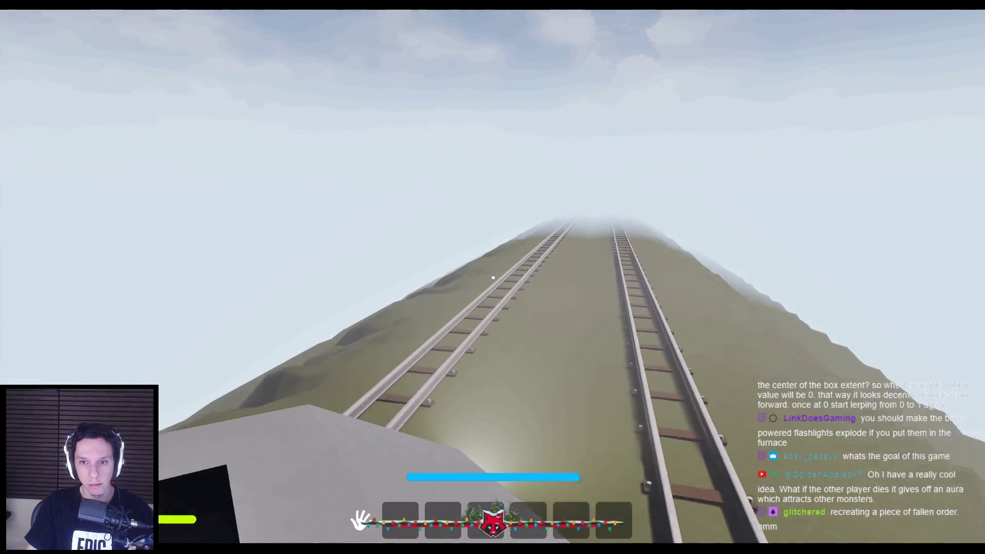
# Stop the play session, restore the editor layout and select the train's front spotlight.
pyautogui.press('Escape')
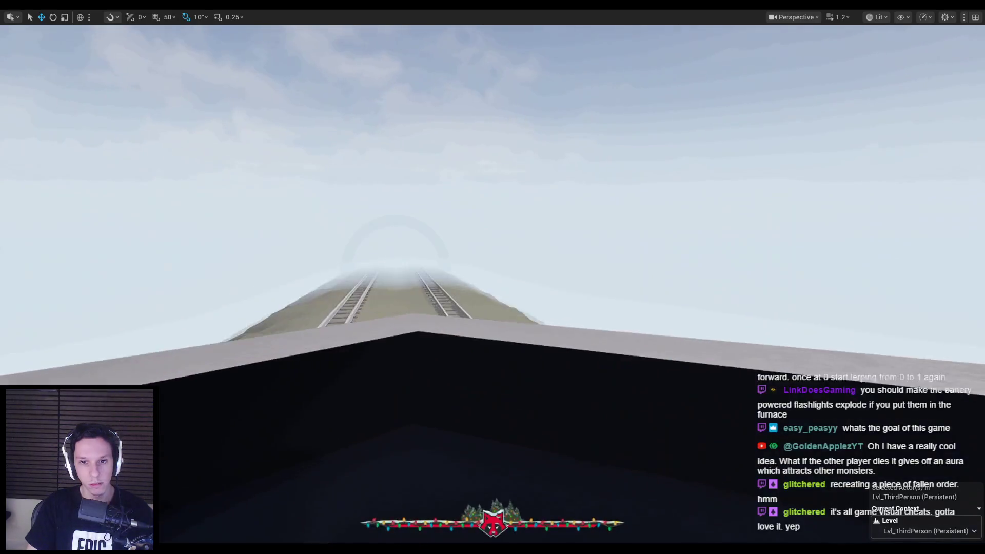
pyautogui.press('F11')
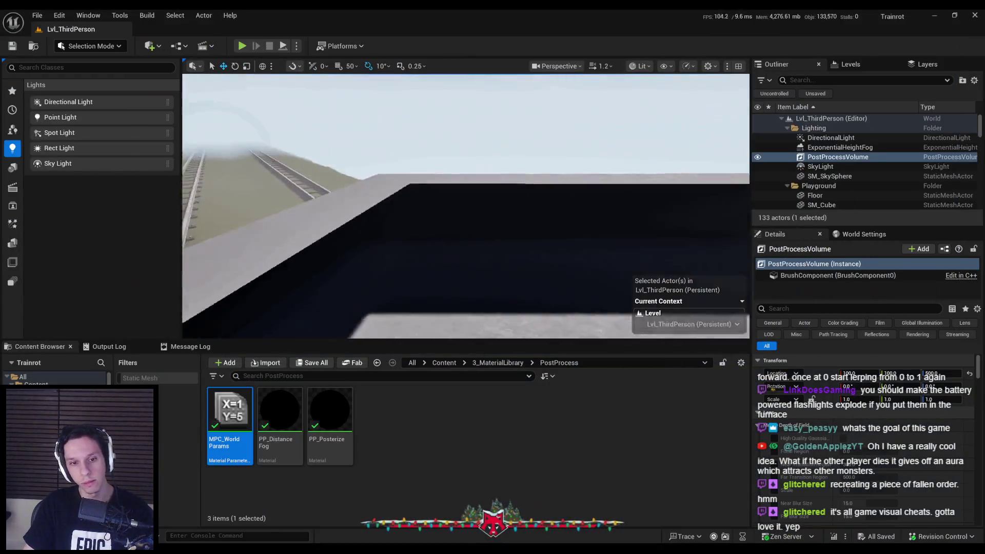
pyautogui.click(398, 274)
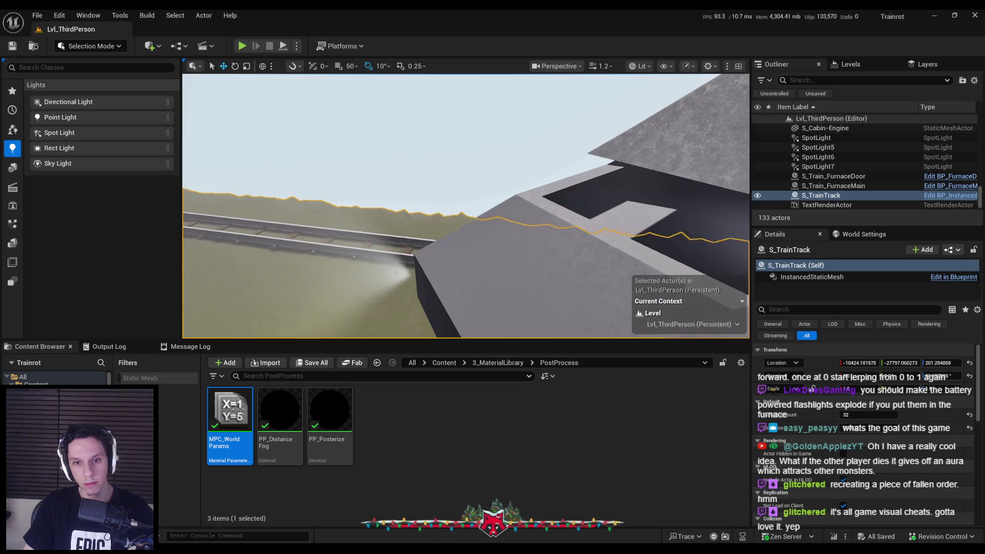
pyautogui.click(407, 271)
# Lower the spotlight's volumetric scattering intensity from 3.0 to 2.0 and play-test fullscreen.
pyautogui.scroll(-2, 824, 408)
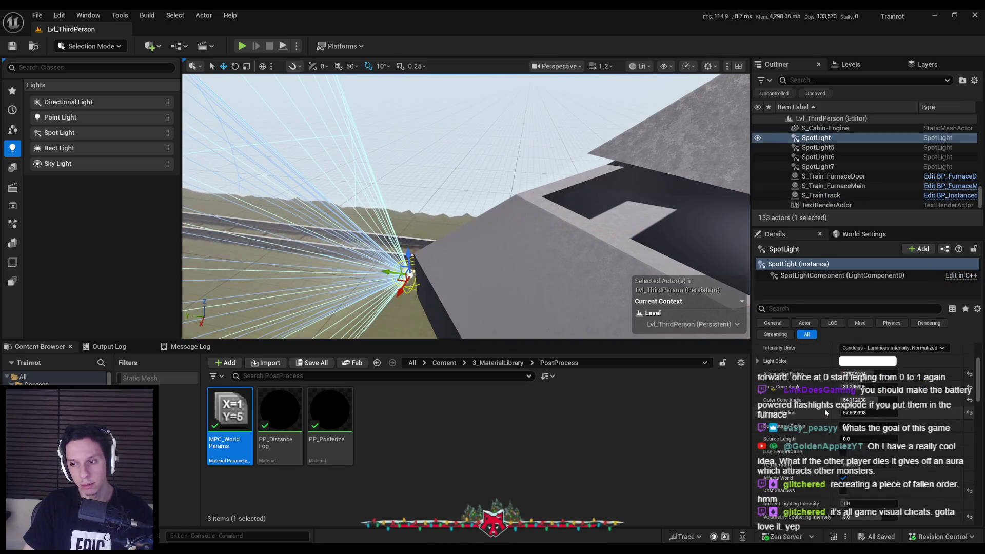
pyautogui.scroll(-2, 805, 398)
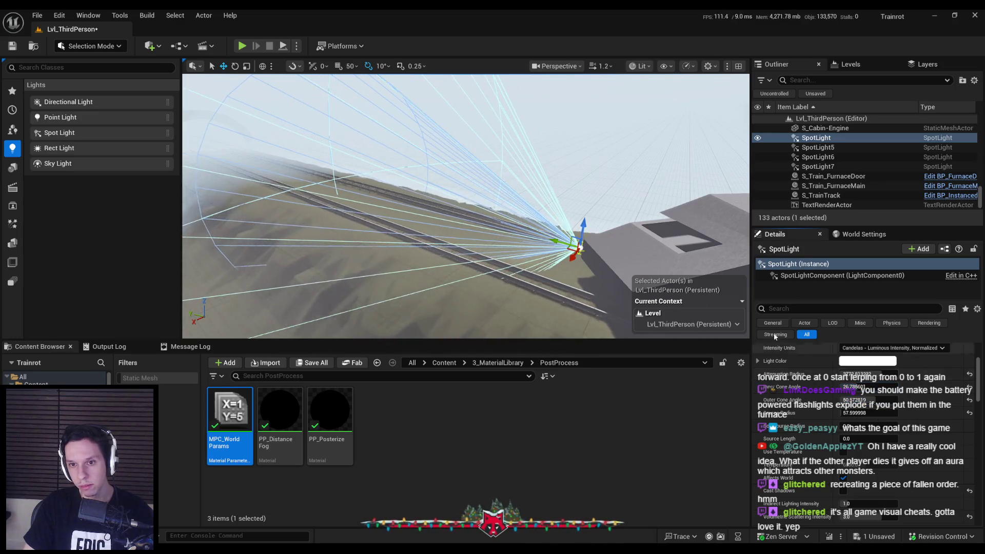
pyautogui.scroll(-3, 873, 462)
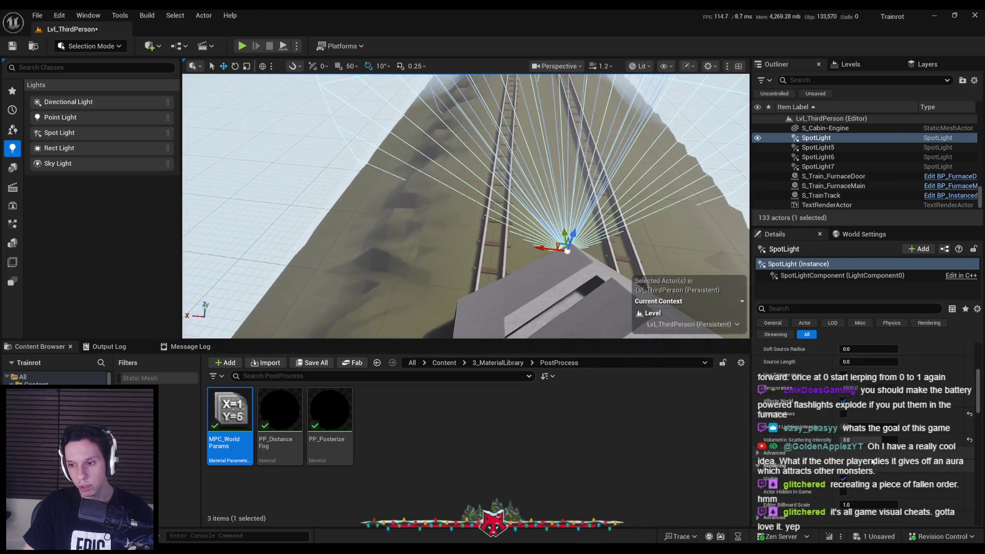
pyautogui.moveTo(867, 439); pyautogui.dragTo(851, 440)
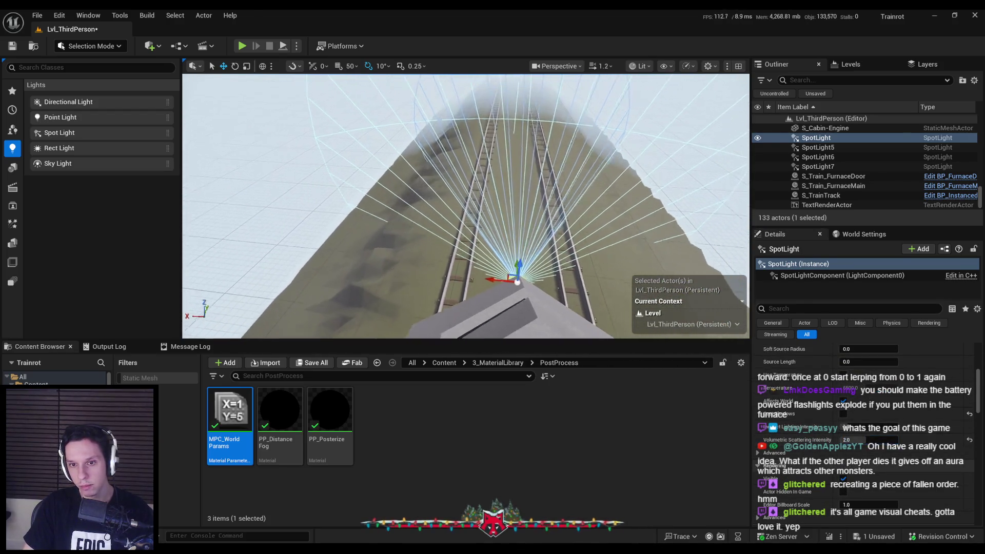
pyautogui.hotkey('alt', 'p')
pyautogui.press('F11')
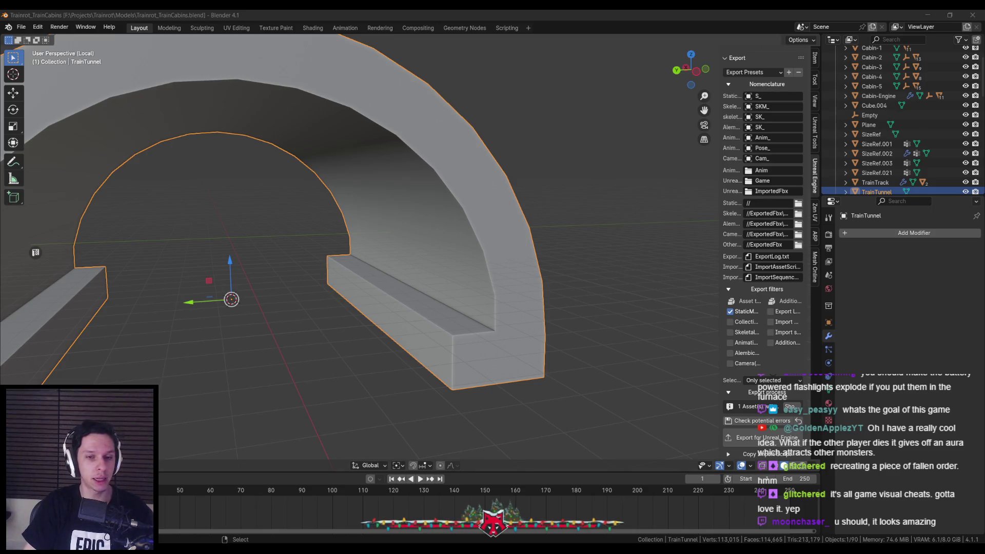
# Switch from Blender back to the Unreal Engine level editor.
pyautogui.hotkey('alt', 'Tab')
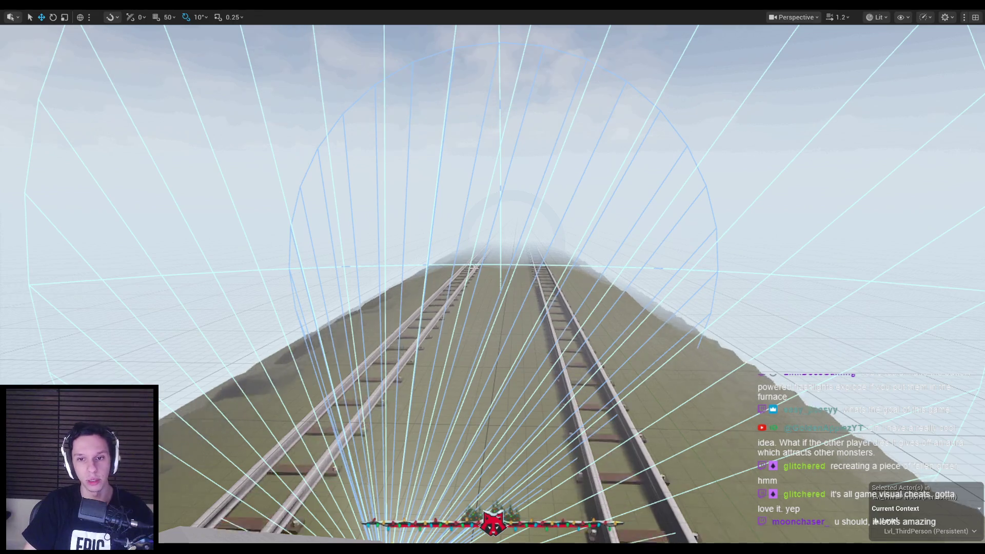
# Fly the Unreal viewport to the TrainTunnel arch, looking through its entrance and interior.
pyautogui.scroll(-3, 459, 276)
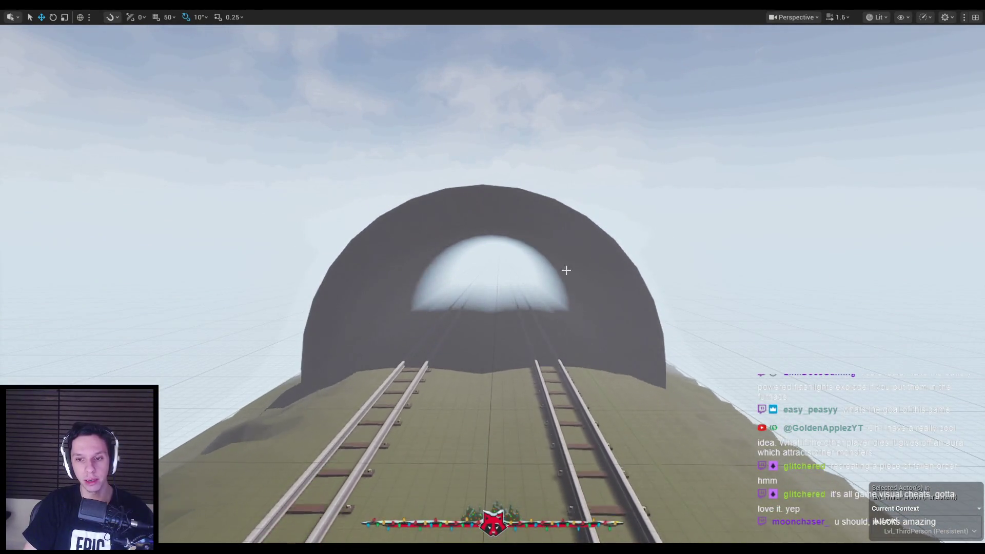
pyautogui.press('w')
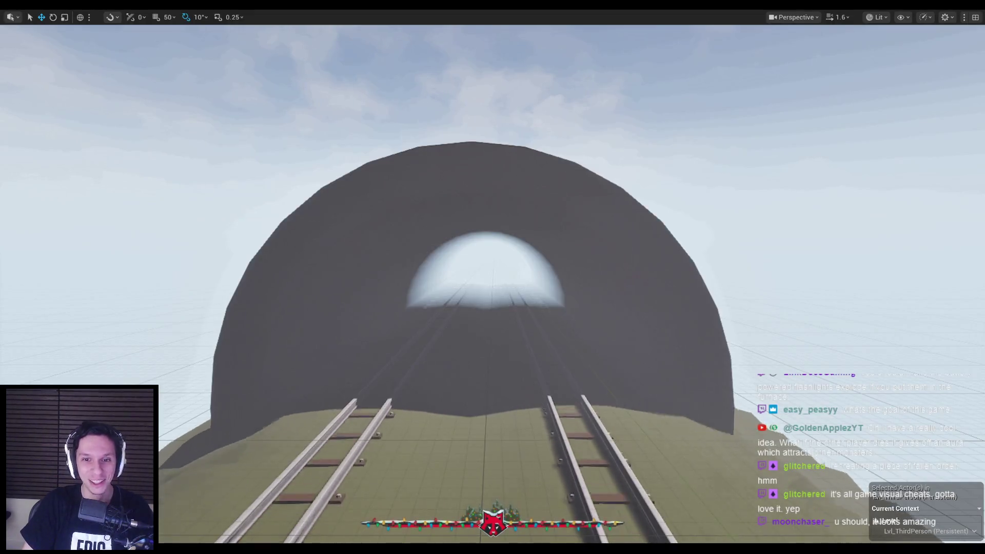
pyautogui.press('w')
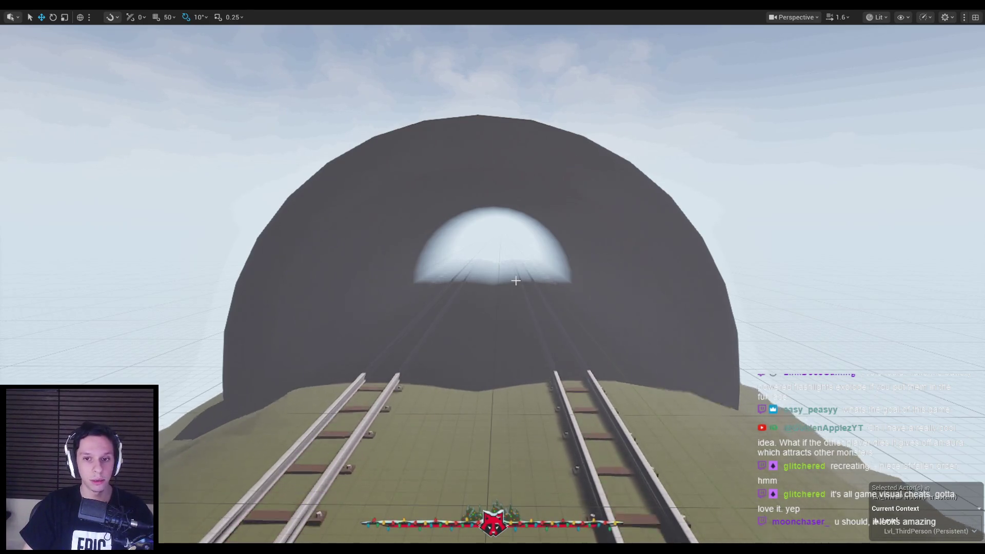
pyautogui.scroll(5, 515, 281)
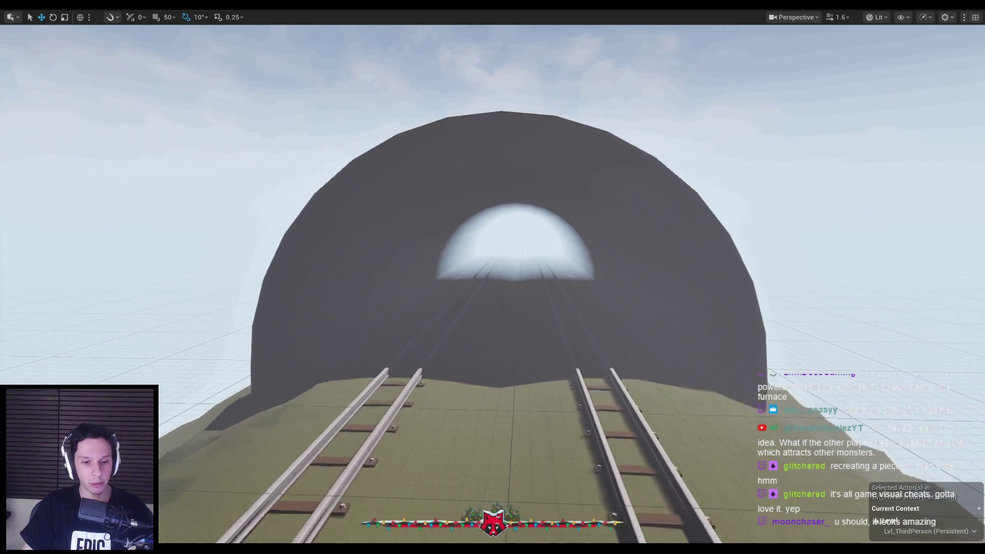
pyautogui.hotkey('alt', 'Tab')
pyautogui.hotkey('alt', 'Tab')
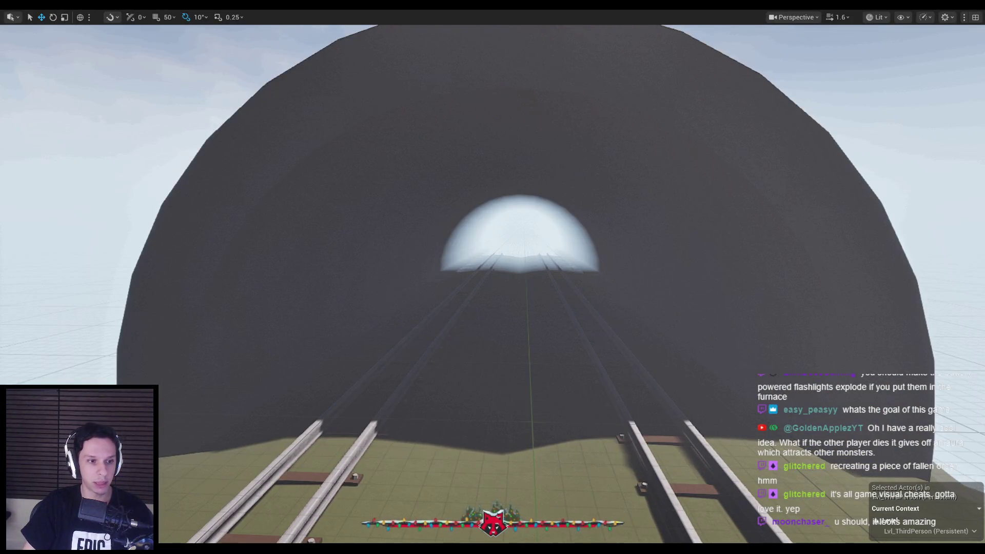
pyautogui.scroll(-5, 629, 303)
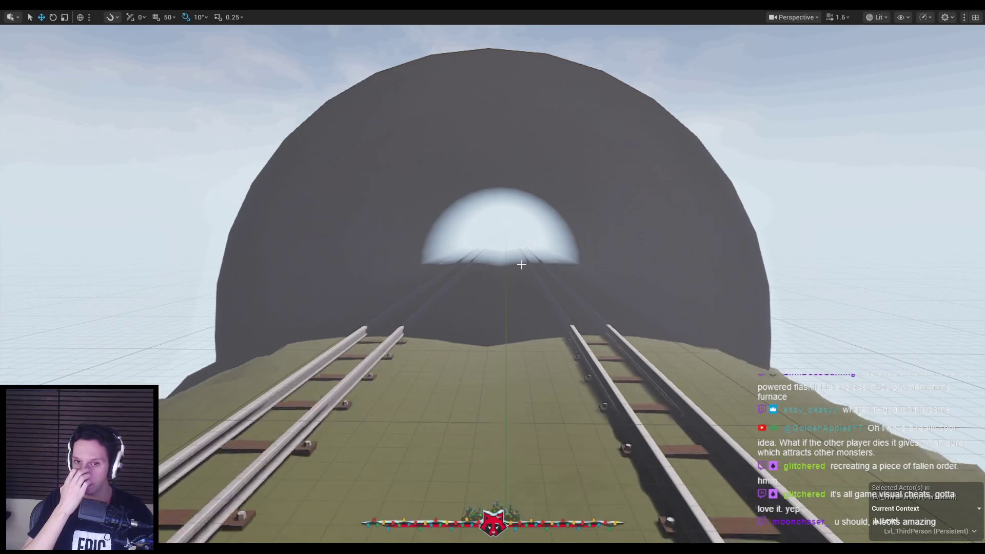
pyautogui.moveTo(521, 264)
pyautogui.mouseDown()
pyautogui.moveTo(521, 241)
pyautogui.moveTo(521, 262)
pyautogui.moveTo(493, 241)
pyautogui.moveTo(506, 303)
pyautogui.mouseUp()
pyautogui.scroll(-5, 492, 282)
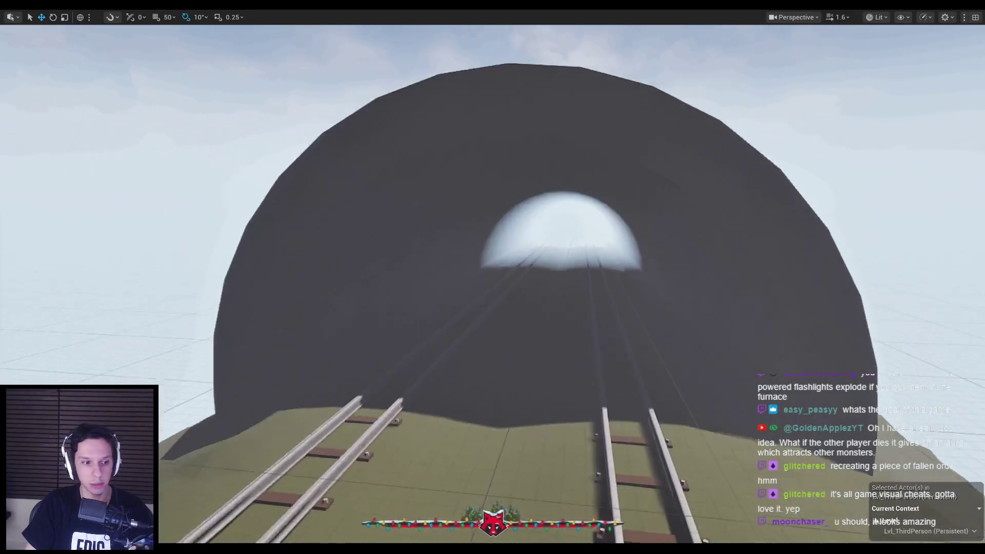
pyautogui.moveTo(521, 369); pyautogui.dragTo(522, 369)
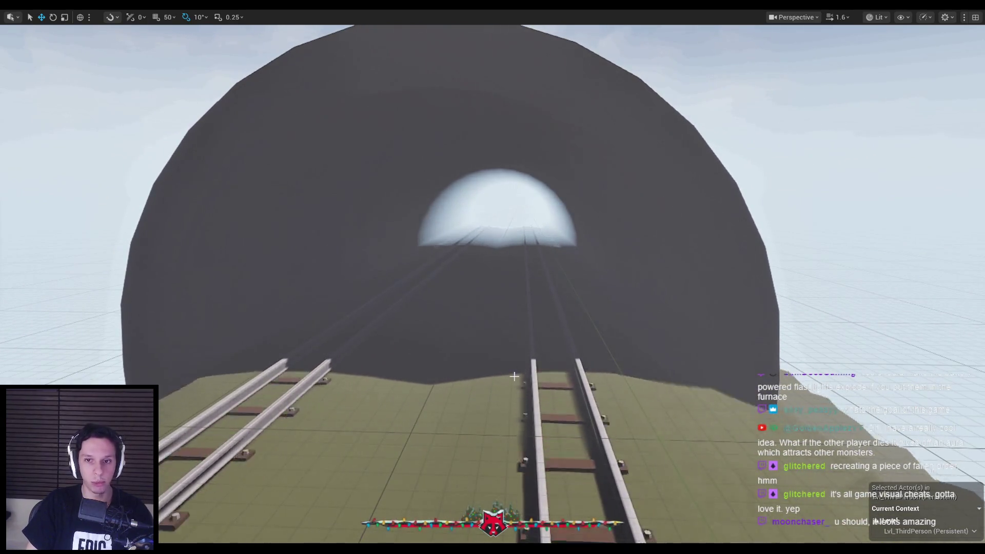
pyautogui.scroll(-5, 493, 277)
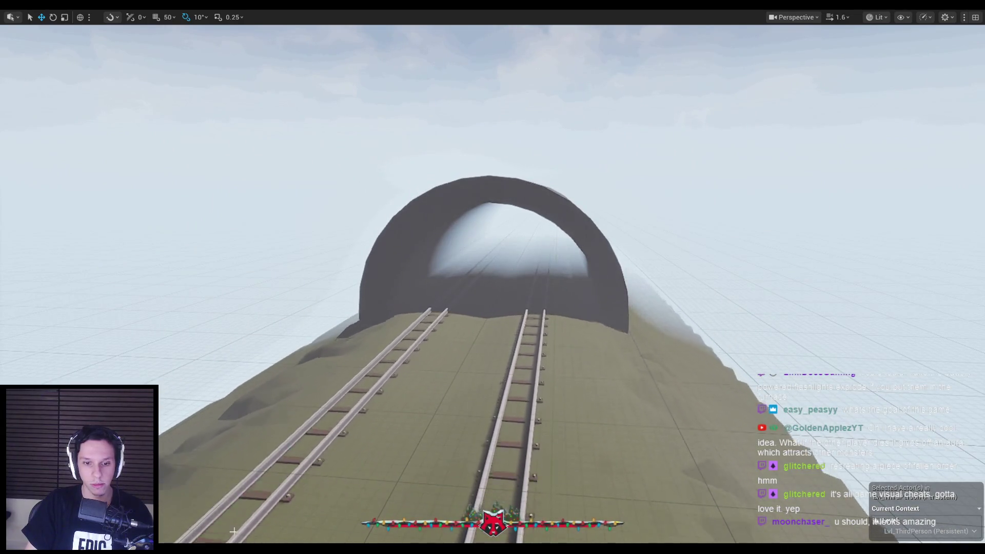
# Browse the PureRef train interior reference board, then return to the Blender tunnel model.
pyautogui.click(349, 518)
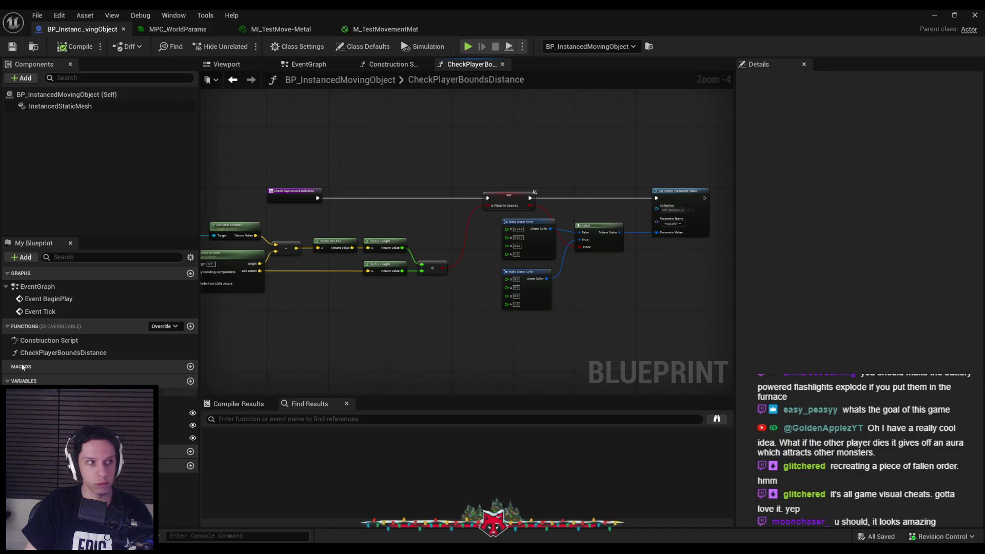
pyautogui.hotkey('alt', 'Tab')
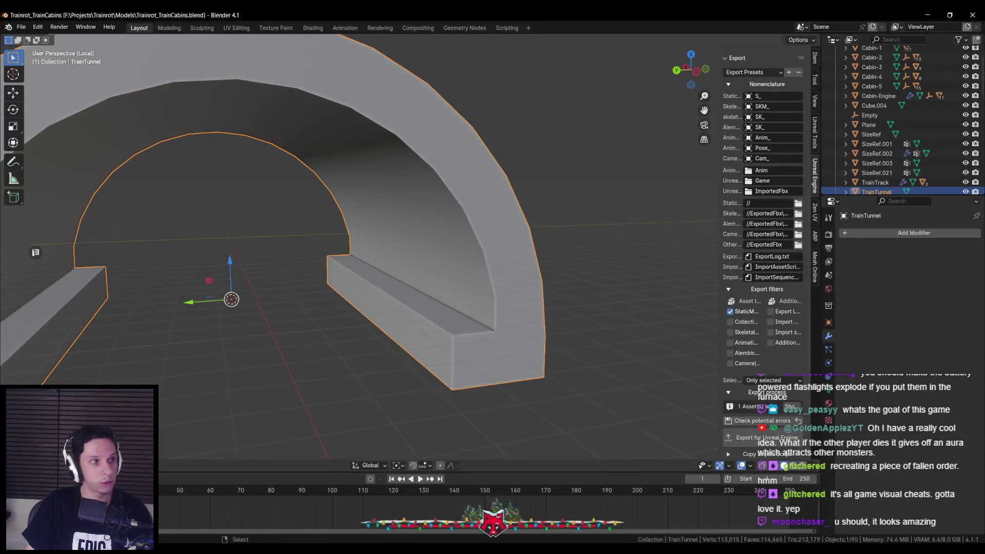
pyautogui.hotkey('alt', 'Tab')
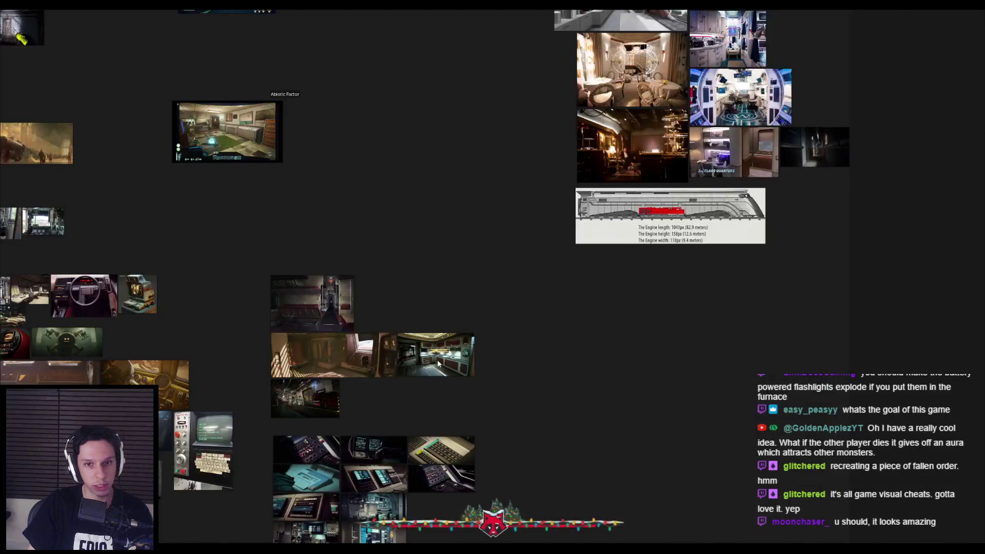
pyautogui.scroll(-2, 470, 282)
pyautogui.scroll(3, 530, 310)
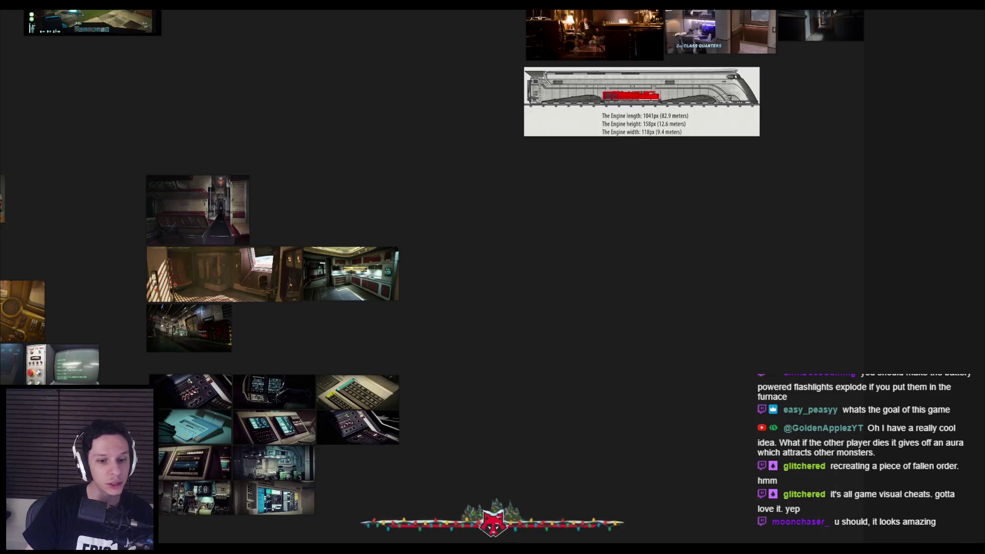
pyautogui.hotkey('alt', 'Tab')
pyautogui.scroll(-4, 393, 237)
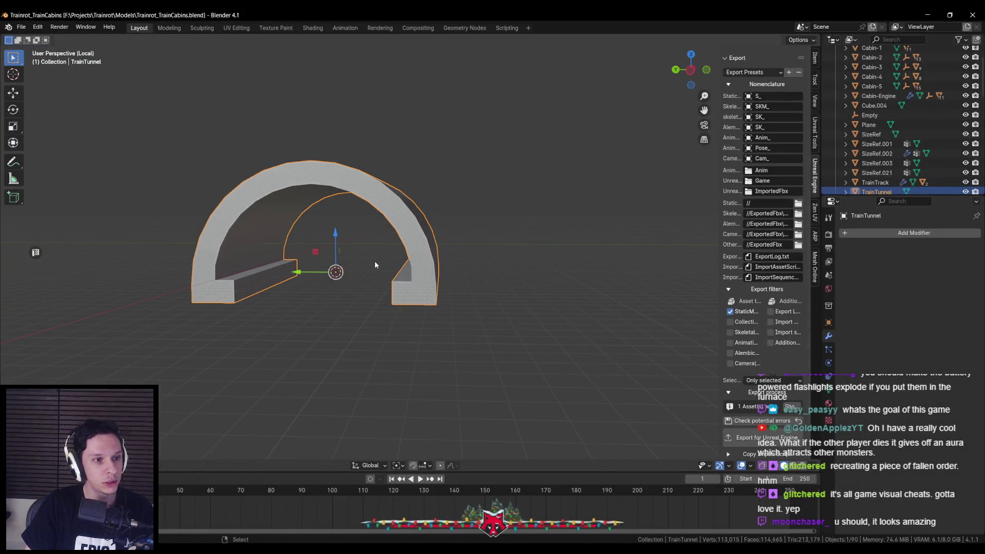
# Orbit and frame the TrainTunnel arch, briefly viewing it side-on in Edit Mode.
pyautogui.moveTo(374, 270); pyautogui.dragTo(408, 282)
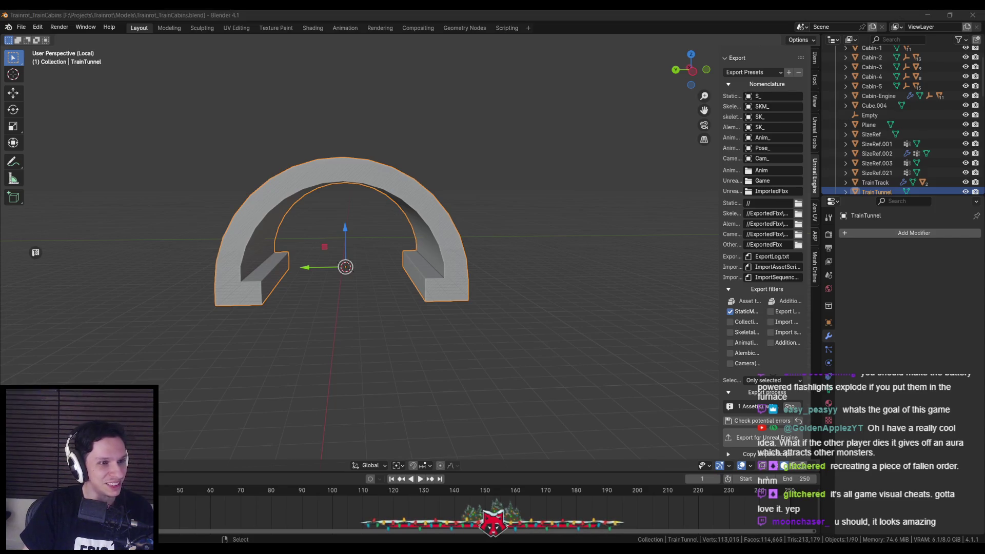
pyautogui.press('KP_Decimal')
pyautogui.press('Tab')
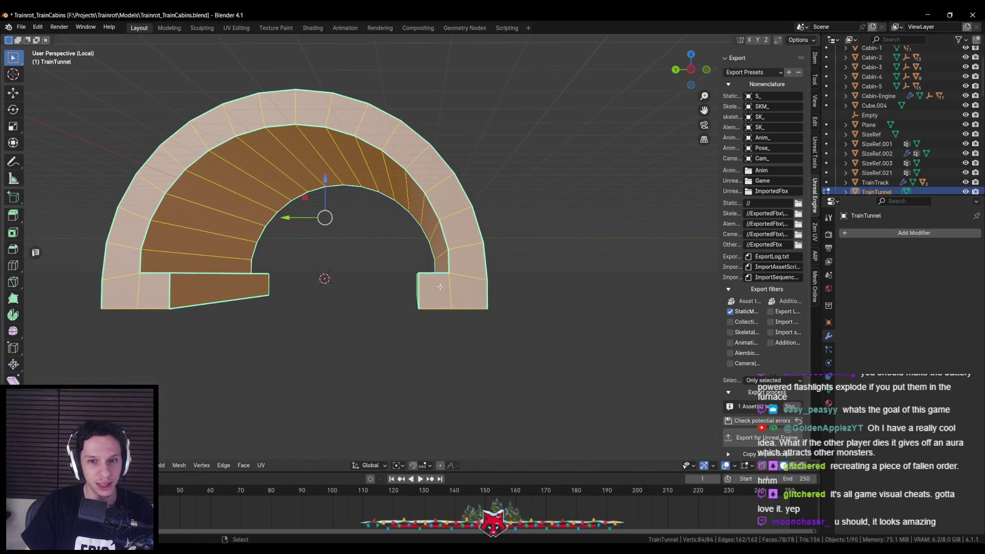
pyautogui.press('KP_3')
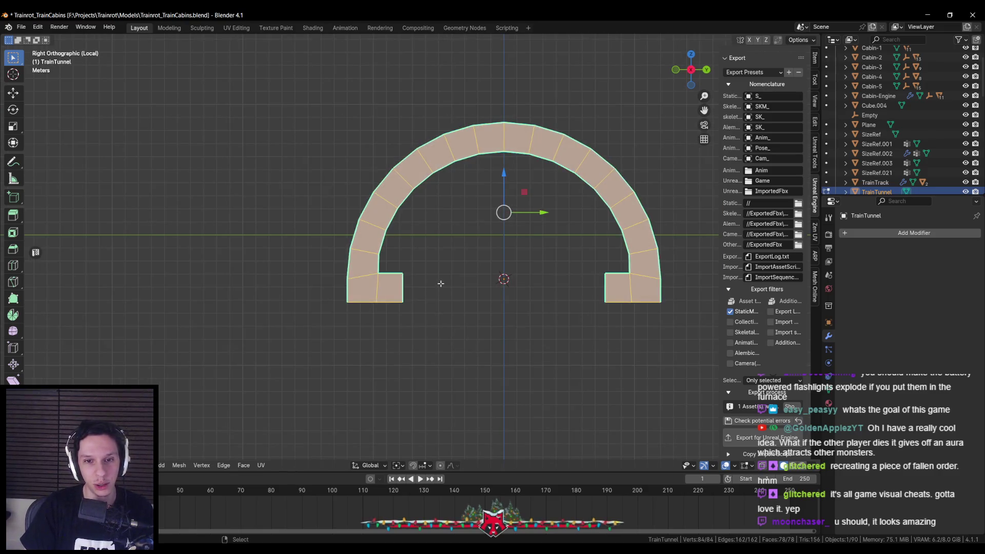
pyautogui.press('Tab')
pyautogui.press('KP_Decimal')
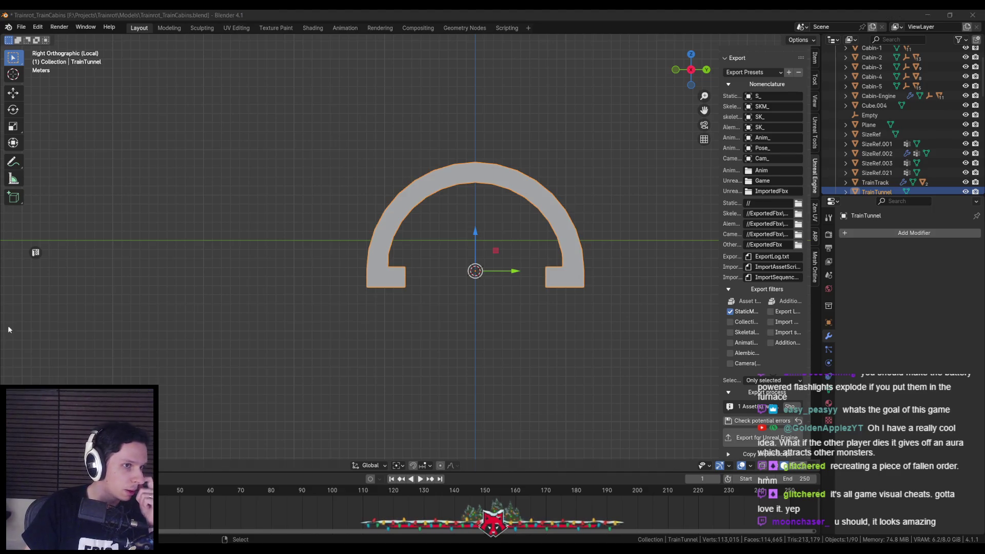
pyautogui.moveTo(485, 282)
pyautogui.mouseDown()
pyautogui.moveTo(417, 233)
pyautogui.moveTo(414, 246)
pyautogui.moveTo(420, 236)
pyautogui.moveTo(403, 214)
pyautogui.moveTo(290, 203)
pyautogui.moveTo(458, 211)
pyautogui.moveTo(457, 228)
pyautogui.mouseUp()
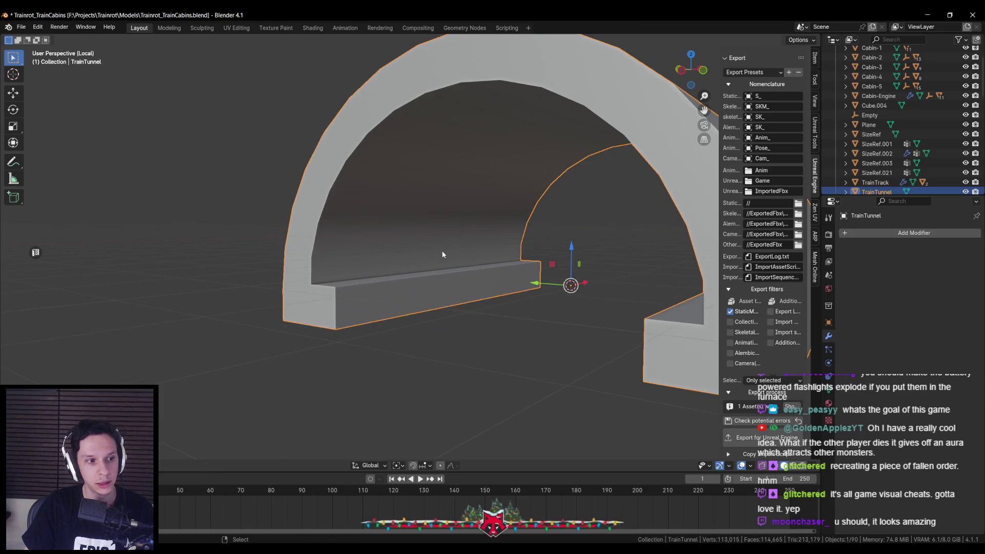
pyautogui.scroll(2, 437, 260)
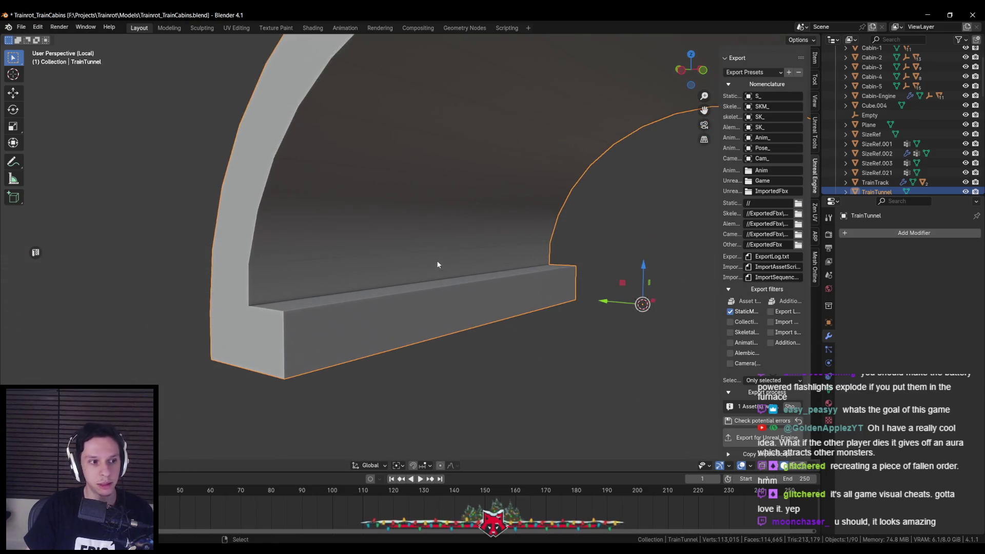
pyautogui.scroll(-1, 438, 265)
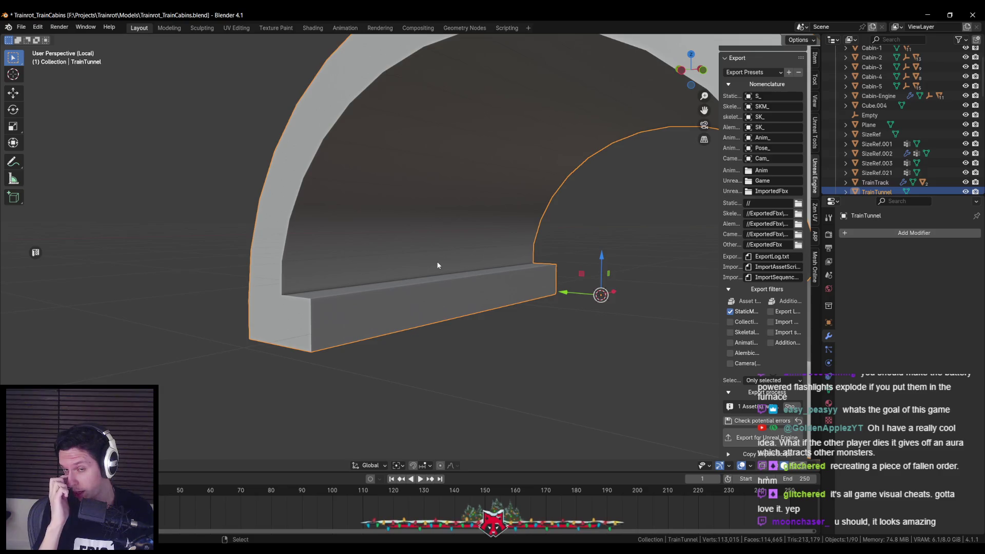
pyautogui.press('KP_Decimal')
# Get a frontal view, place the 3D cursor inside the arch, and show Material Properties.
pyautogui.moveTo(512, 172); pyautogui.dragTo(525, 300)
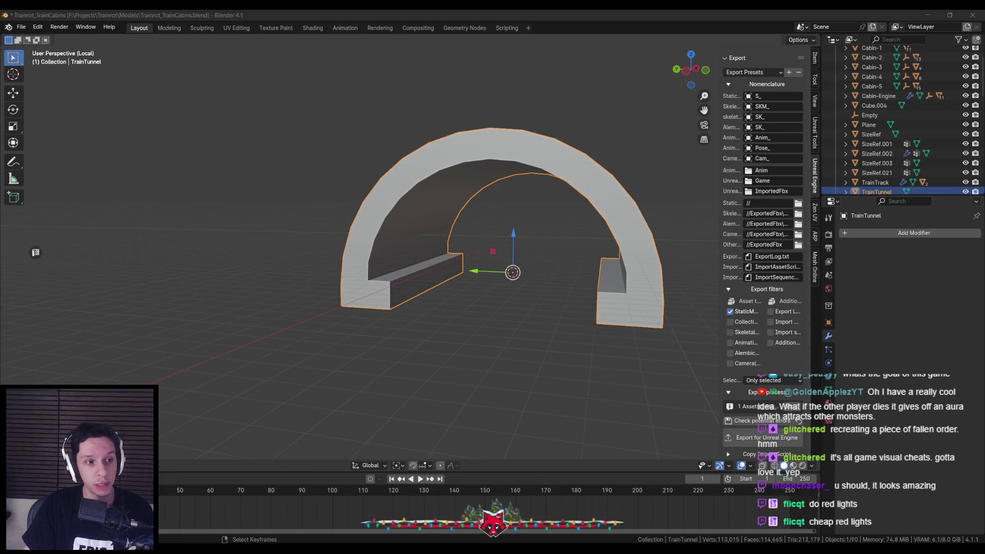
pyautogui.scroll(5, 365, 390)
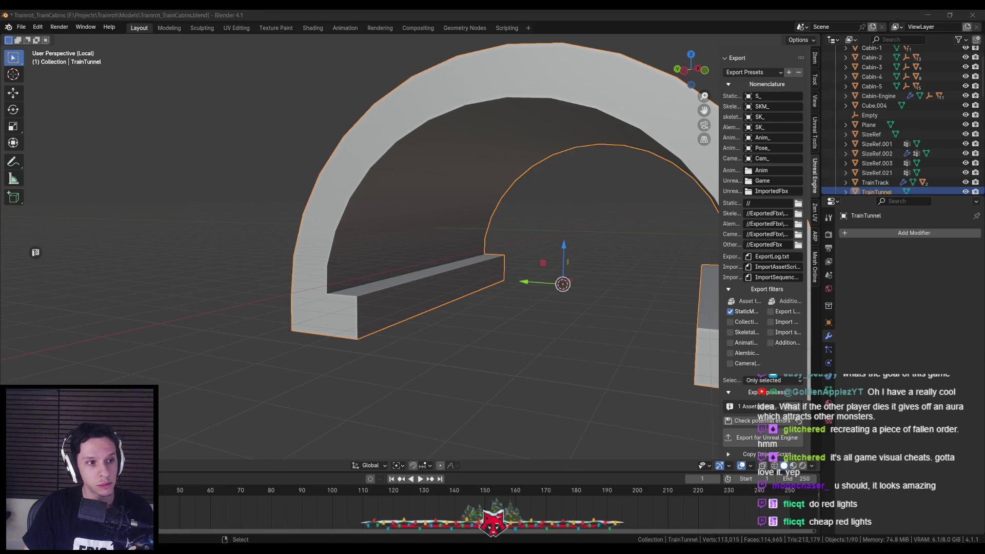
pyautogui.moveTo(457, 345)
pyautogui.mouseDown()
pyautogui.moveTo(473, 302)
pyautogui.moveTo(370, 259)
pyautogui.moveTo(291, 180)
pyautogui.mouseUp()
pyautogui.scroll(3, 334, 237)
pyautogui.keyDown('shift'); pyautogui.rightClick(302, 184); pyautogui.keyUp('shift')
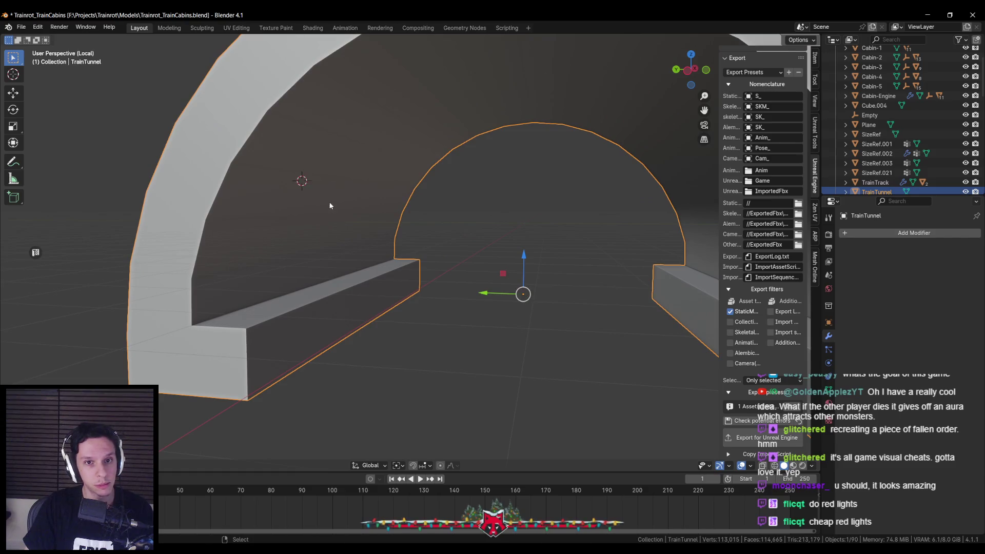
pyautogui.scroll(2, 325, 201)
pyautogui.press('Tab')
pyautogui.press('Tab')
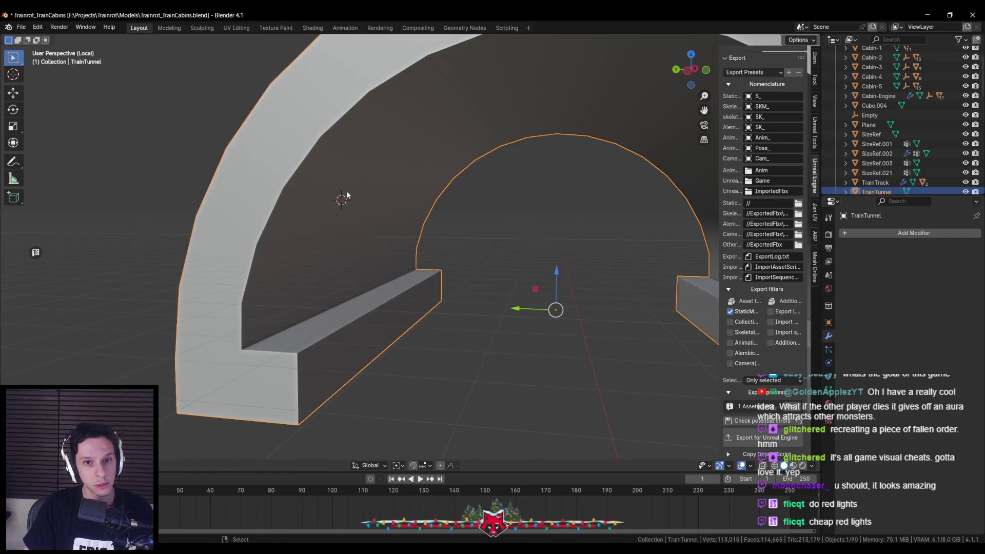
pyautogui.scroll(6, 414, 213)
pyautogui.scroll(-6, 370, 204)
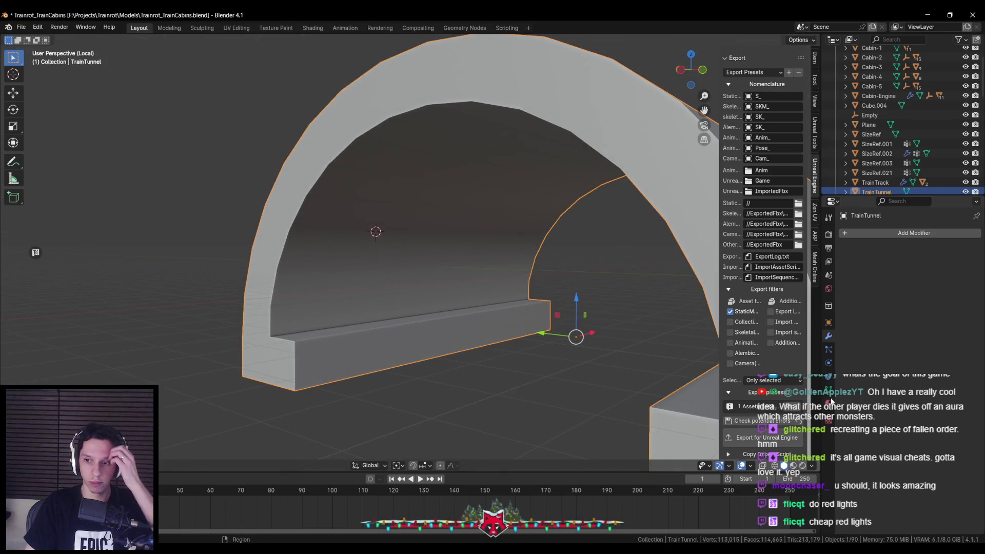
pyautogui.click(829, 402)
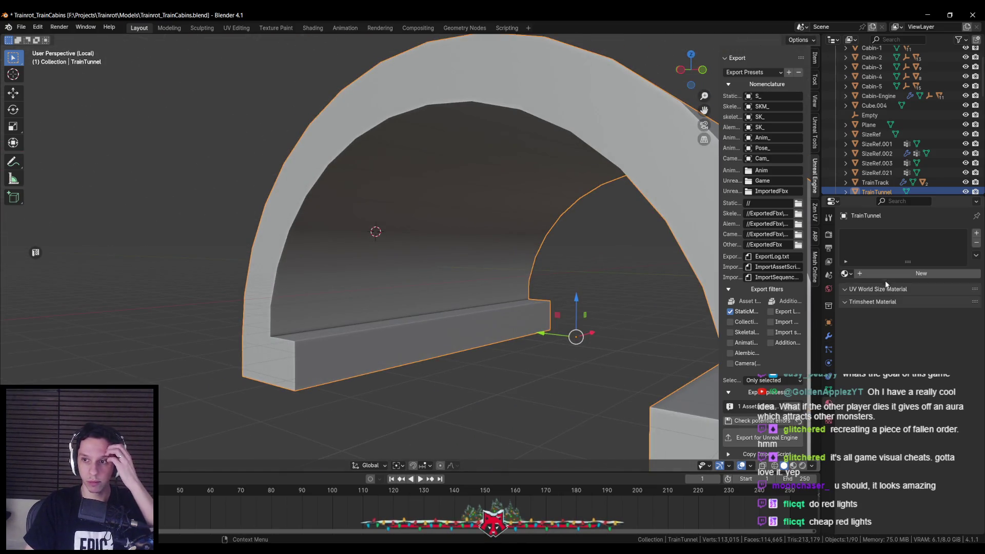
# Assign the existing Main material to the tunnel and save the file.
pyautogui.click(844, 273)
pyautogui.click(864, 335)
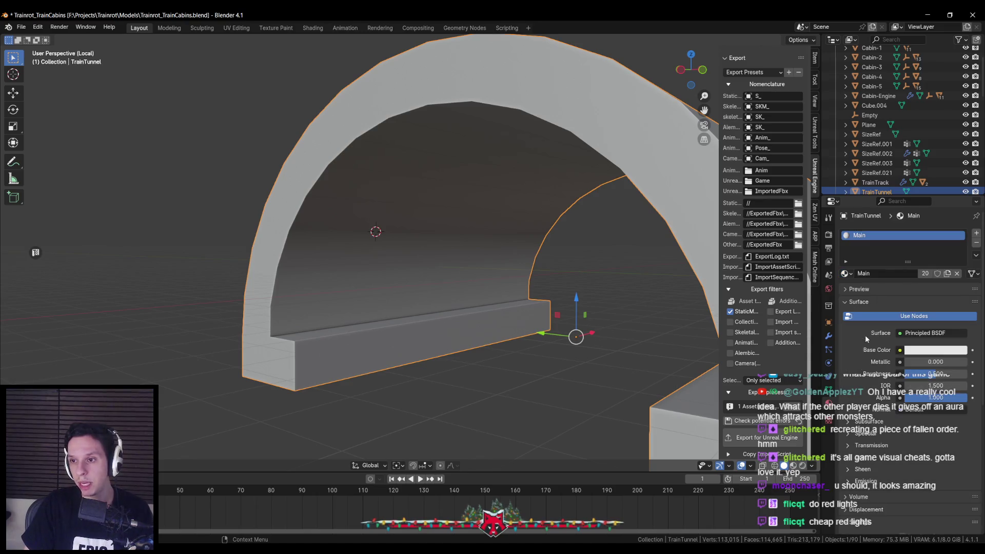
pyautogui.scroll(3, 485, 288)
pyautogui.hotkey('ctrl', 's')
# Add a cylinder with 6 vertices via the F3 search.
pyautogui.press('F3')
pyautogui.write('cyl')
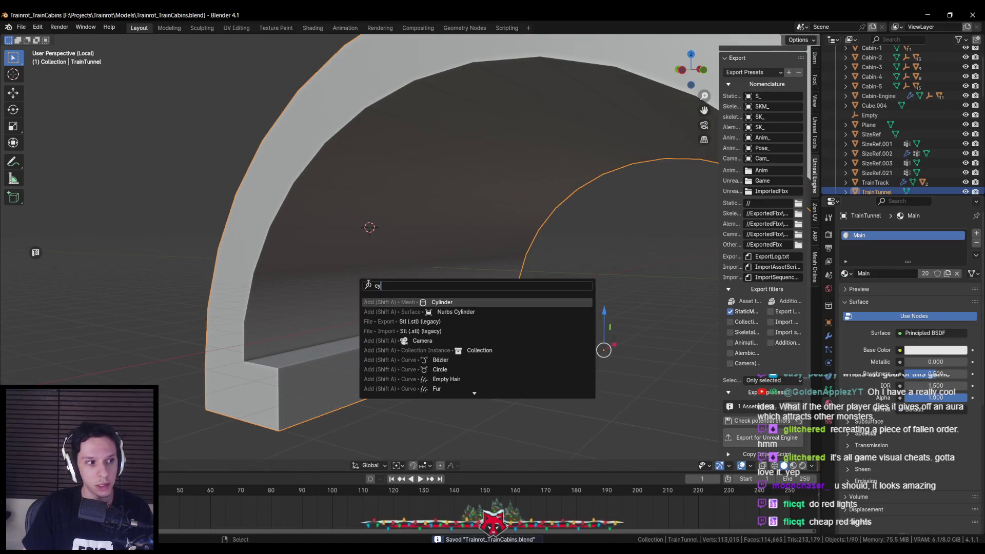
pyautogui.press('Return')
pyautogui.doubleClick(124, 337)
pyautogui.write('6')
pyautogui.press('Return')
pyautogui.press('r')
# Rotate the cylinder about X and Y, shrink it, and tilt it slightly.
pyautogui.press('x')
pyautogui.click(289, 301)
pyautogui.press('r')
pyautogui.press('y')
pyautogui.click(439, 255)
pyautogui.press('s')
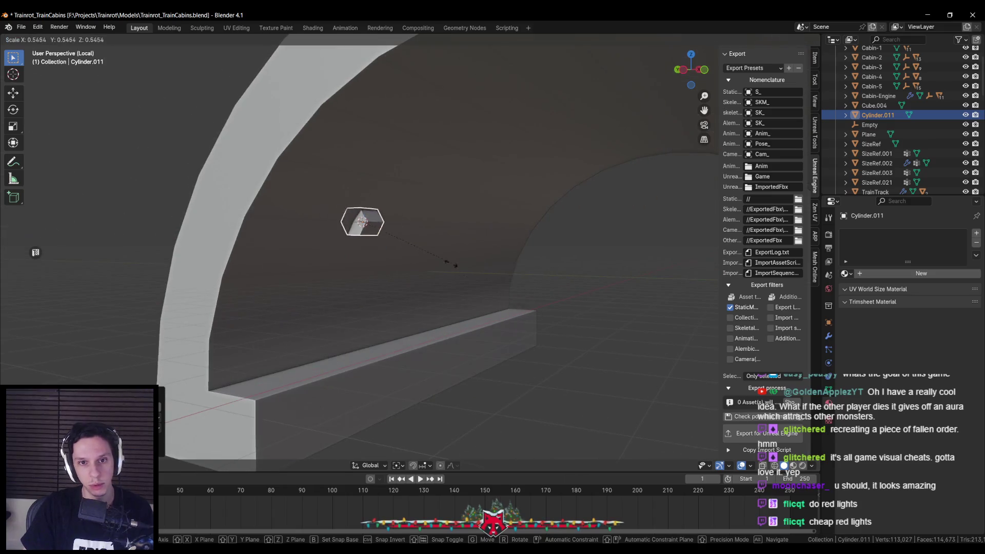
pyautogui.click(428, 256)
pyautogui.press('r')
pyautogui.press('x')
pyautogui.click(515, 226)
# Delete one cylinder cap and extrude the other into a long bar along the wall.
pyautogui.press('Tab')
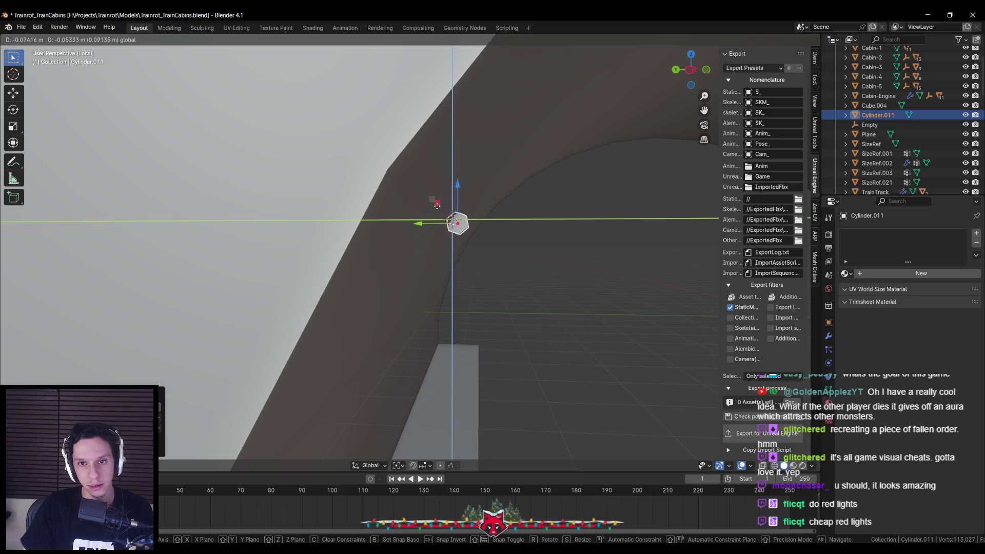
pyautogui.moveTo(432, 205)
pyautogui.mouseDown()
pyautogui.moveTo(473, 251)
pyautogui.moveTo(394, 247)
pyautogui.mouseUp()
pyautogui.click(404, 245)
pyautogui.press('x')
pyautogui.click(446, 264)
pyautogui.click(393, 246)
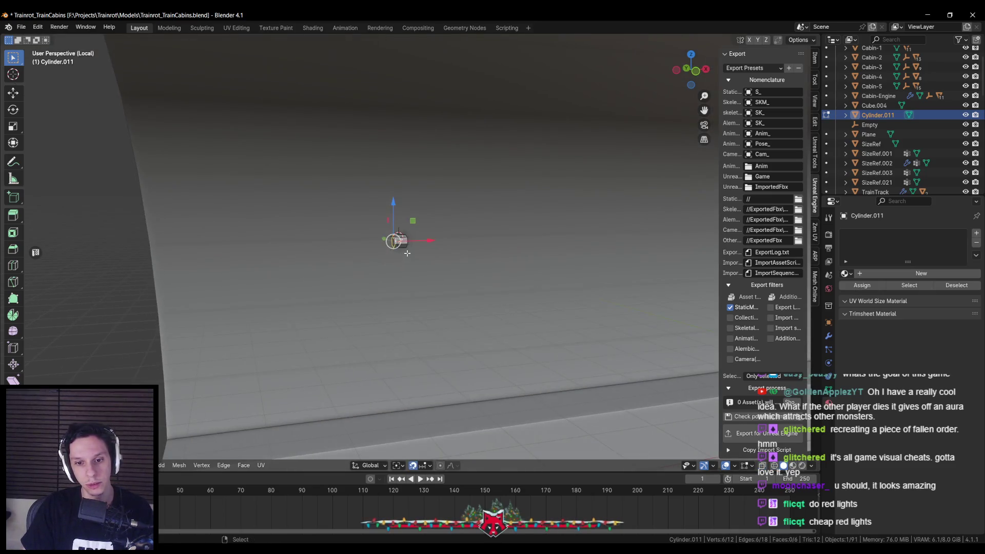
pyautogui.rightClick(390, 241)
pyautogui.click(411, 280)
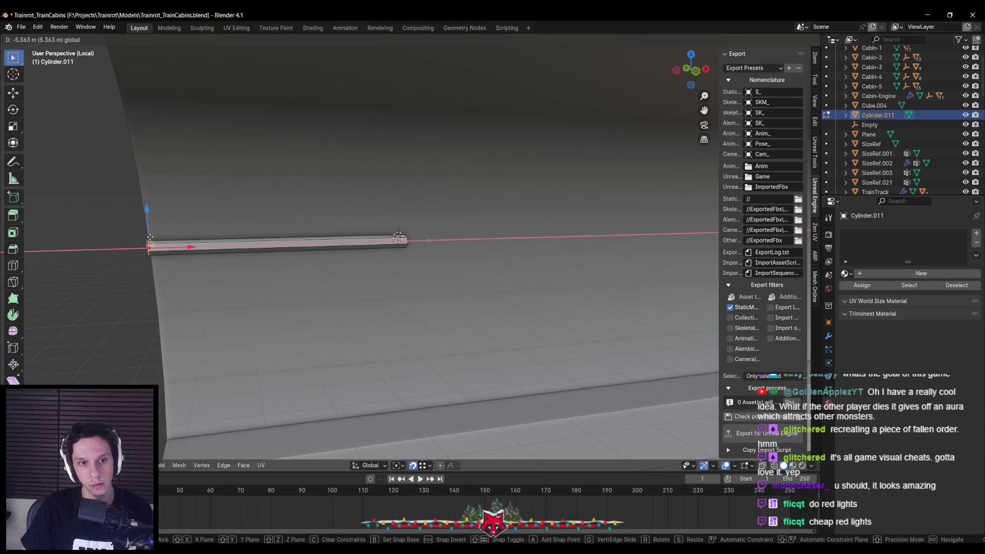
pyautogui.click(190, 264)
# Thin the bar into a slim pipe while keeping its length.
pyautogui.press('KP_Decimal')
pyautogui.press('a')
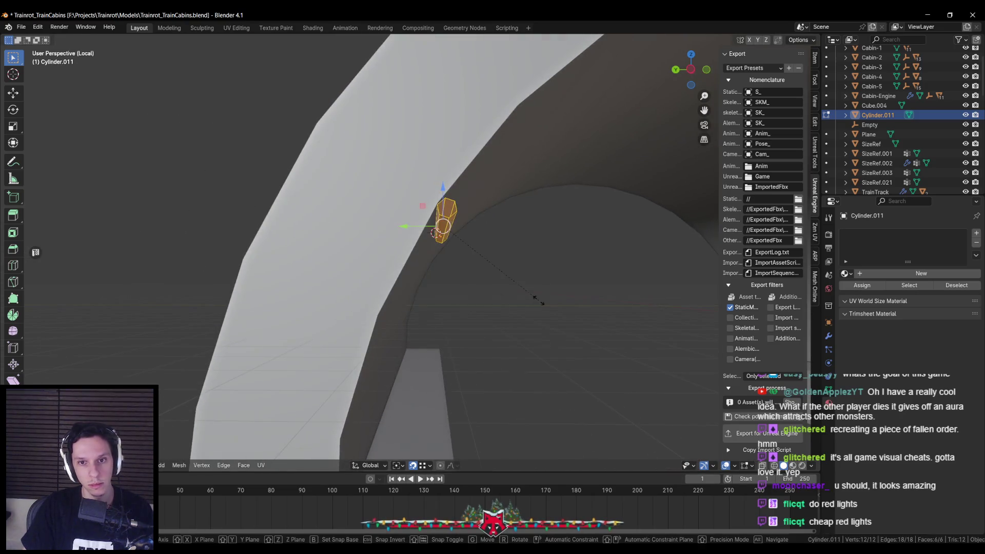
pyautogui.press('s')
pyautogui.hotkey('shift', 'x')
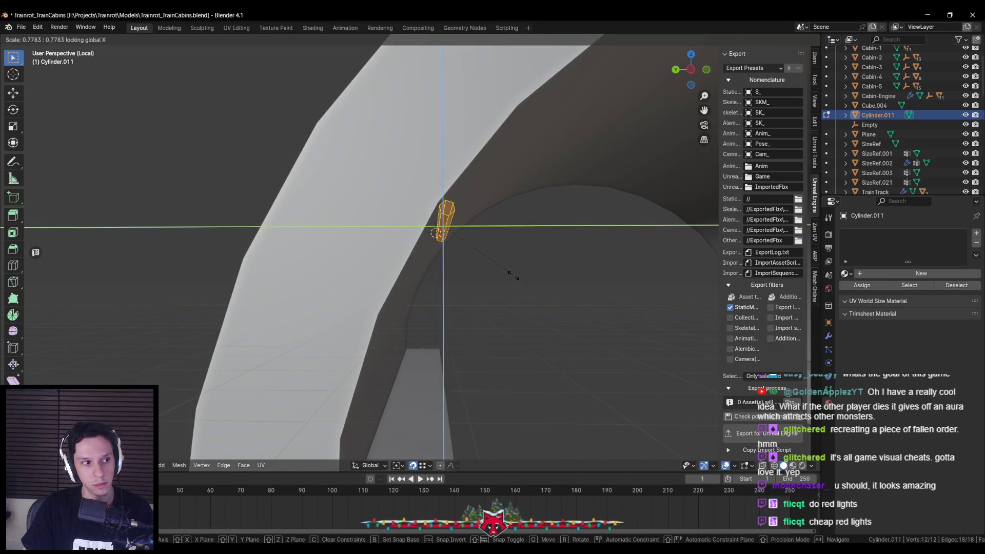
pyautogui.click(510, 273)
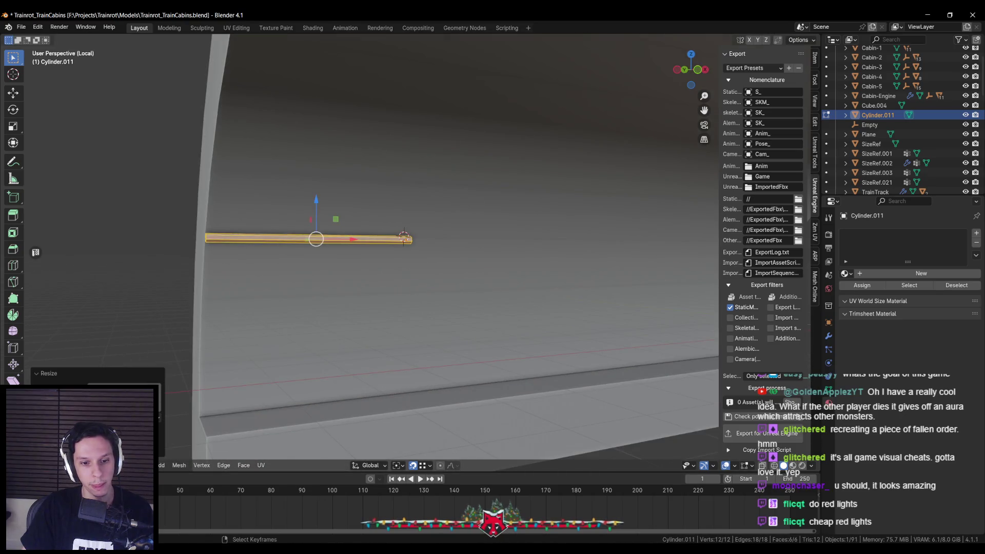
pyautogui.hotkey('alt', 'z')
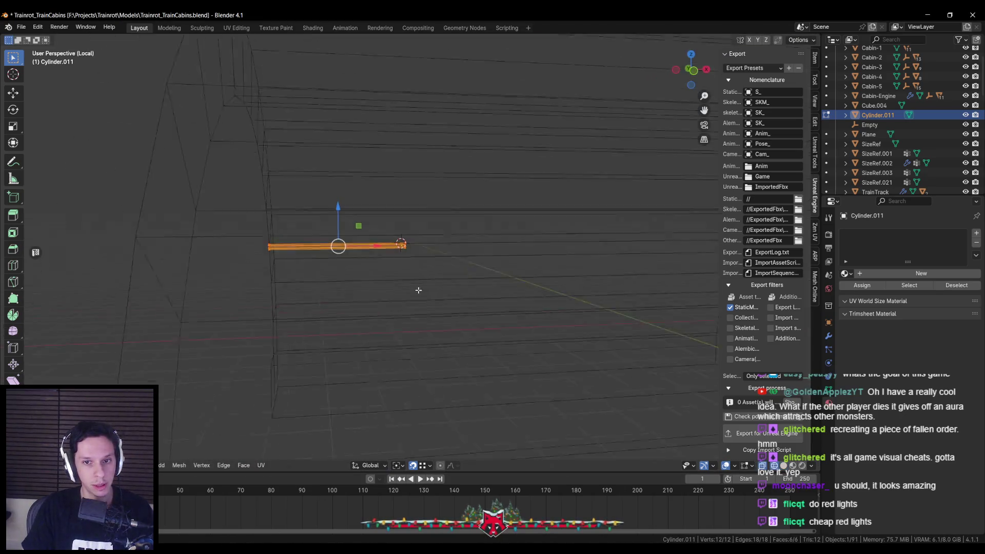
pyautogui.scroll(-3, 418, 290)
pyautogui.moveTo(129, 220); pyautogui.dragTo(270, 316)
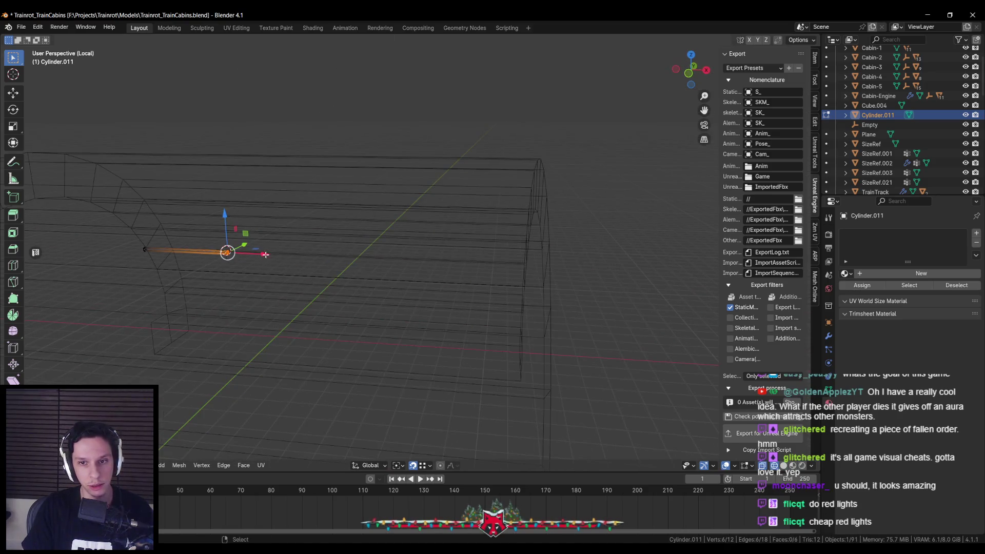
pyautogui.hotkey('alt', 'z')
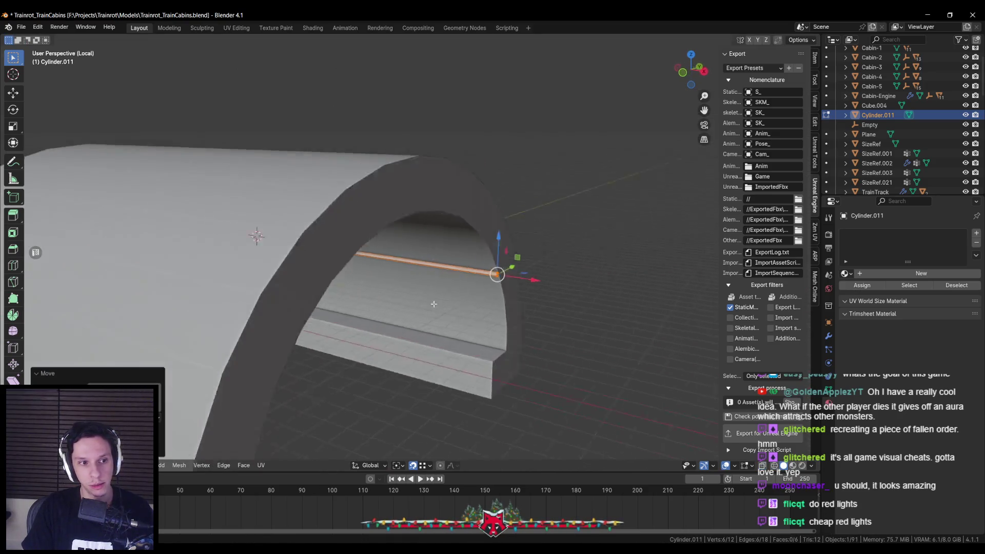
pyautogui.hotkey('alt', 'a')
pyautogui.press('Tab')
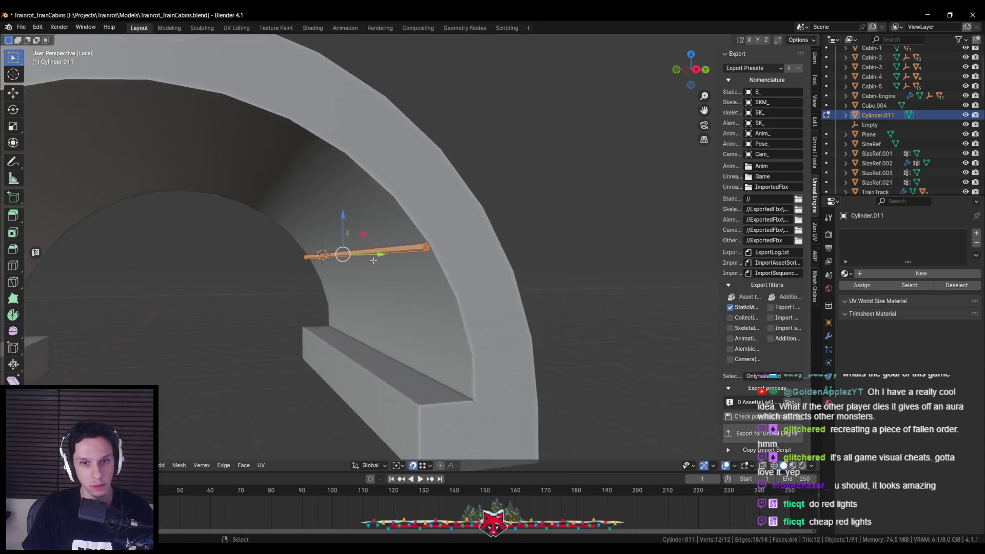
# Duplicate the pipe twice along the wall plane and reposition the third pipe.
pyautogui.rightClick(365, 260)
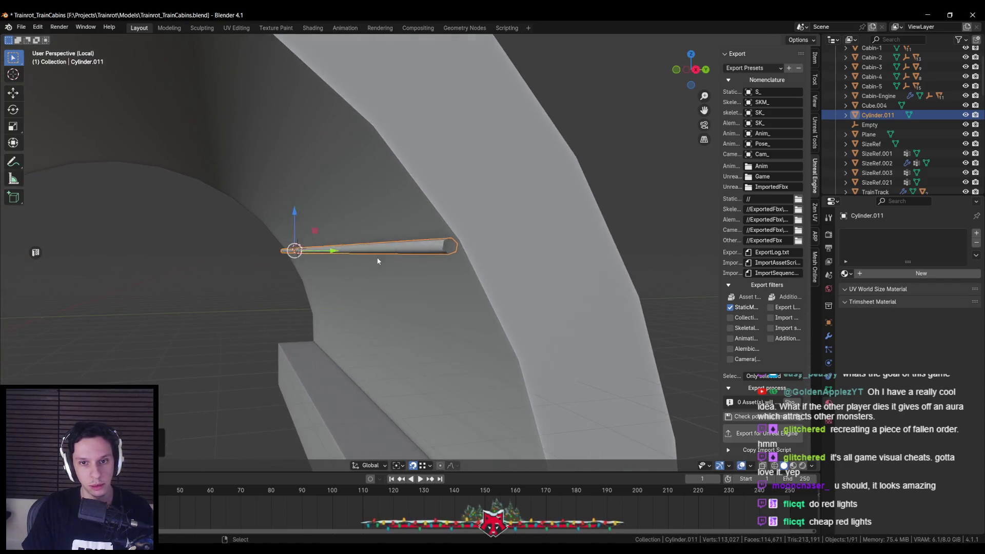
pyautogui.press('Tab')
pyautogui.hotkey('shift', 'd')
pyautogui.hotkey('shift', 'x')
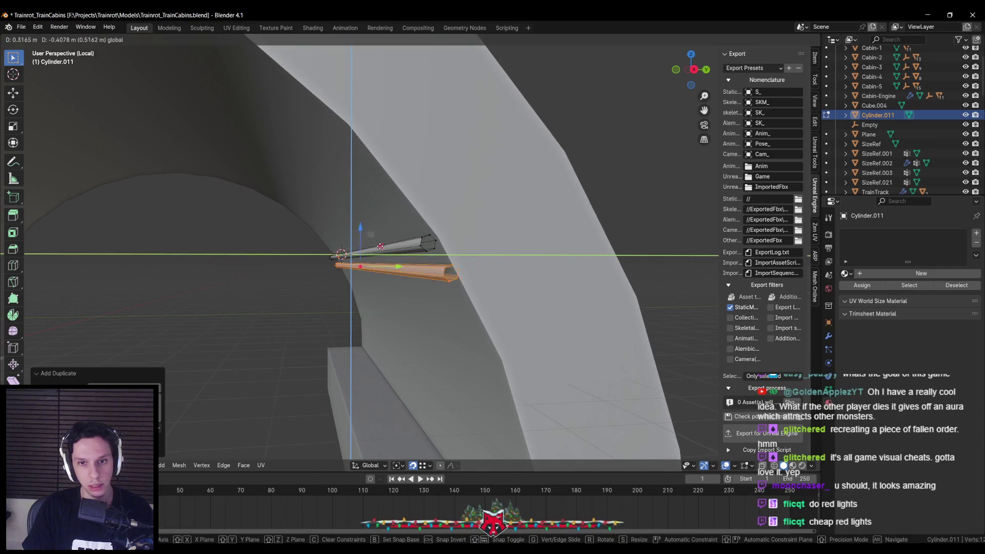
pyautogui.click(376, 243)
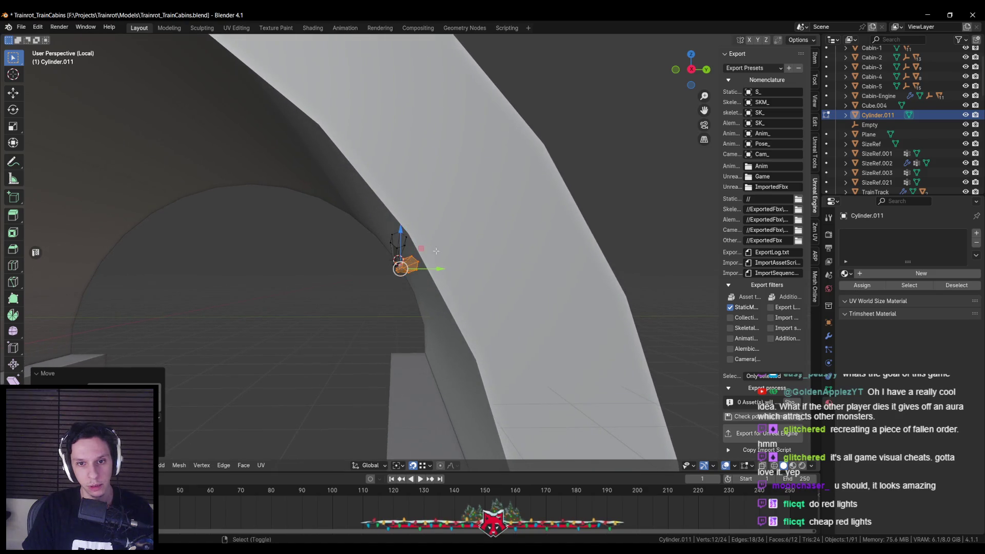
pyautogui.hotkey('shift', 'd')
pyautogui.hotkey('shift', 'x')
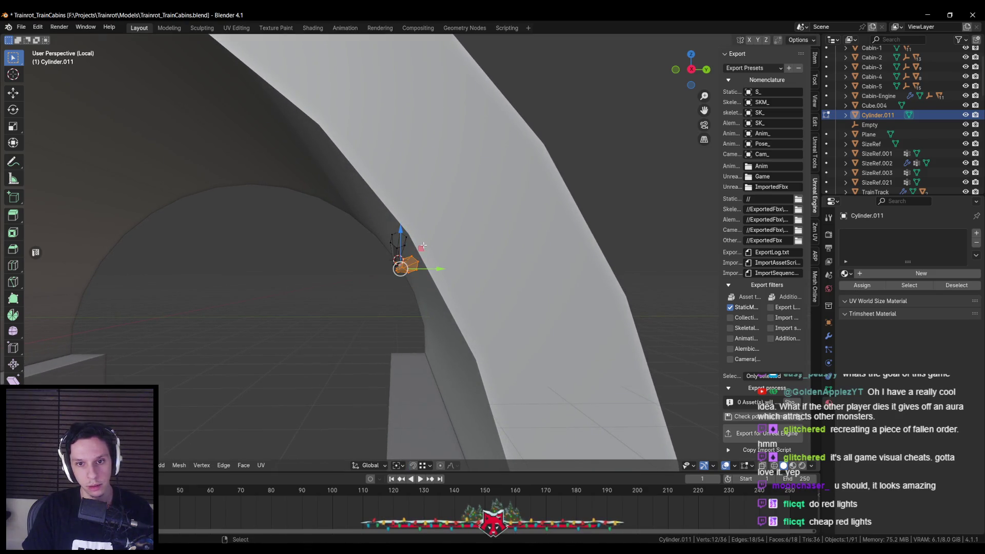
pyautogui.hotkey('shift', 'Tab')
pyautogui.click(428, 255)
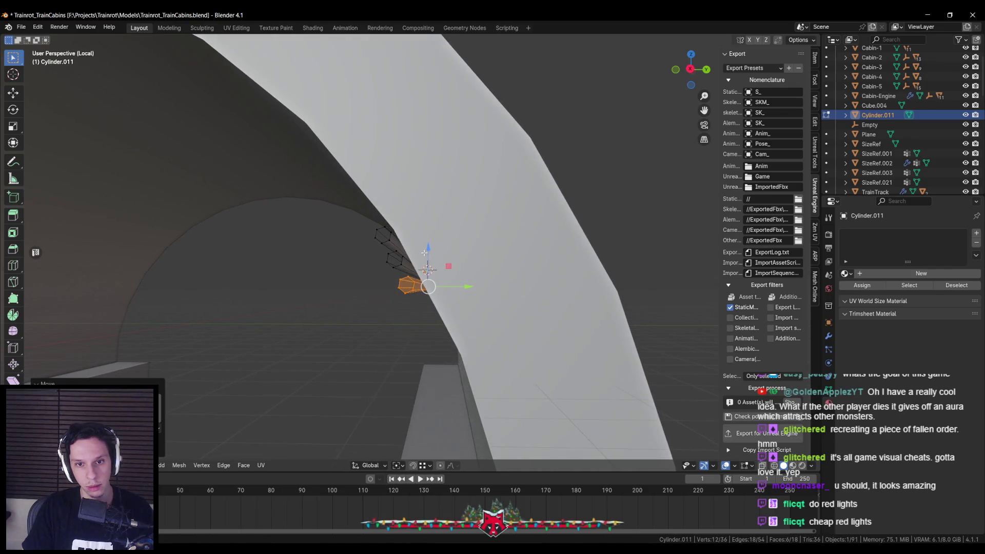
pyautogui.press('g')
pyautogui.hotkey('shift', 'x')
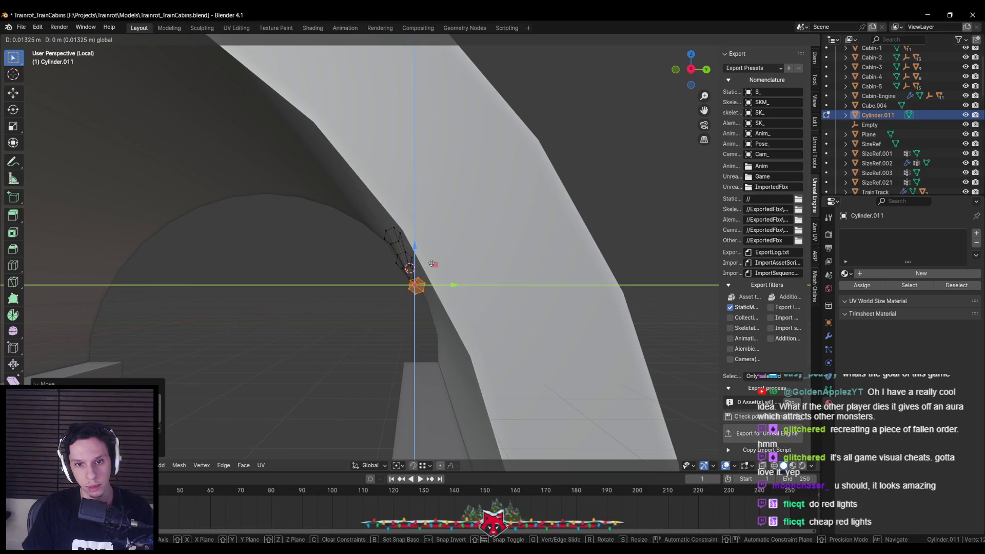
pyautogui.click(432, 264)
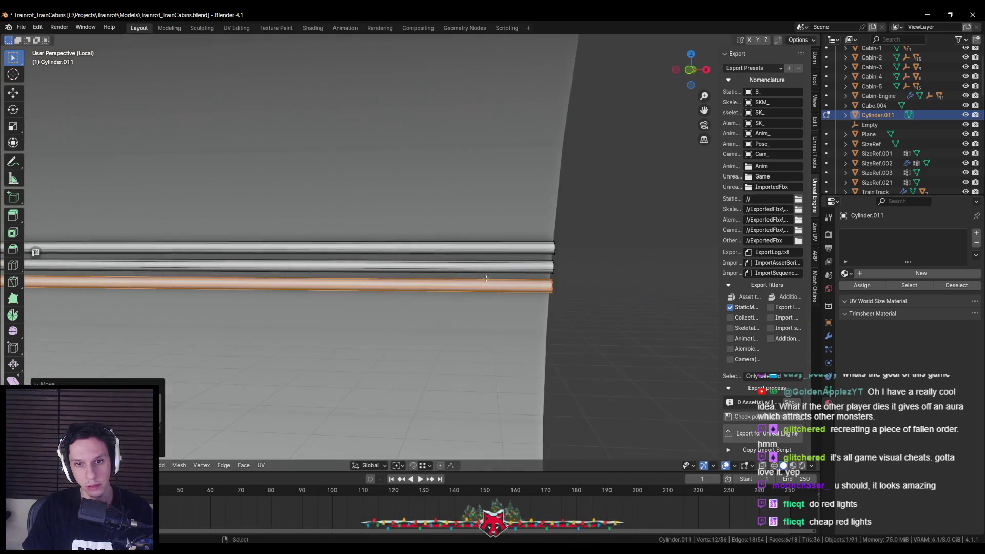
# Inspect the three pipes from the side and try adding loop cuts.
pyautogui.scroll(5, 375, 286)
pyautogui.scroll(-5, 374, 286)
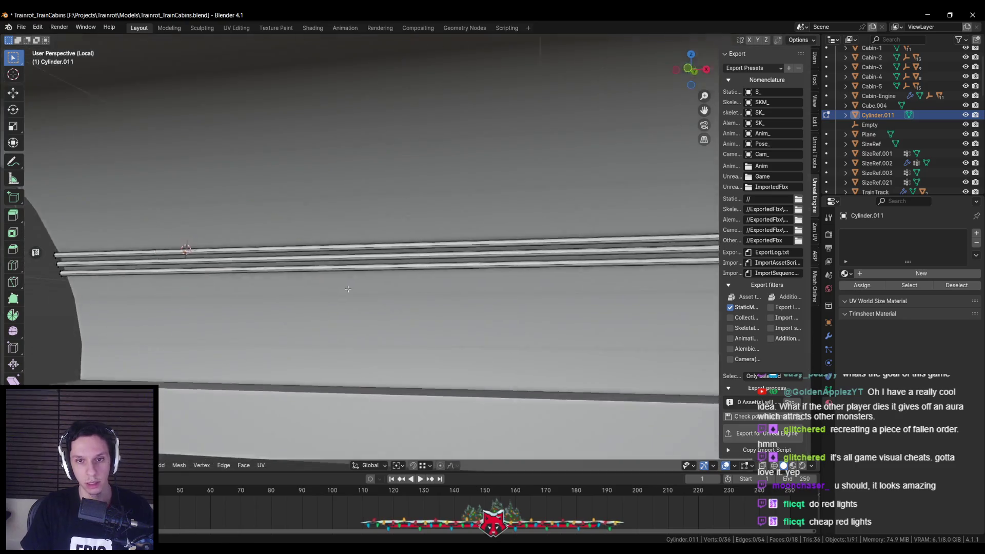
pyautogui.moveTo(328, 292); pyautogui.dragTo(466, 306)
pyautogui.scroll(-4, 436, 305)
pyautogui.scroll(5, 452, 288)
pyautogui.moveTo(423, 273); pyautogui.dragTo(378, 277)
pyautogui.hotkey('ctrl', 'r')
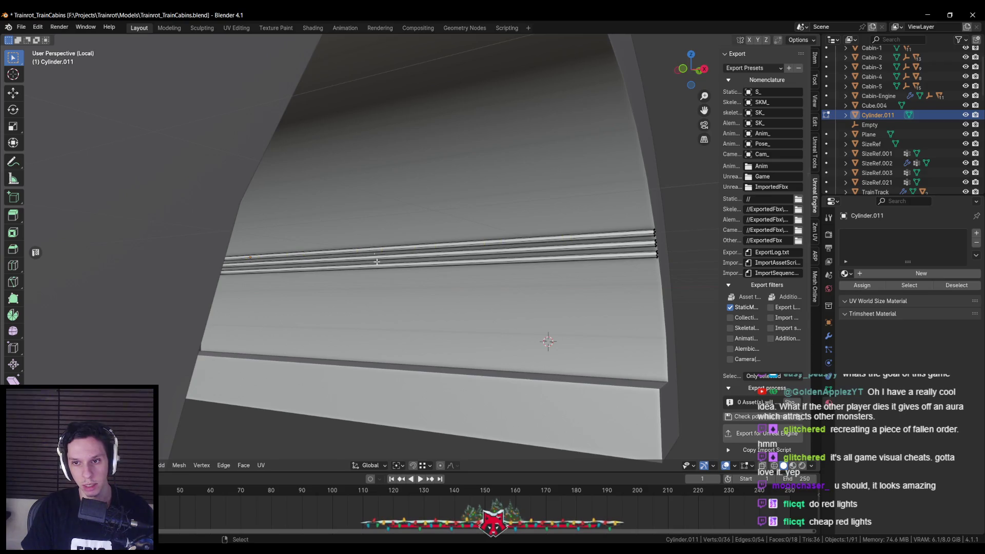
pyautogui.scroll(-2, 372, 249)
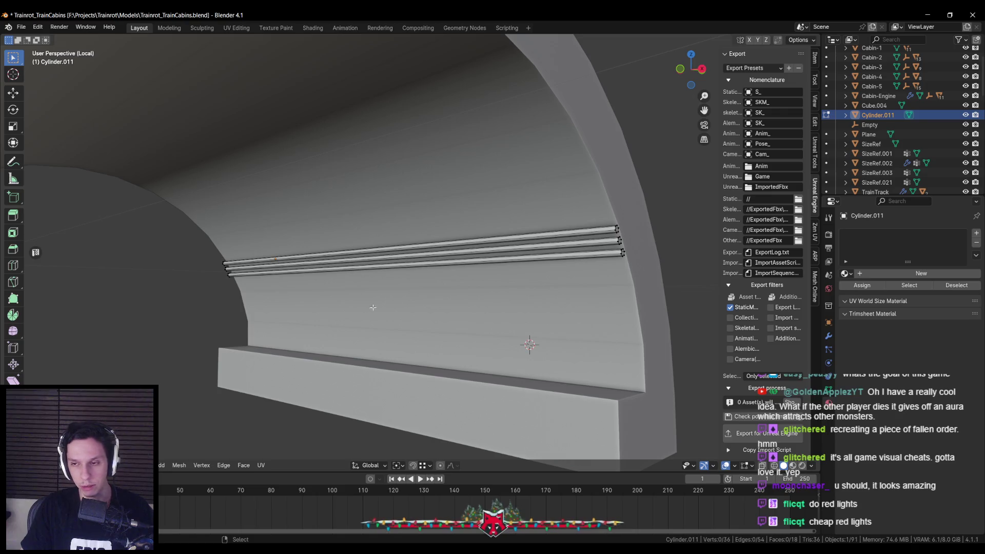
pyautogui.press('Tab')
pyautogui.scroll(-3, 373, 308)
# Give the pipes a new material named 'Pipe' and save.
pyautogui.click(921, 273)
pyautogui.click(867, 274)
pyautogui.write('Pipe')
pyautogui.press('Return')
pyautogui.scroll(4, 436, 285)
pyautogui.scroll(-5, 437, 290)
pyautogui.hotkey('ctrl', 's')
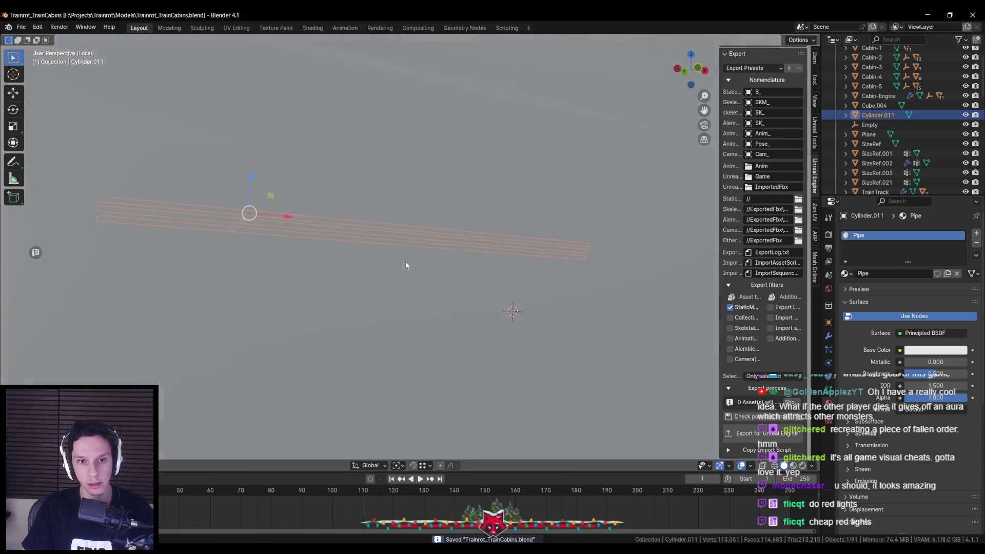
pyautogui.scroll(5, 454, 251)
# Return to object mode with solid shading and add a cube via F3 search.
pyautogui.press('Tab')
pyautogui.press('b')
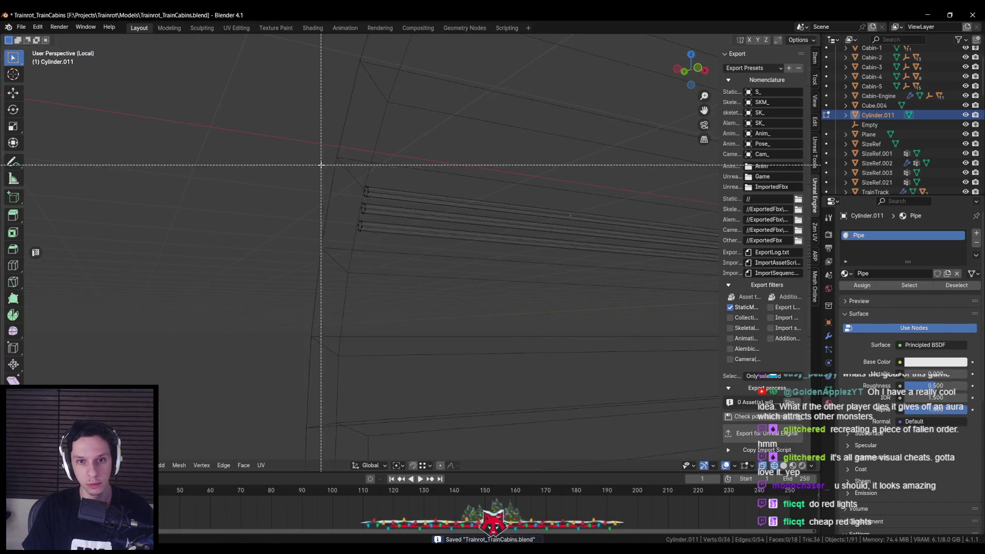
pyautogui.hotkey('ctrl', 'Tab')
pyautogui.click(476, 354)
pyautogui.hotkey('alt', 'z')
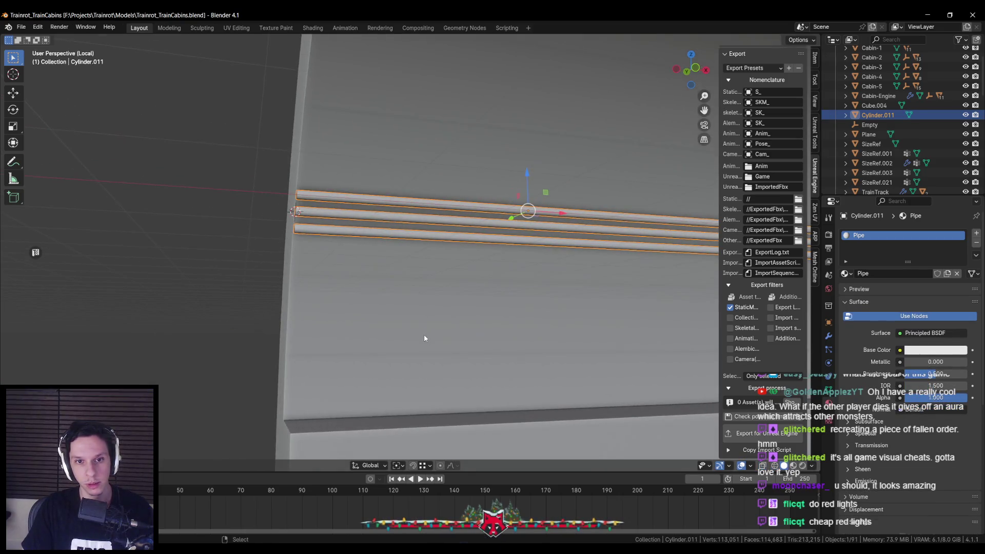
pyautogui.press('F3')
pyautogui.write('cube')
pyautogui.press('Return')
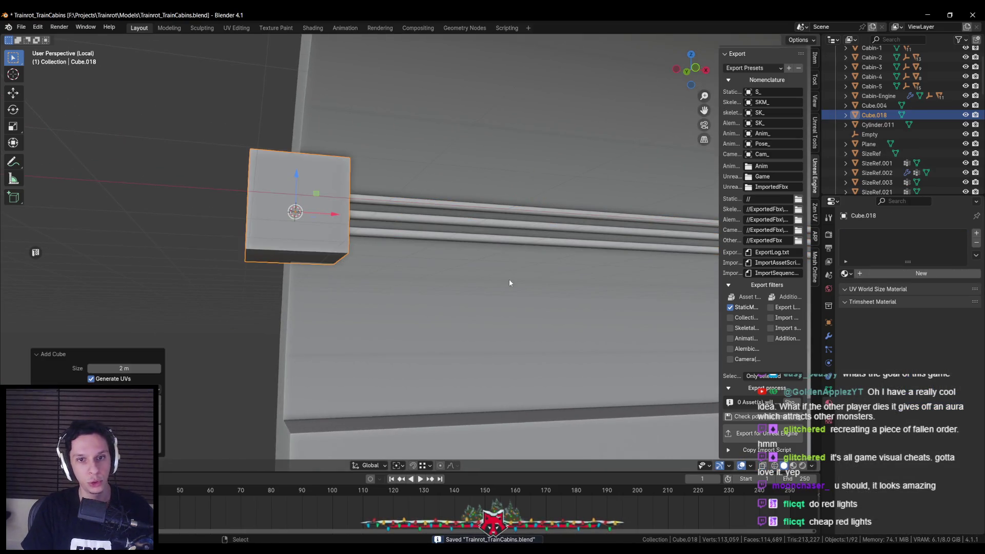
# Shrink the cube and tilt it around X to match the pipe angle.
pyautogui.press('s')
pyautogui.click(385, 252)
pyautogui.moveTo(377, 255)
pyautogui.mouseDown()
pyautogui.moveTo(629, 307)
pyautogui.moveTo(543, 295)
pyautogui.mouseUp()
pyautogui.press('KP_Decimal')
pyautogui.press('r')
pyautogui.press('x')
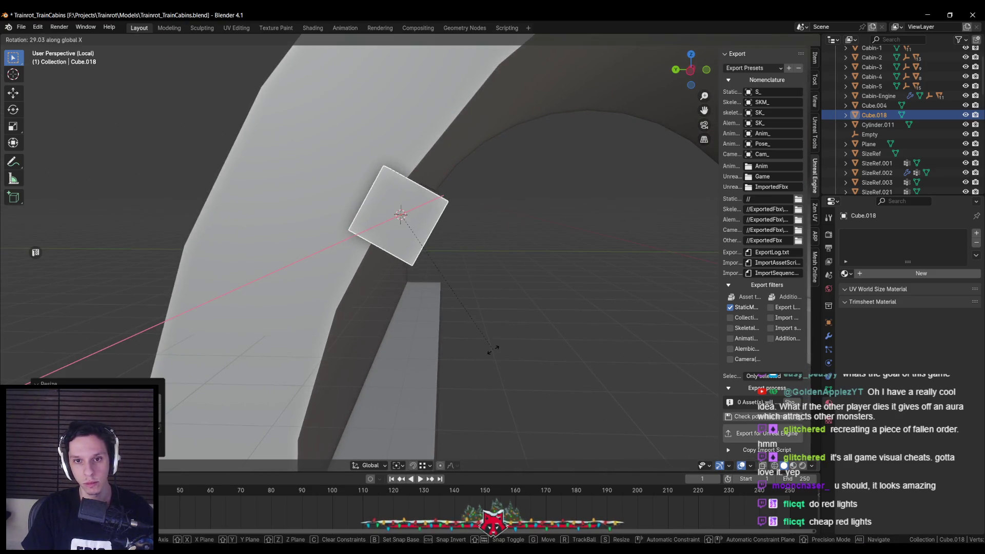
pyautogui.click(493, 350)
# Refine the cube's X tilt from an X-ray side view to line up with the pipes.
pyautogui.press('KP_1')
pyautogui.press('KP_3')
pyautogui.hotkey('alt', 'z')
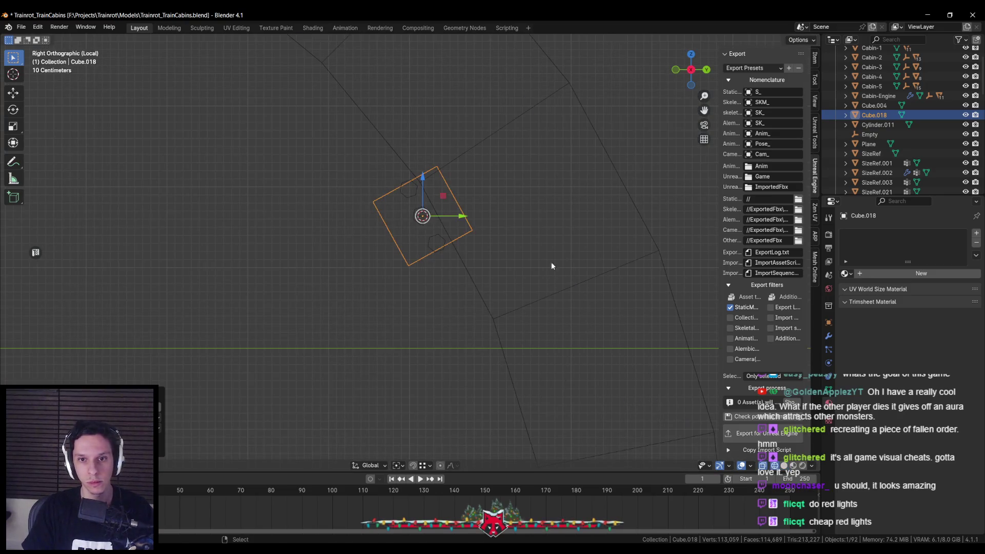
pyautogui.press('r')
pyautogui.press('x')
pyautogui.click(573, 252)
# Flatten the cube along its local Z and Y axes into a slim bracket.
pyautogui.press('s')
pyautogui.press('x')
pyautogui.press('Escape')
pyautogui.press('s')
pyautogui.press('z')
pyautogui.press('z')
pyautogui.click(540, 288)
pyautogui.press('s')
pyautogui.press('y')
pyautogui.press('y')
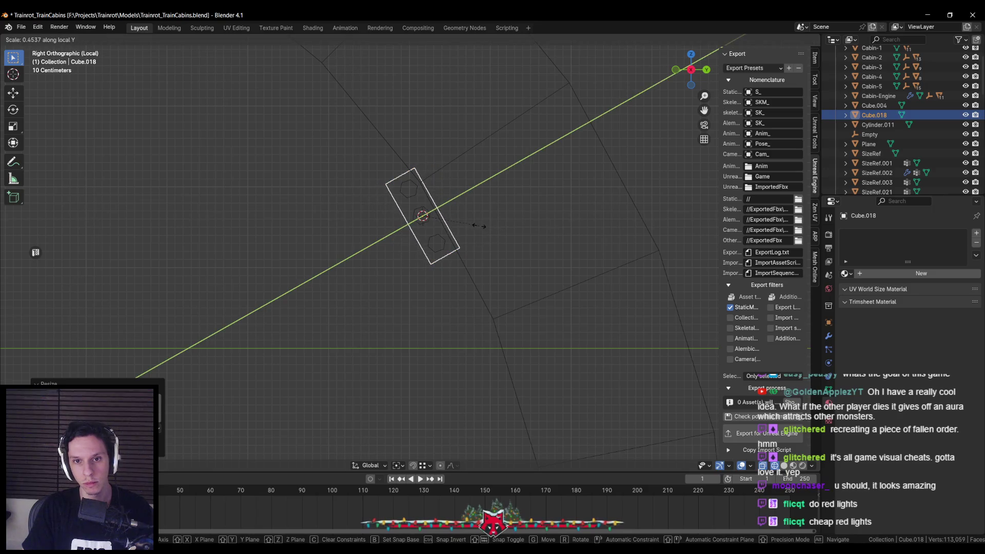
pyautogui.click(467, 228)
# Switch to Local orientation, slide the bracket along the pipes, and save.
pyautogui.click(387, 467)
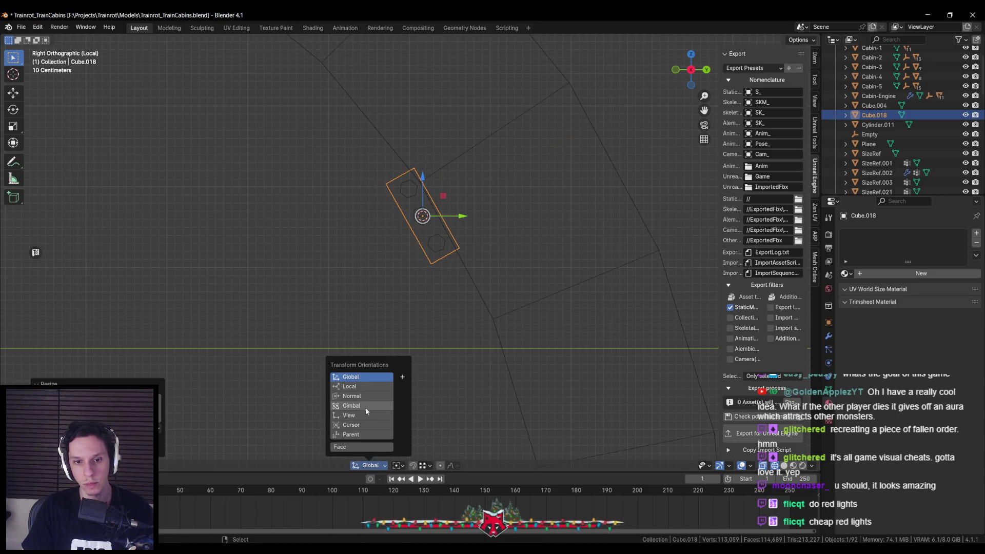
pyautogui.click(354, 387)
pyautogui.moveTo(458, 198); pyautogui.dragTo(455, 201)
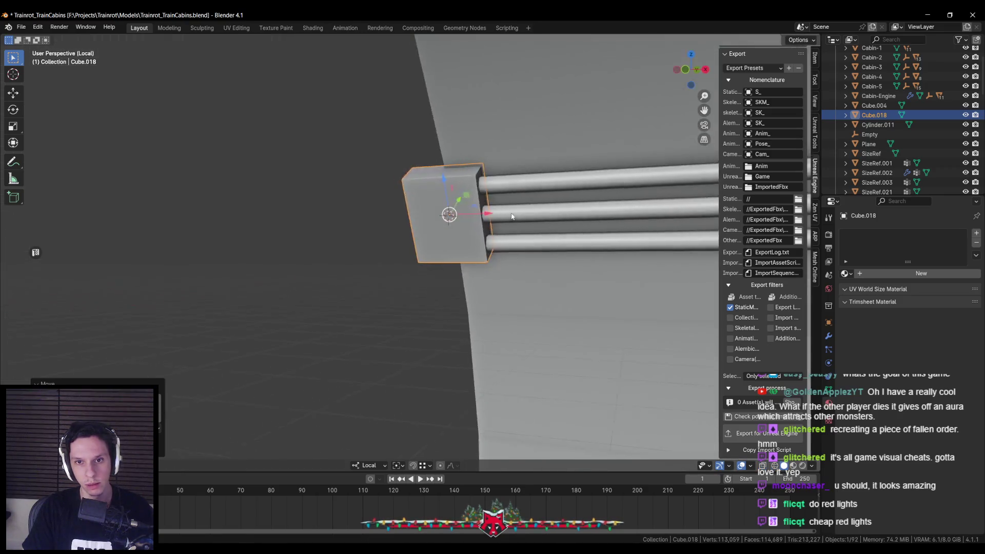
pyautogui.scroll(-5, 508, 281)
pyautogui.moveTo(512, 284)
pyautogui.mouseDown()
pyautogui.moveTo(557, 286)
pyautogui.moveTo(547, 288)
pyautogui.mouseUp()
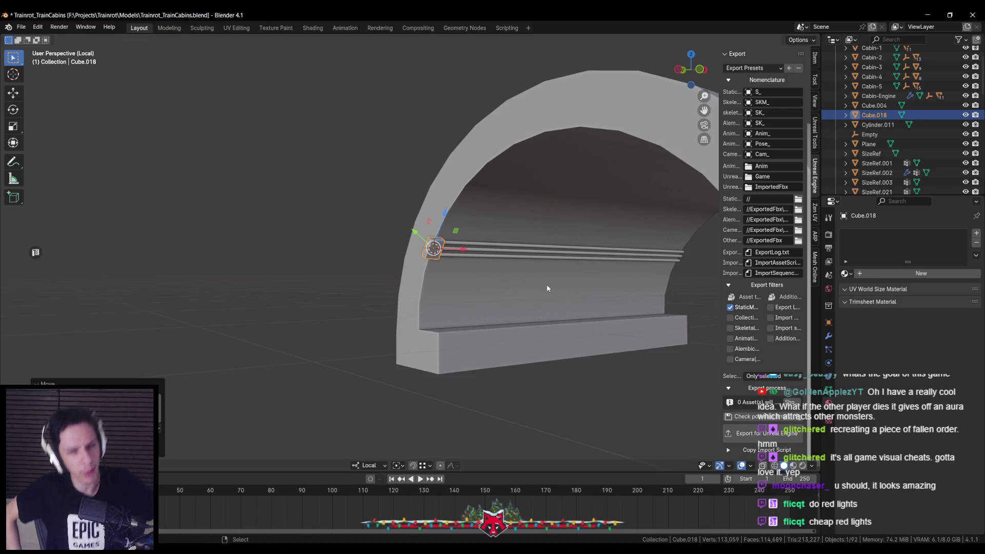
pyautogui.moveTo(473, 251)
pyautogui.mouseDown()
pyautogui.moveTo(611, 255)
pyautogui.moveTo(530, 255)
pyautogui.mouseUp()
pyautogui.click(531, 254)
pyautogui.scroll(3, 436, 263)
pyautogui.hotkey('ctrl', 's')
# Adjust the bracket's height, then duplicate it further along the pipes on X.
pyautogui.press('s')
pyautogui.press('Escape')
pyautogui.press('s')
pyautogui.press('z')
pyautogui.click(573, 226)
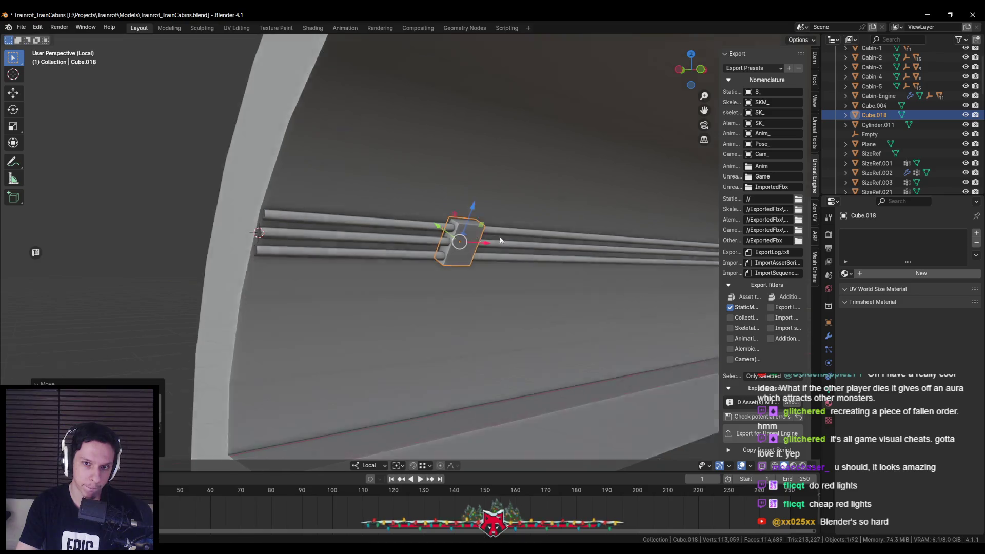
pyautogui.hotkey('shift', 'd')
pyautogui.press('x')
pyautogui.press('x')
pyautogui.click(474, 246)
# Rescale the first bracket on X/Z and deepen it along its local Y.
pyautogui.click(406, 245)
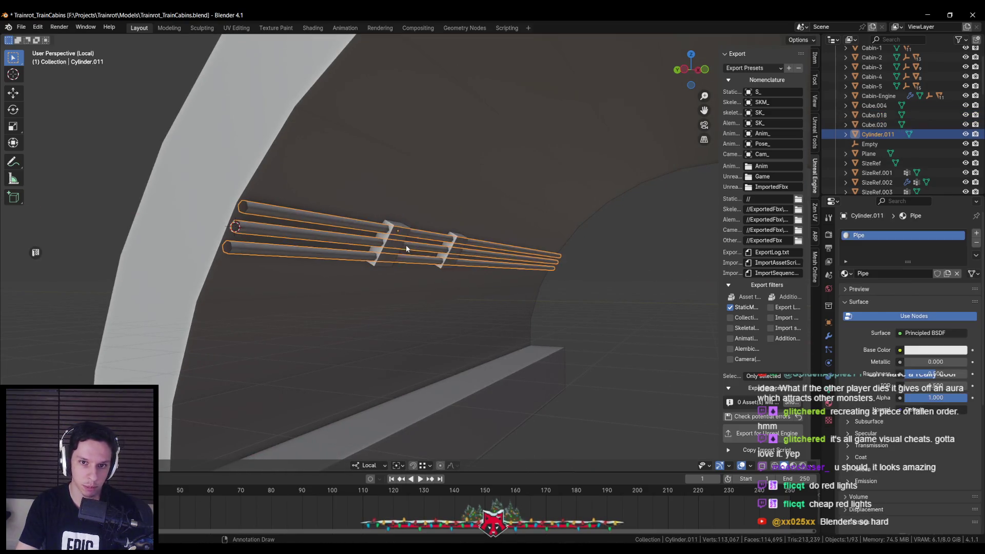
pyautogui.click(390, 239)
pyautogui.press('s')
pyautogui.press('x')
pyautogui.press('x')
pyautogui.press('x')
pyautogui.press('x')
pyautogui.press('z')
pyautogui.click(543, 218)
pyautogui.press('s')
pyautogui.press('y')
pyautogui.press('y')
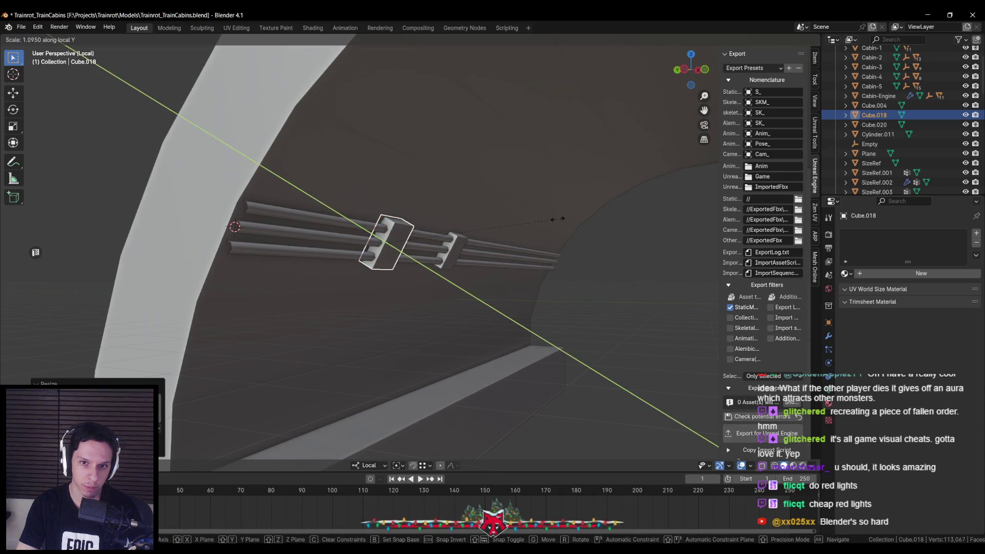
pyautogui.click(583, 238)
# Nudge the first bracket along its local Y axis.
pyautogui.press('g')
pyautogui.press('y')
pyautogui.press('y')
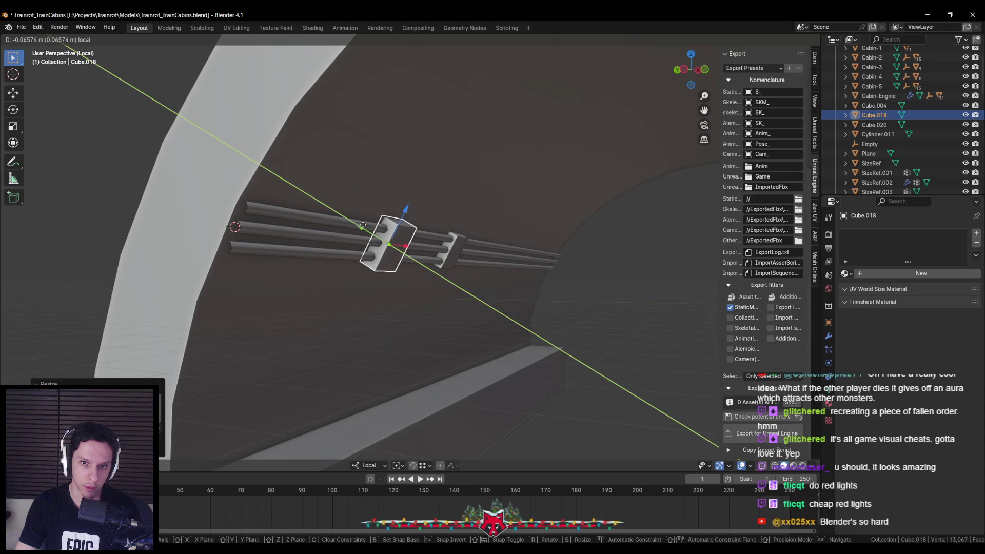
pyautogui.click(363, 226)
pyautogui.scroll(5, 363, 226)
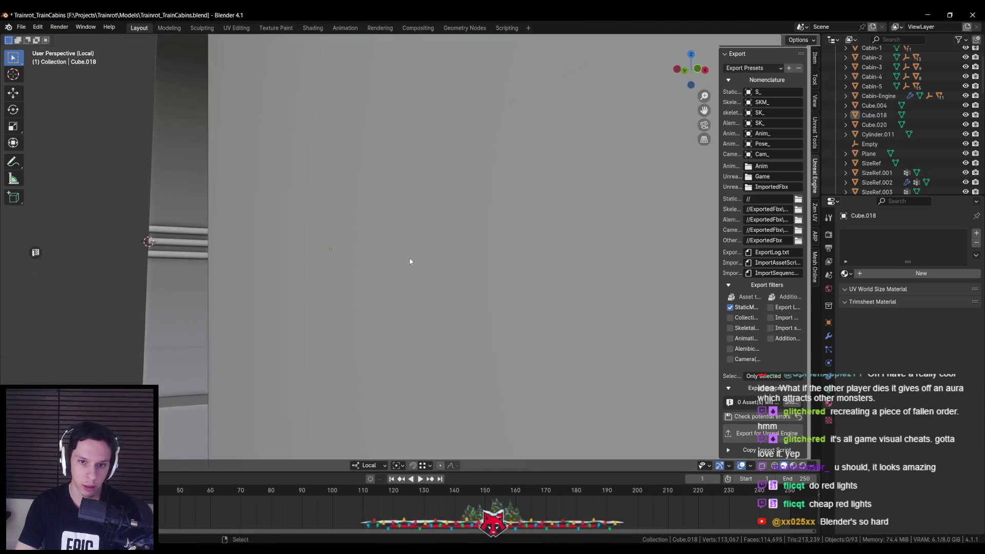
pyautogui.scroll(-3, 406, 258)
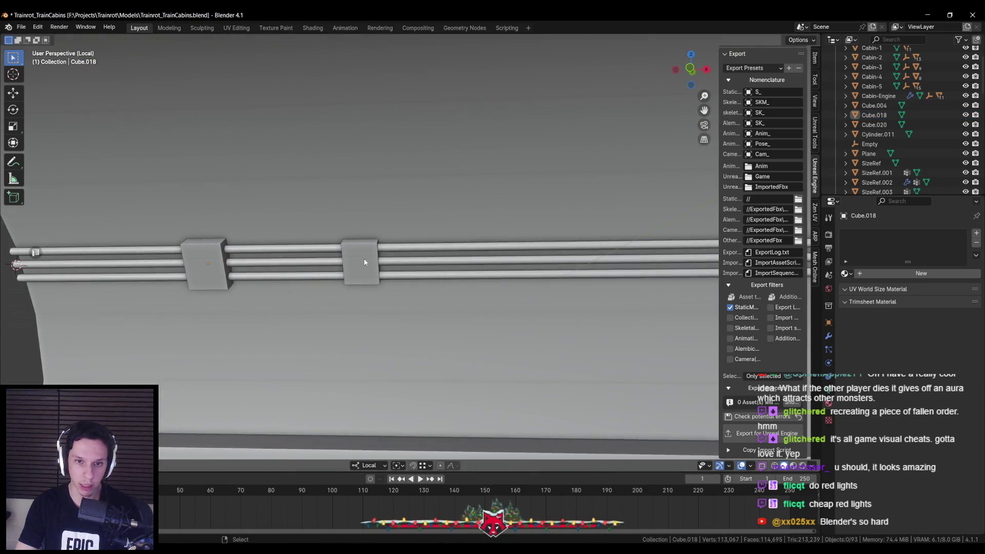
# Thin the bracket copy along X and move it to the pipes' end at the arch.
pyautogui.click(370, 257)
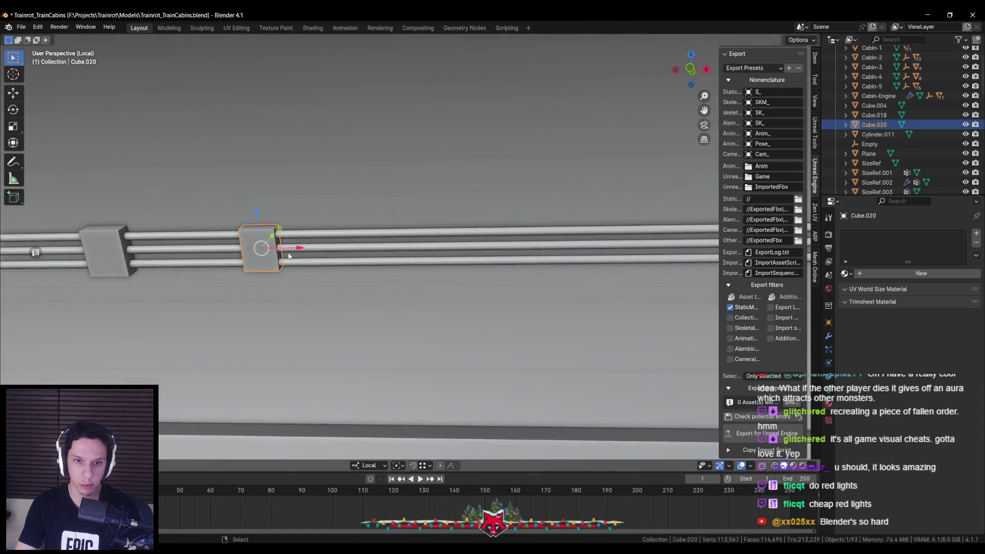
pyautogui.press('s')
pyautogui.press('x')
pyautogui.press('x')
pyautogui.click(306, 250)
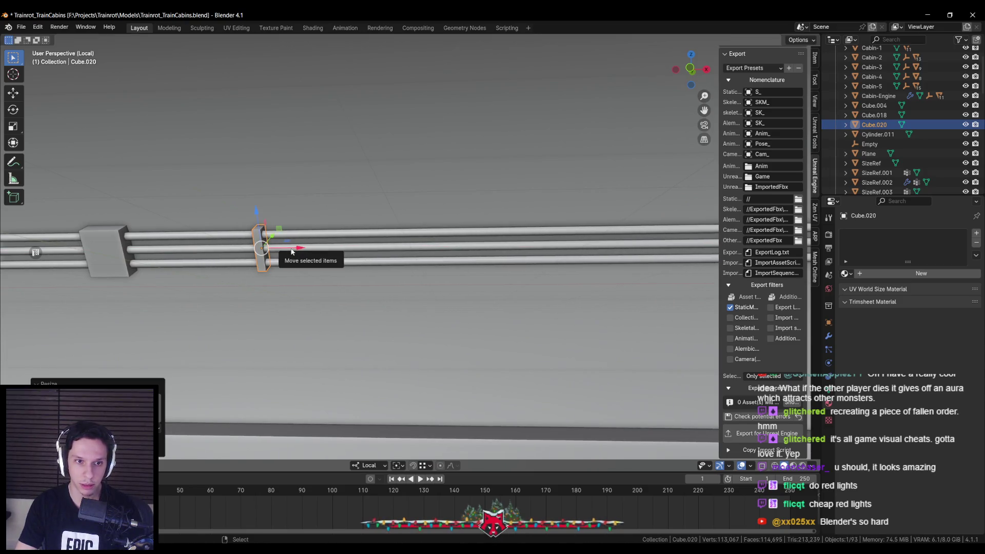
pyautogui.moveTo(497, 256); pyautogui.dragTo(143, 259)
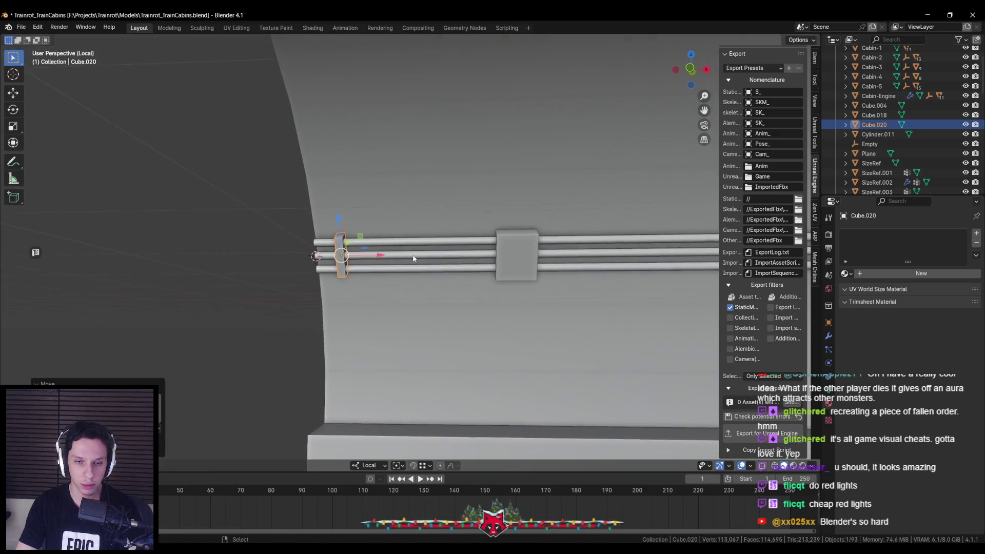
pyautogui.moveTo(370, 267); pyautogui.dragTo(459, 259)
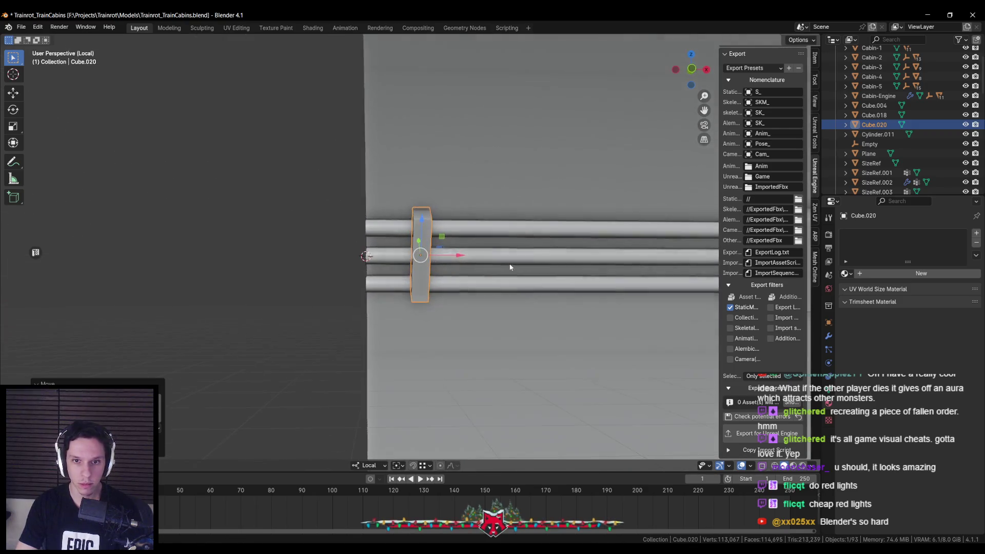
pyautogui.scroll(-3, 461, 259)
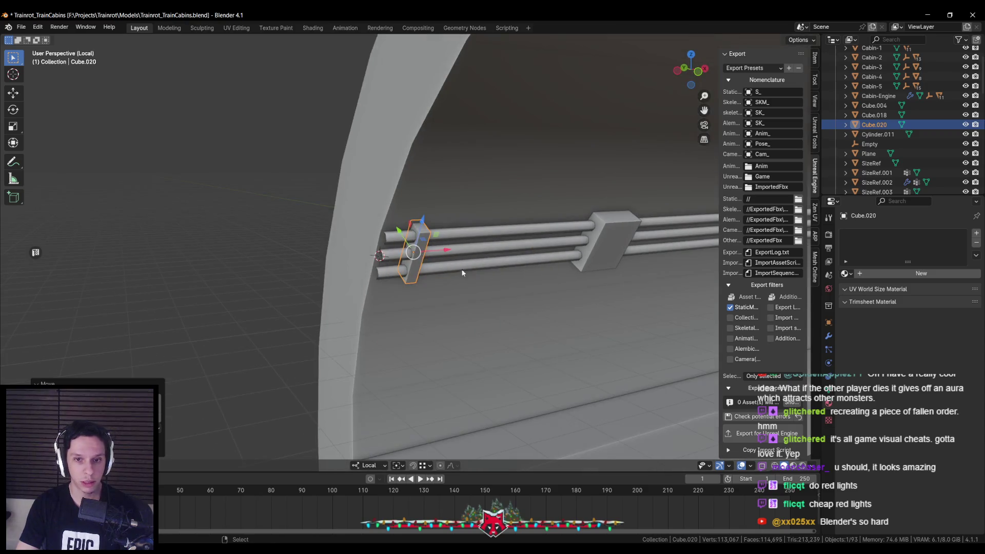
pyautogui.moveTo(455, 256)
pyautogui.mouseDown()
pyautogui.moveTo(457, 272)
pyautogui.moveTo(389, 346)
pyautogui.mouseUp()
pyautogui.click(389, 346)
pyautogui.scroll(5, 377, 275)
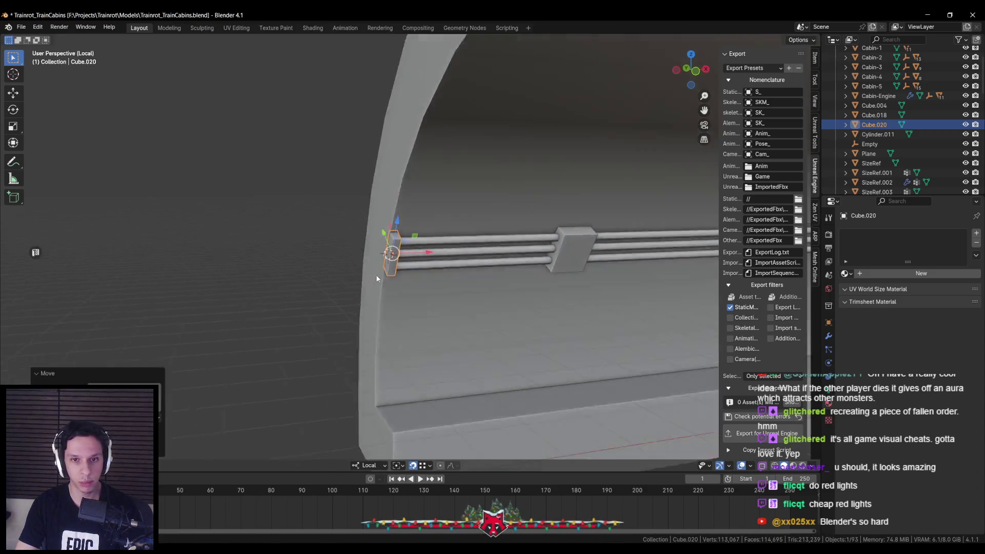
# In Edit Mode, extend the three pipes' ends toward the arch wall.
pyautogui.click(394, 228)
pyautogui.press('Tab')
pyautogui.hotkey('shift', 'z')
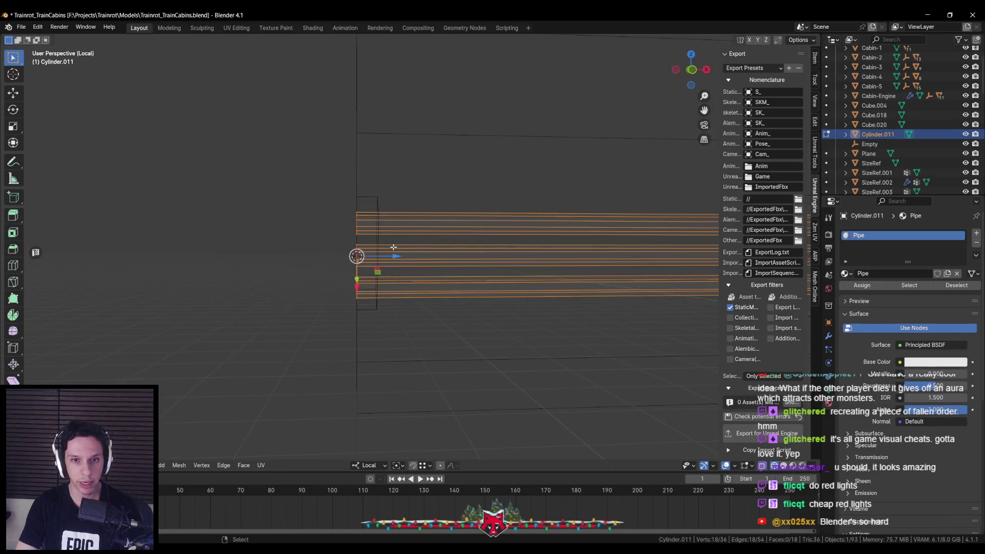
pyautogui.hotkey('shift', 'z')
pyautogui.moveTo(397, 256); pyautogui.dragTo(418, 255)
pyautogui.click(414, 255)
pyautogui.press('Tab')
# Nudge the bracket copy onto the extended pipe ends and save the file.
pyautogui.click(363, 254)
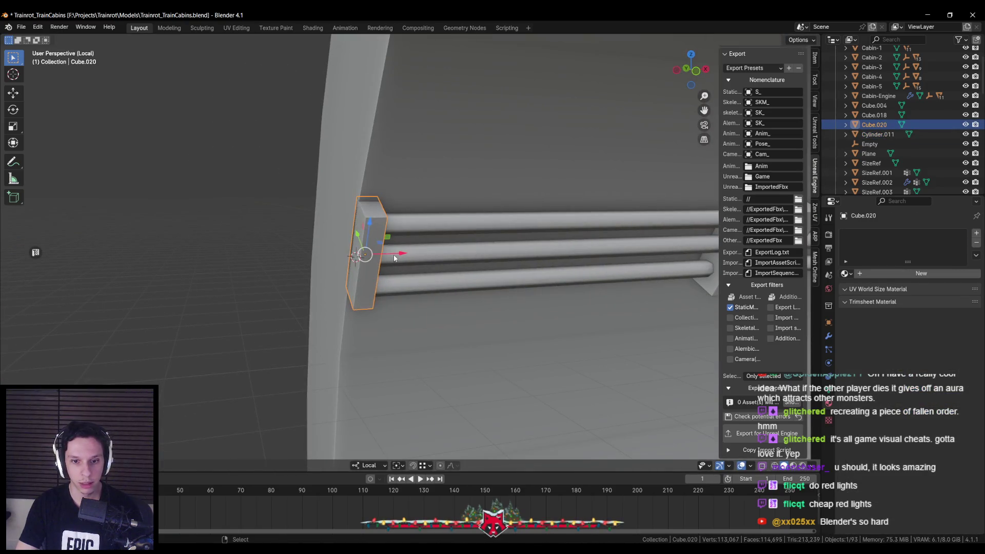
pyautogui.moveTo(394, 258); pyautogui.dragTo(396, 254)
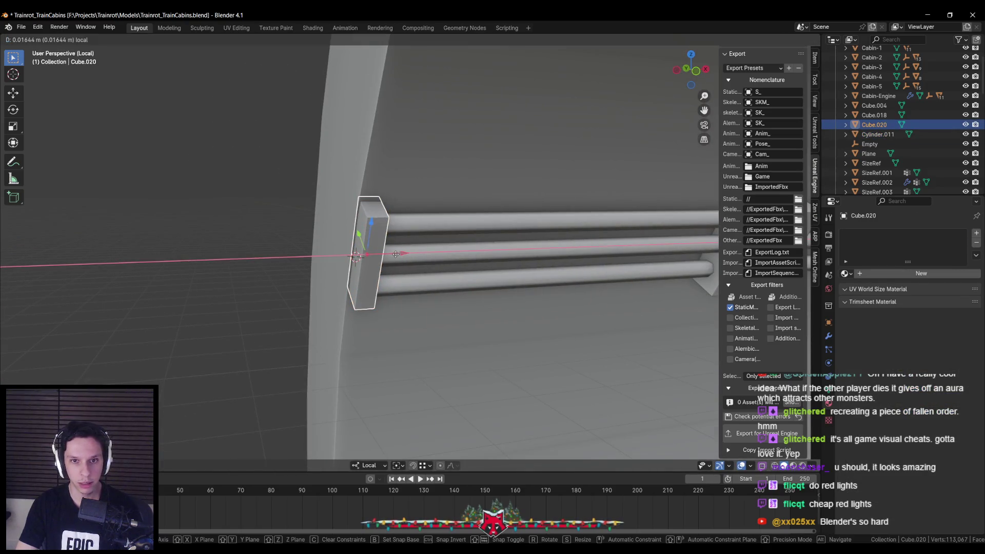
pyautogui.click(394, 254)
pyautogui.scroll(-6, 390, 267)
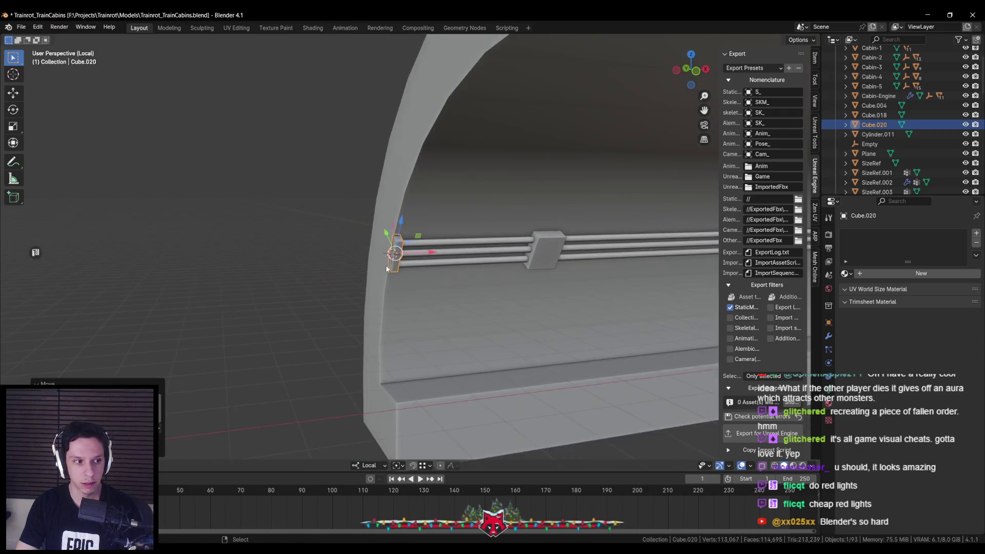
pyautogui.hotkey('ctrl', 's')
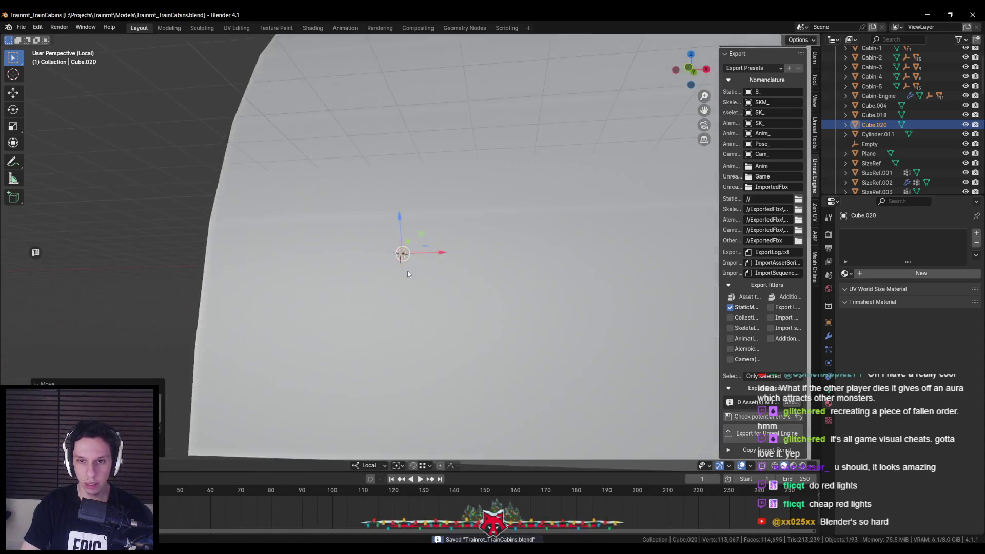
# Add an Array modifier with constant offset 24 m in X and more copies.
pyautogui.click(829, 336)
pyautogui.click(871, 229)
pyautogui.moveTo(842, 251)
pyautogui.click(790, 262)
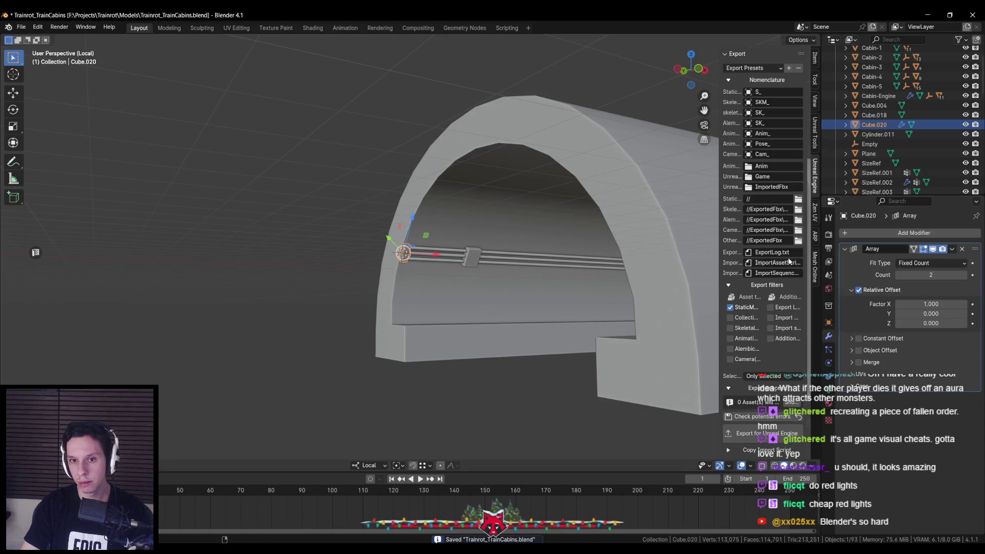
pyautogui.scroll(3, 542, 279)
pyautogui.click(858, 291)
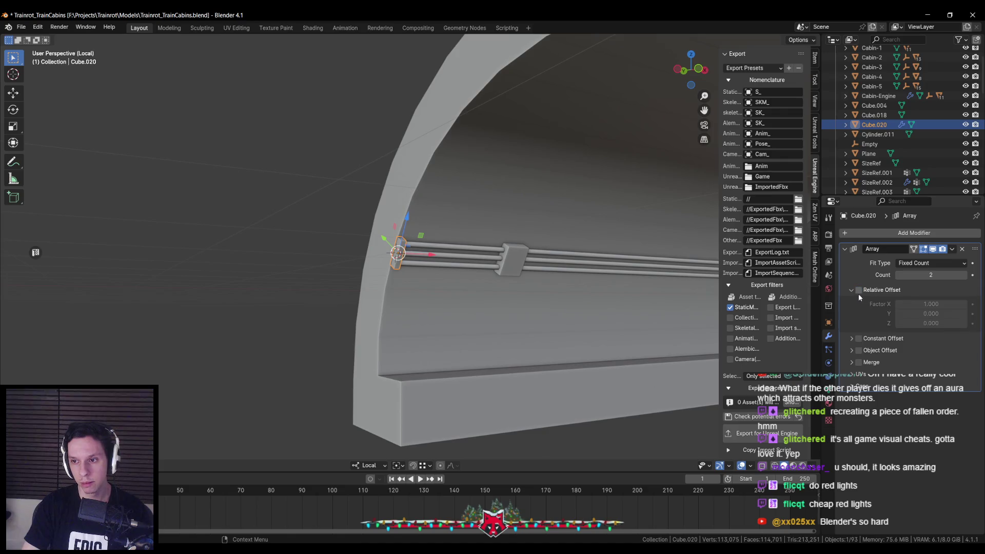
pyautogui.click(859, 339)
pyautogui.click(852, 339)
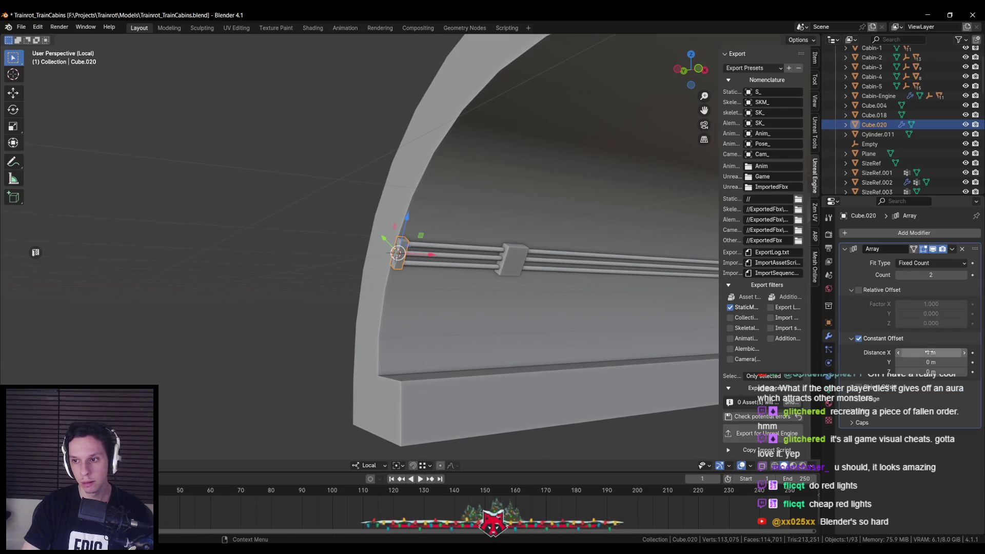
pyautogui.write('24')
pyautogui.press('Return')
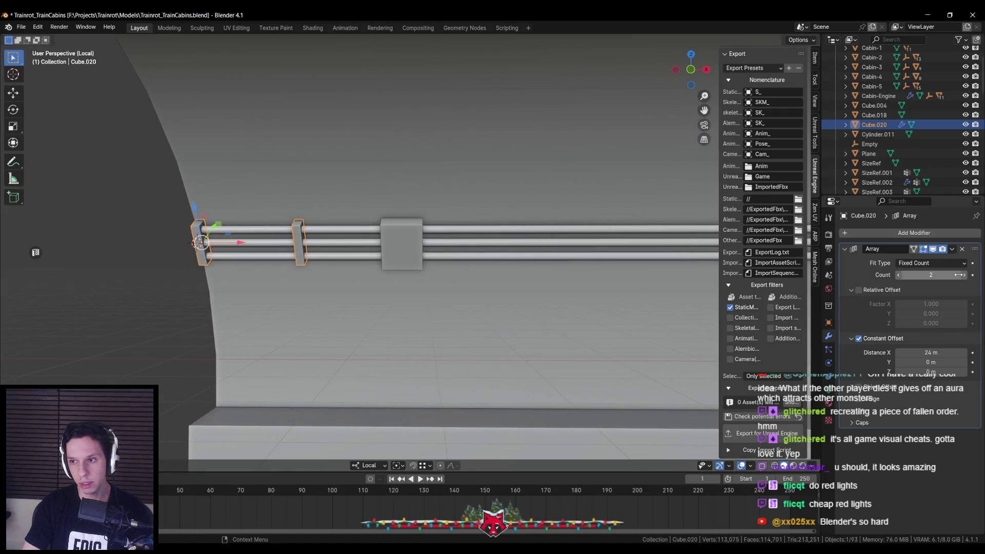
pyautogui.moveTo(931, 275); pyautogui.dragTo(950, 275)
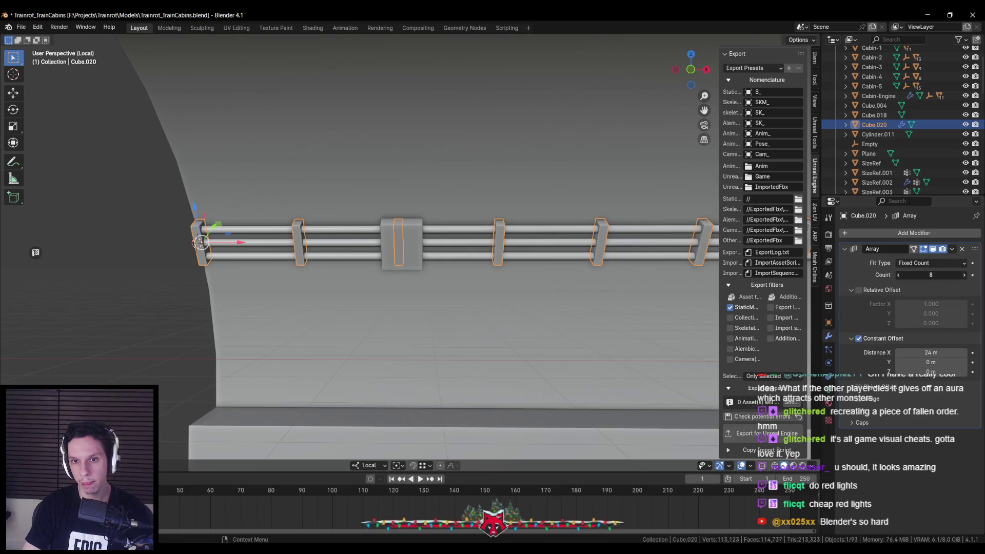
# Check the arch's transform, reselect the brackets, and set the array spacing to 23 m.
pyautogui.moveTo(605, 293); pyautogui.dragTo(488, 293)
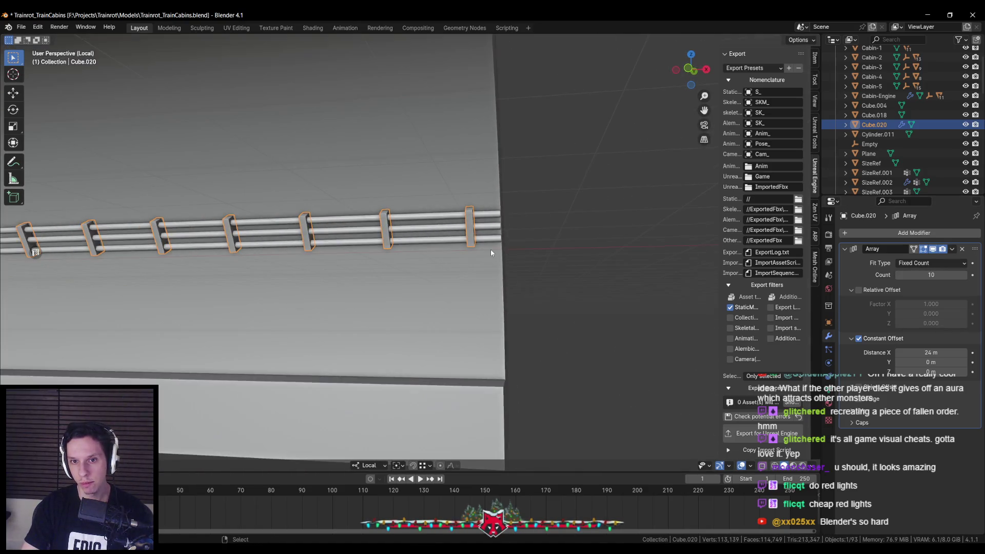
pyautogui.click(490, 249)
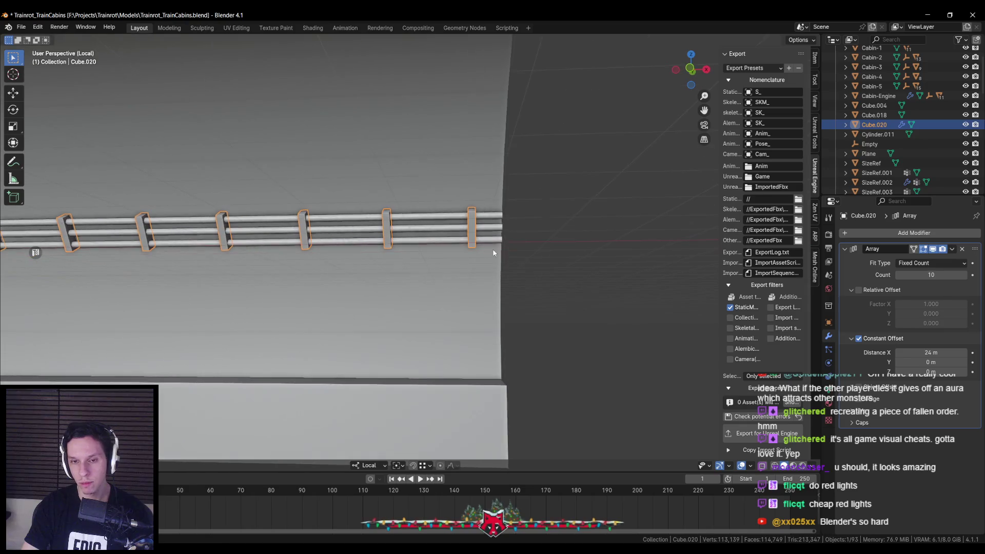
pyautogui.click(815, 59)
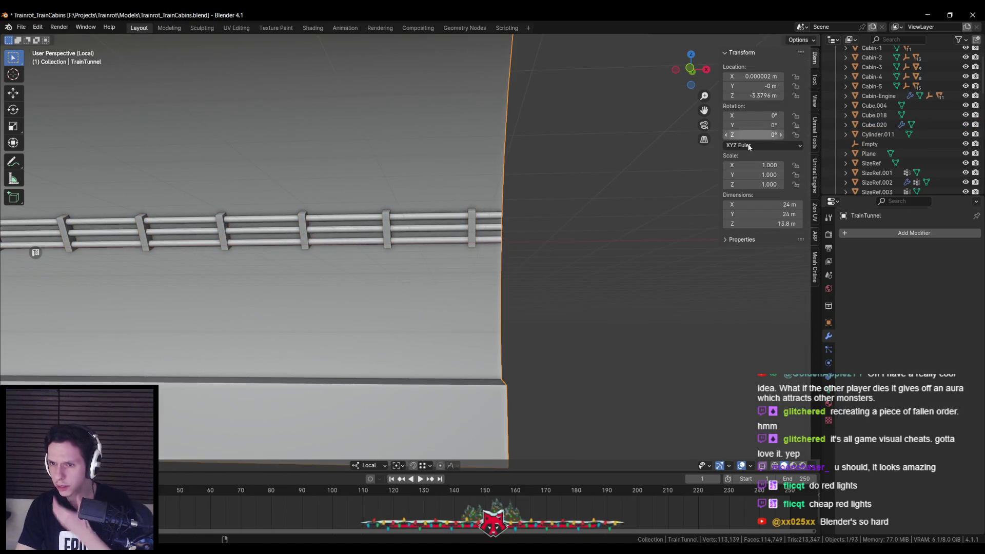
pyautogui.click(473, 229)
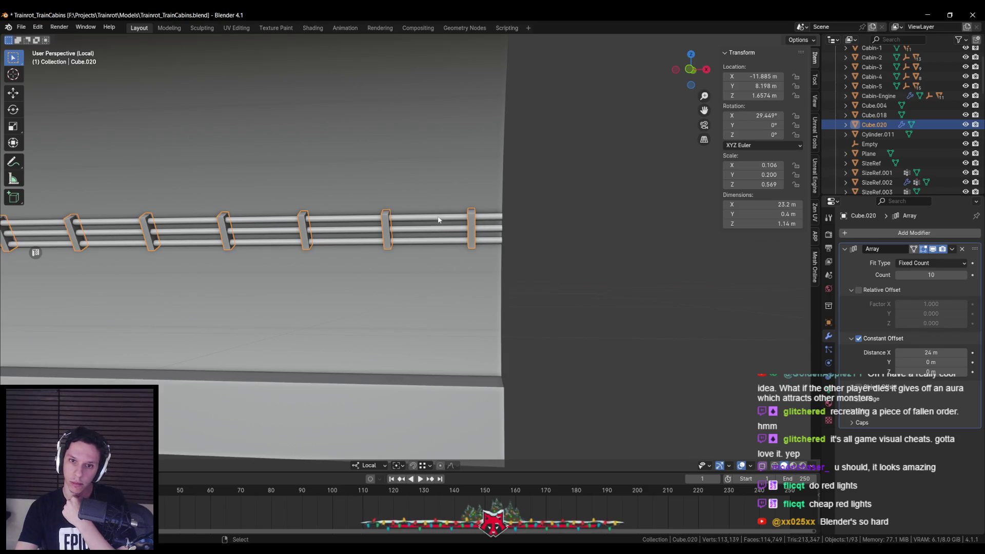
pyautogui.write('23')
pyautogui.press('Return')
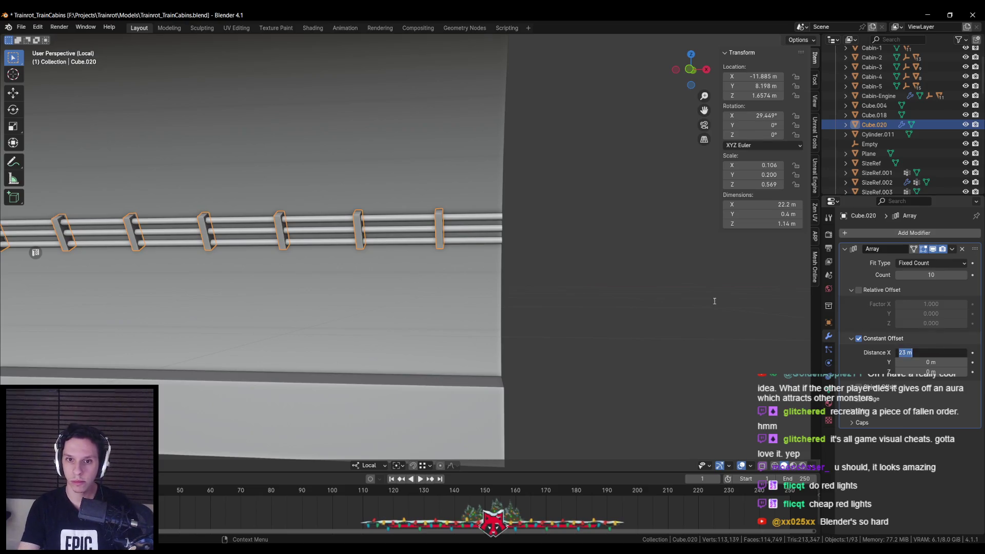
pyautogui.press('Return')
# Inspect the bracket row from several views and change the spacing to 22.5 m.
pyautogui.scroll(-6, 501, 246)
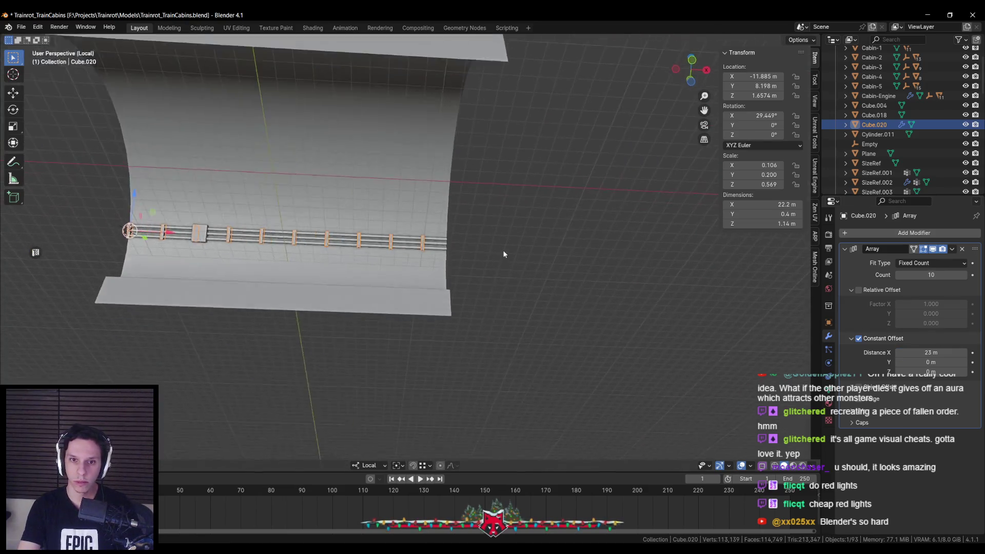
pyautogui.scroll(3, 503, 254)
pyautogui.scroll(2, 346, 267)
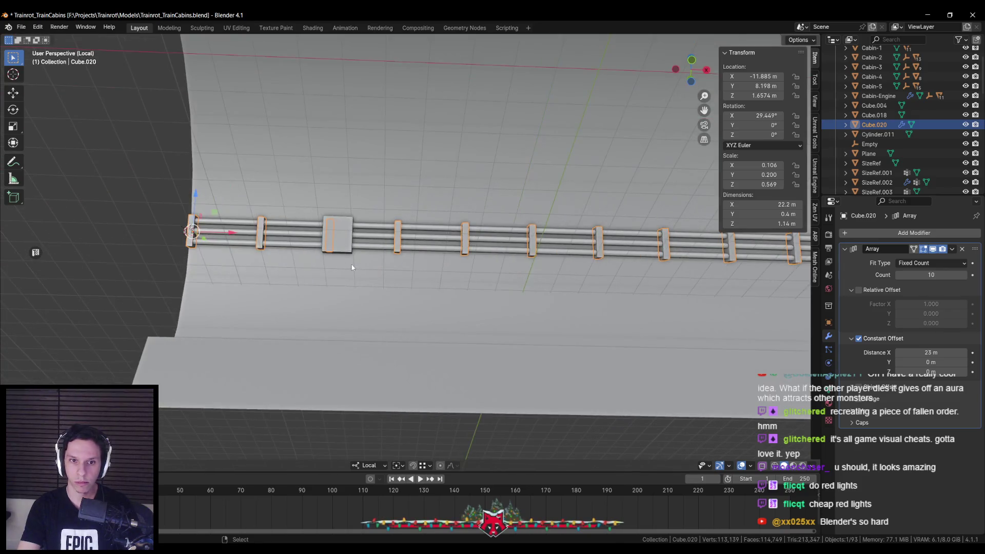
pyautogui.scroll(-3, 352, 267)
pyautogui.press('KP_8')
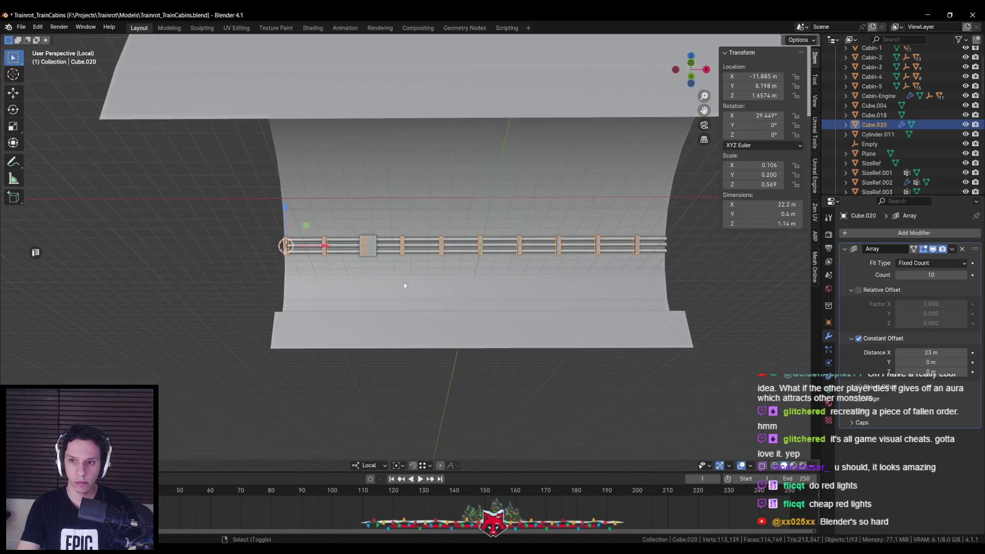
pyautogui.press('KP_2')
pyautogui.press('KP_4')
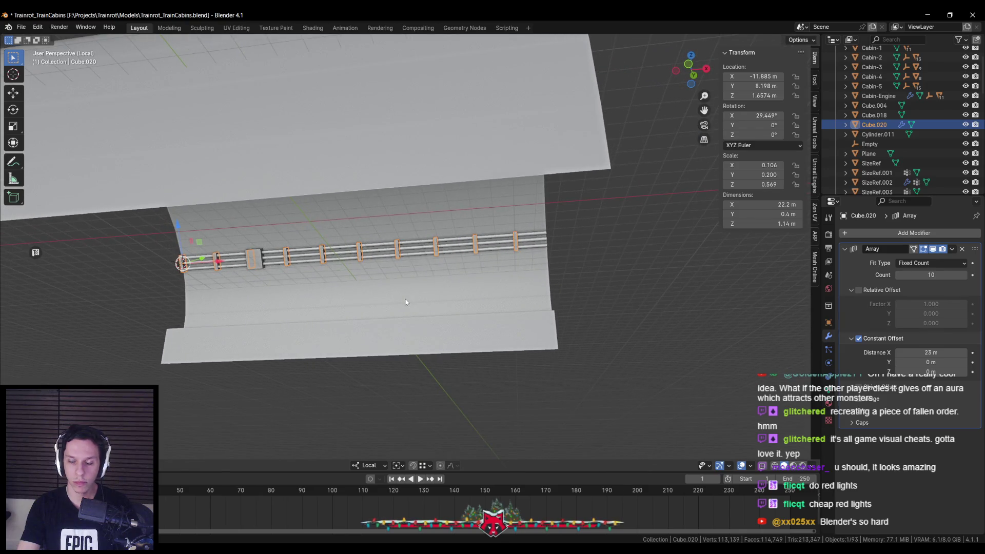
pyautogui.moveTo(406, 302); pyautogui.dragTo(408, 302)
pyautogui.click(911, 353)
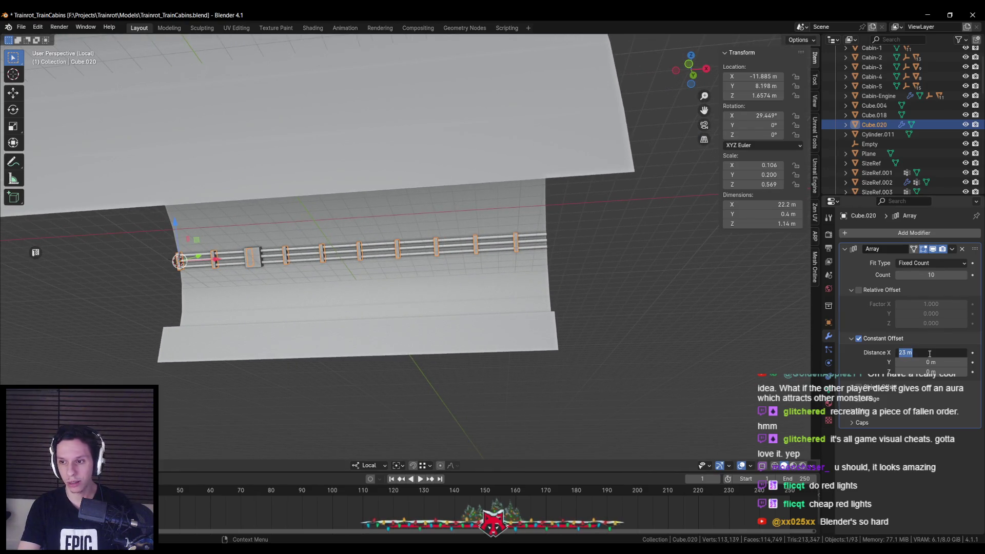
pyautogui.write('22.5')
pyautogui.press('Return')
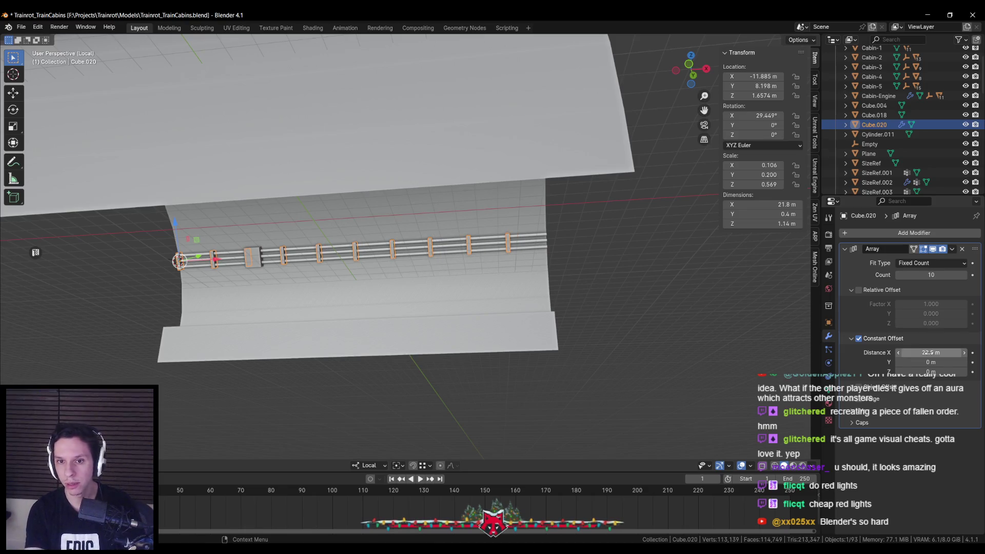
# Reselect and frame the bracket array, then show its Material Properties.
pyautogui.click(430, 288)
pyautogui.scroll(-5, 429, 288)
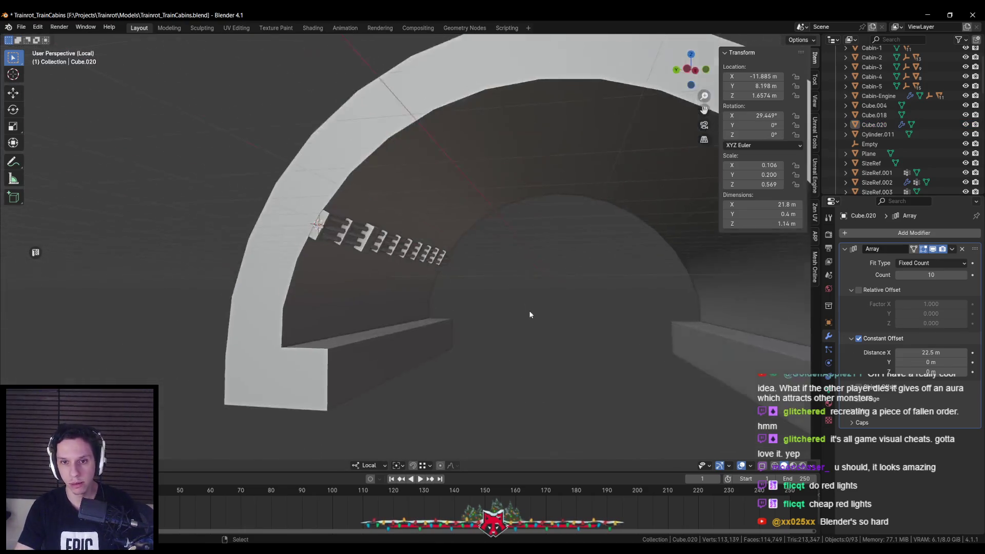
pyautogui.scroll(5, 370, 292)
pyautogui.click(370, 295)
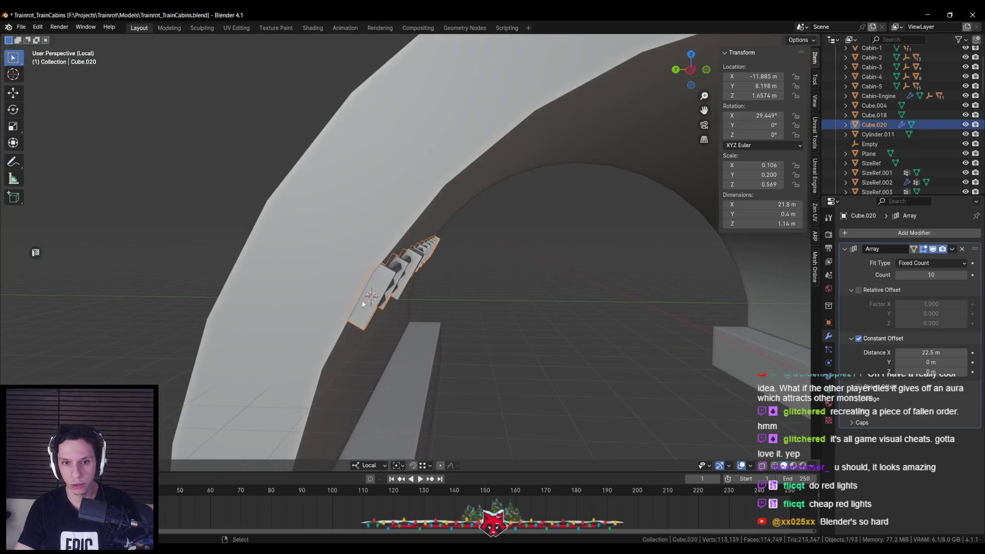
pyautogui.press('KP_Decimal')
pyautogui.click(829, 421)
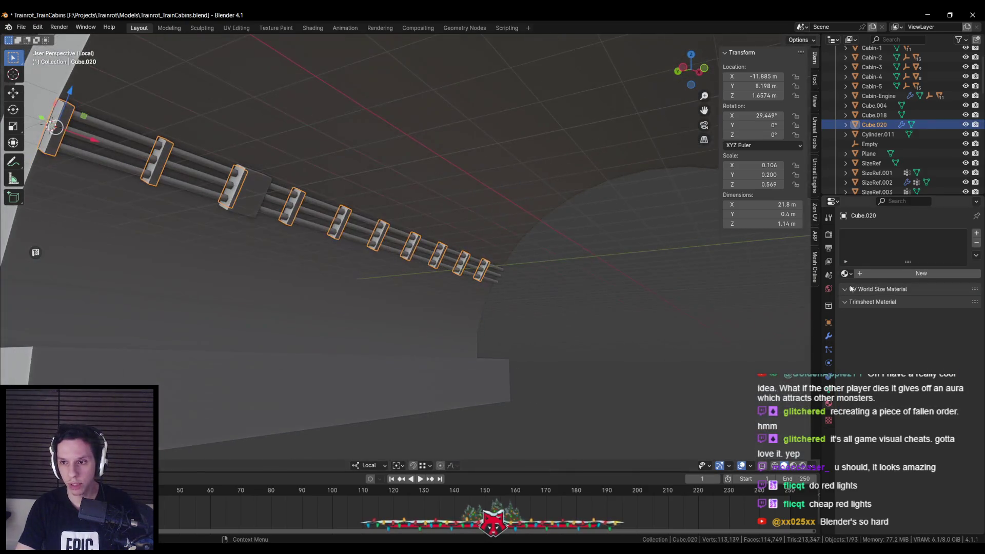
# Assign the Metal material to the bracket array and the connector block.
pyautogui.click(845, 273)
pyautogui.click(862, 371)
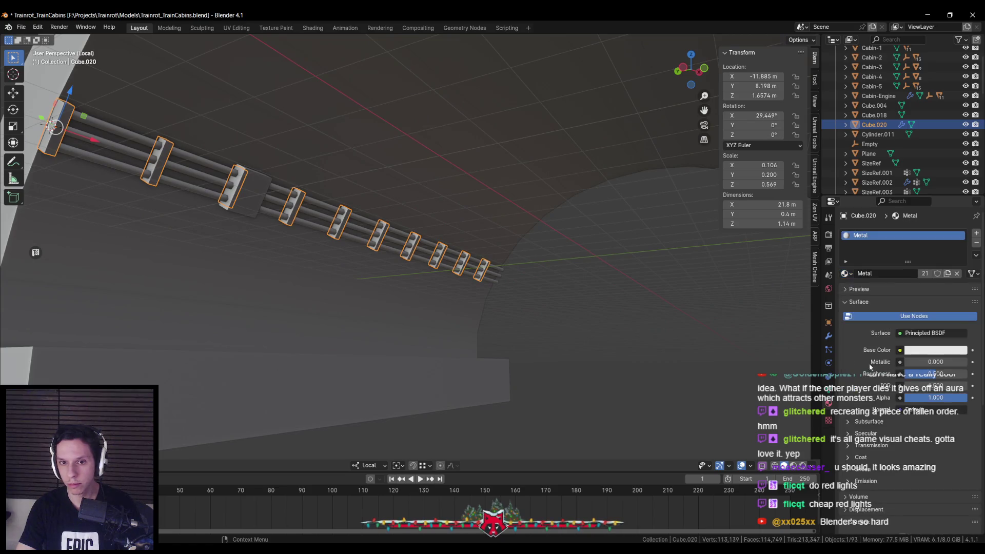
pyautogui.click(343, 251)
pyautogui.click(262, 235)
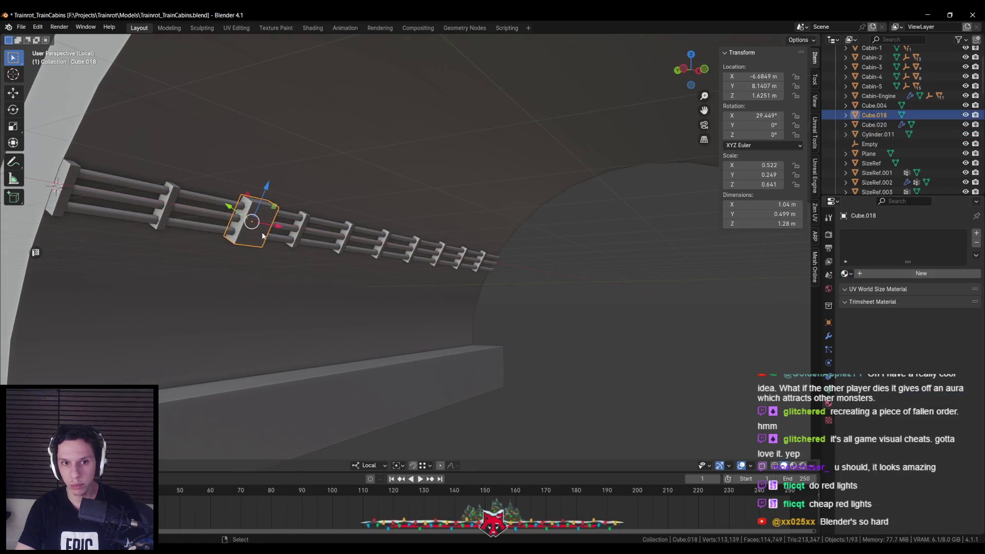
pyautogui.click(845, 274)
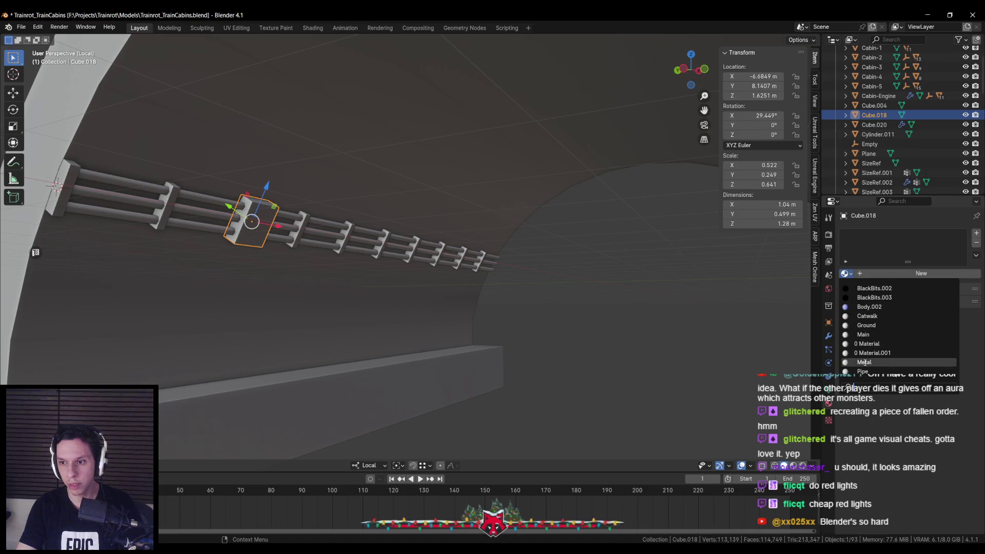
pyautogui.click(867, 363)
pyautogui.scroll(-3, 312, 254)
# Cube-project UVs on the bracket array, connector block and pipe cylinder.
pyautogui.keyDown('shift'); pyautogui.click(290, 243); pyautogui.keyUp('shift')
pyautogui.keyDown('shift'); pyautogui.click(375, 251); pyautogui.keyUp('shift')
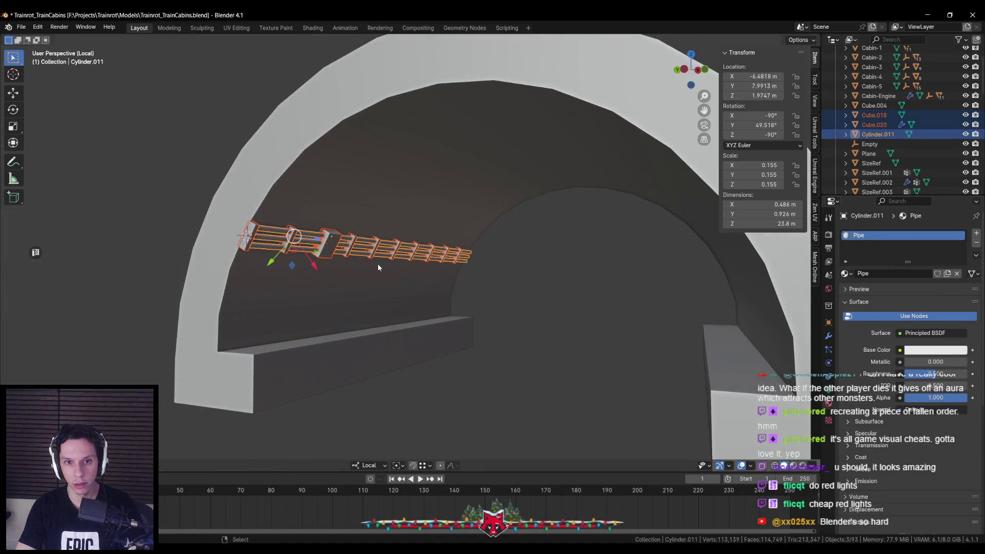
pyautogui.press('Tab')
pyautogui.press('u')
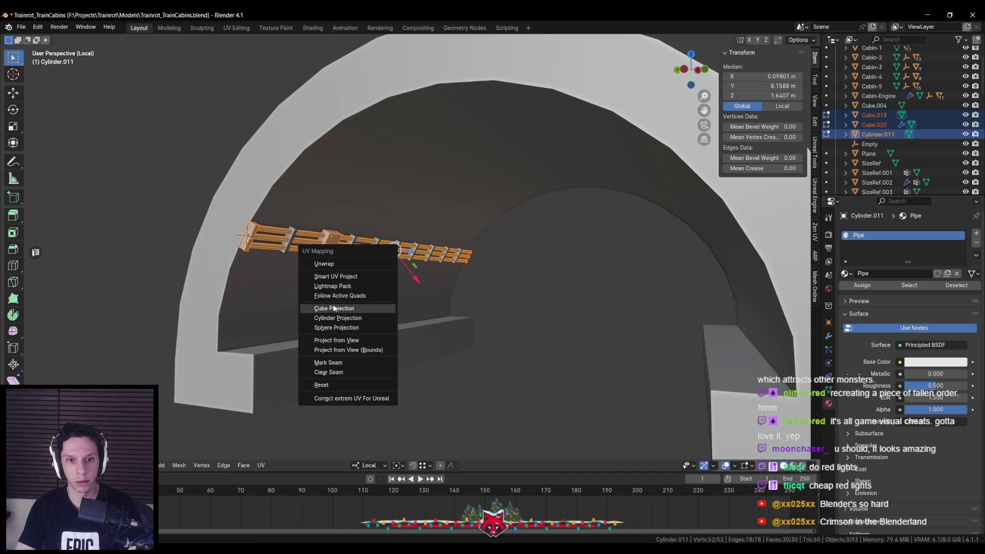
pyautogui.click(349, 308)
pyautogui.press('Tab')
# Apply rotation and scale to the bracket array object alone, undoing a wider apply first.
pyautogui.rightClick(346, 360)
pyautogui.click(345, 359)
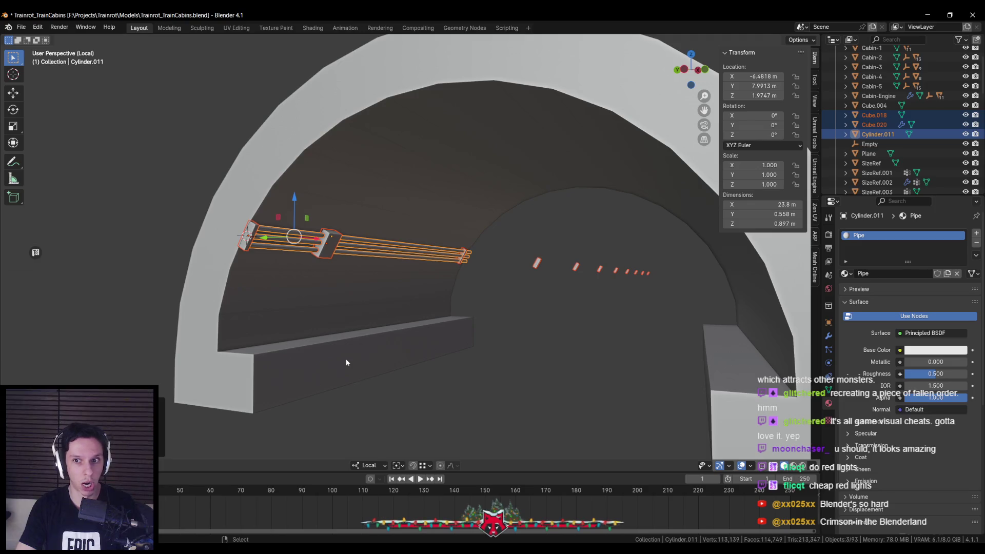
pyautogui.hotkey('ctrl', 'z')
pyautogui.click(289, 242)
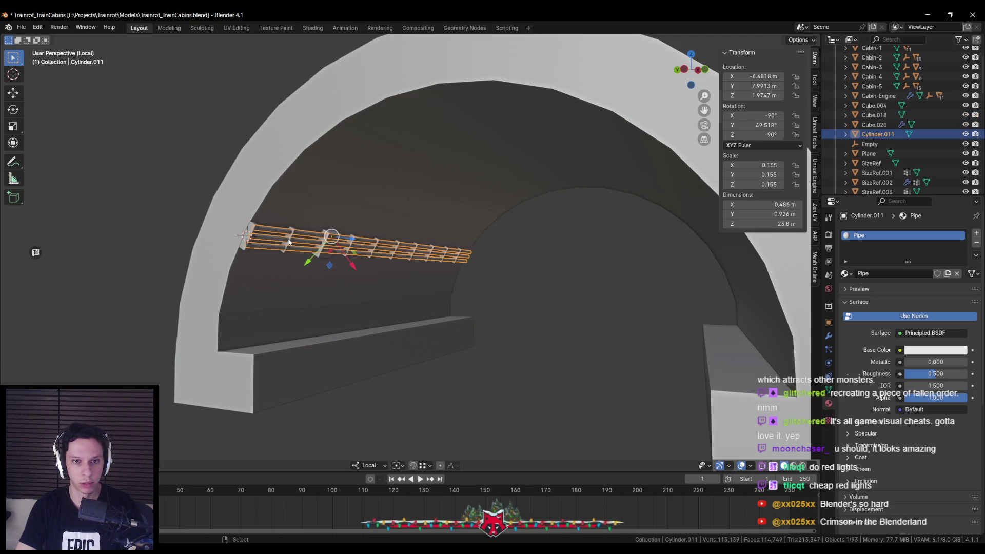
pyautogui.click(291, 239)
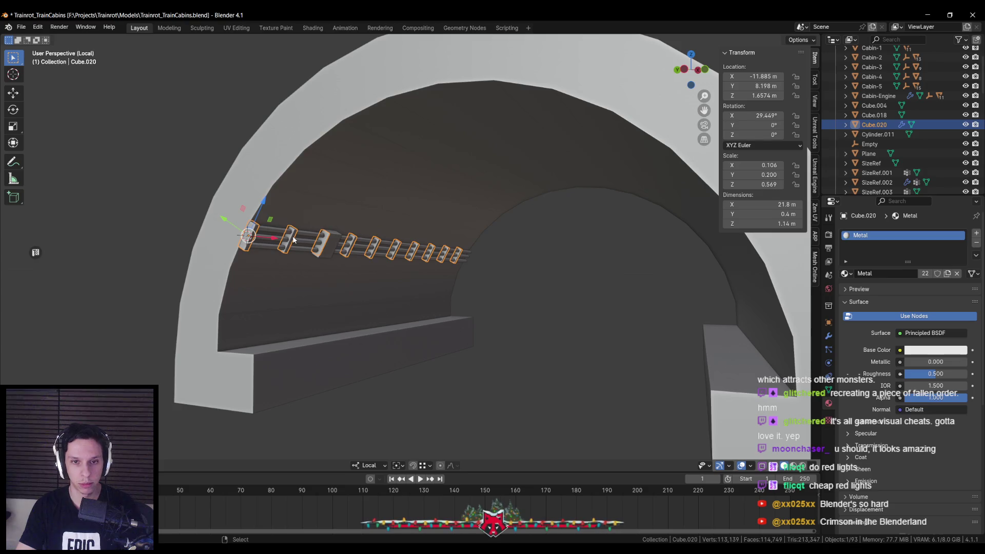
pyautogui.hotkey('ctrl', 'a')
pyautogui.click(298, 260)
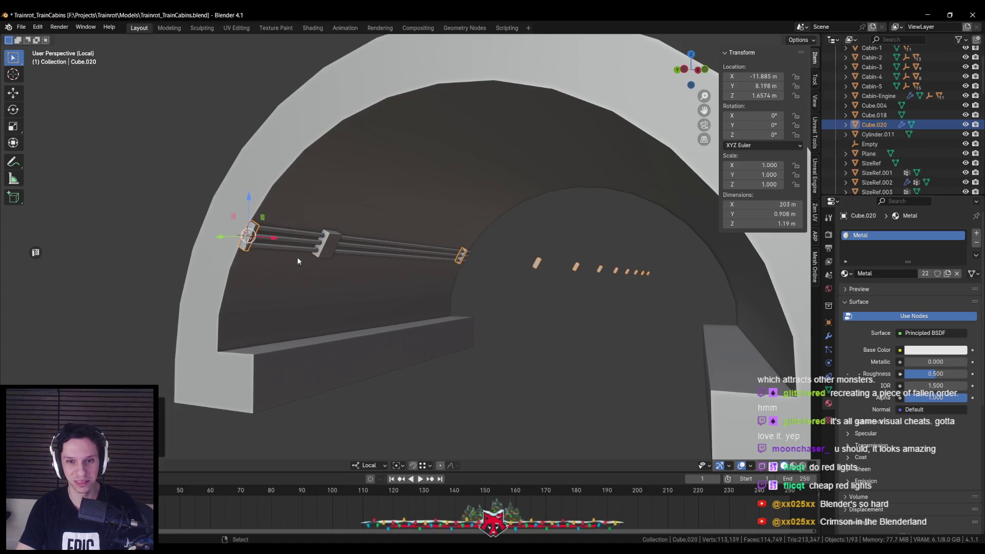
pyautogui.click(830, 340)
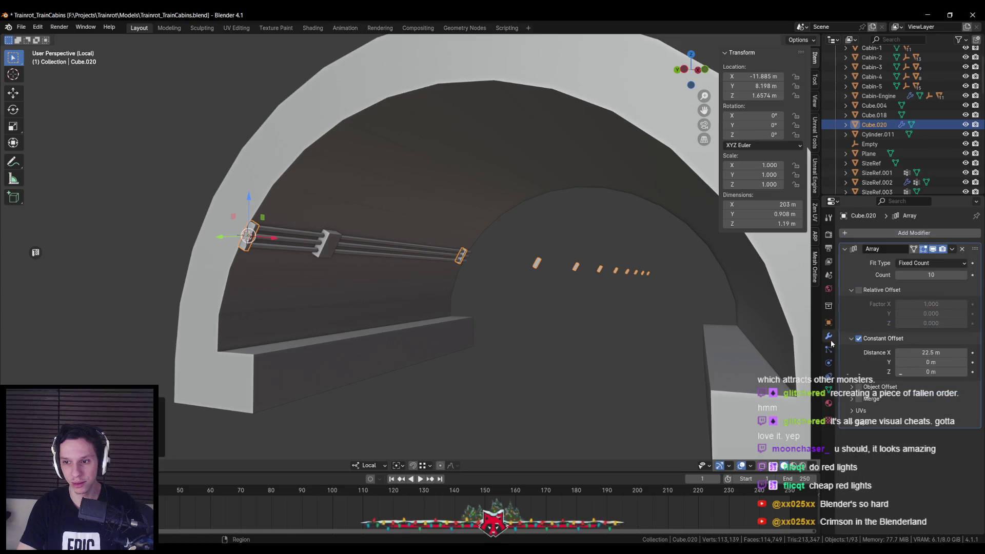
# Set the bracket array's constant offset distance to 3 m, trying 2 m first.
pyautogui.write('2')
pyautogui.press('Return')
pyautogui.scroll(5, 546, 340)
pyautogui.moveTo(889, 351); pyautogui.dragTo(908, 351)
pyautogui.moveTo(625, 342)
pyautogui.mouseDown()
pyautogui.moveTo(646, 328)
pyautogui.moveTo(576, 332)
pyautogui.mouseUp()
pyautogui.scroll(-3, 678, 295)
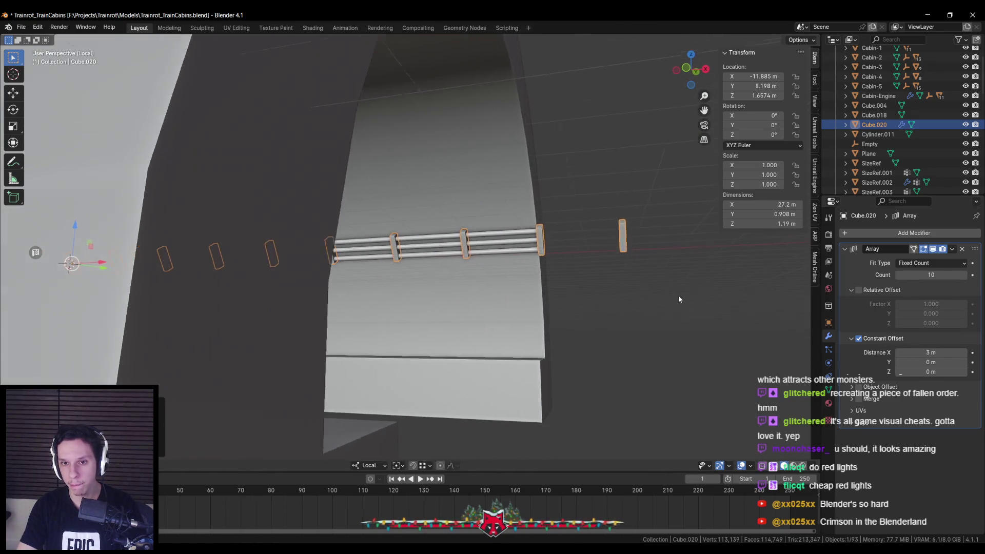
pyautogui.scroll(-5, 518, 274)
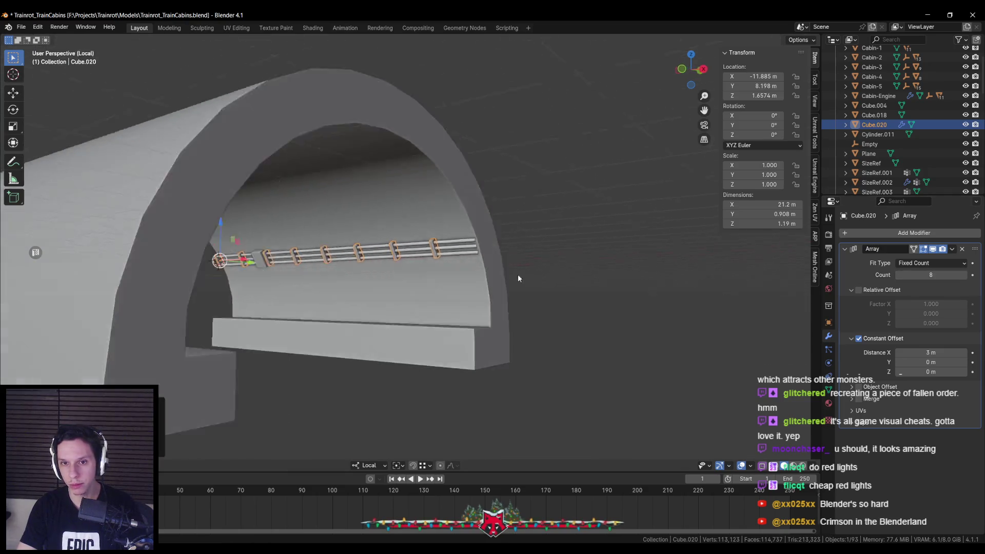
pyautogui.moveTo(507, 282); pyautogui.dragTo(510, 288)
pyautogui.scroll(6, 555, 246)
pyautogui.moveTo(555, 251); pyautogui.dragTo(565, 244)
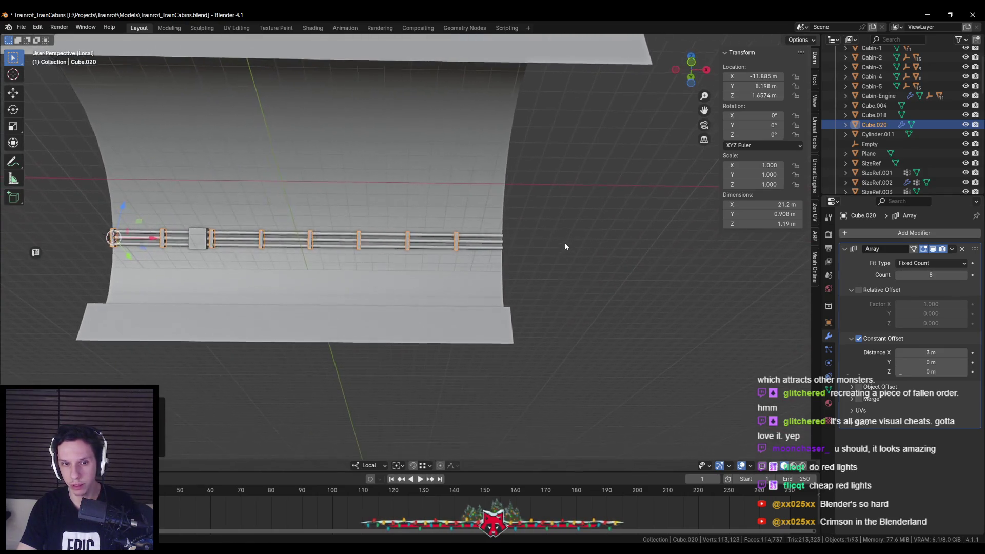
# Set the array count to 8 copies after trying 10, then reselect the bracket array.
pyautogui.click(965, 275)
pyautogui.click(965, 275)
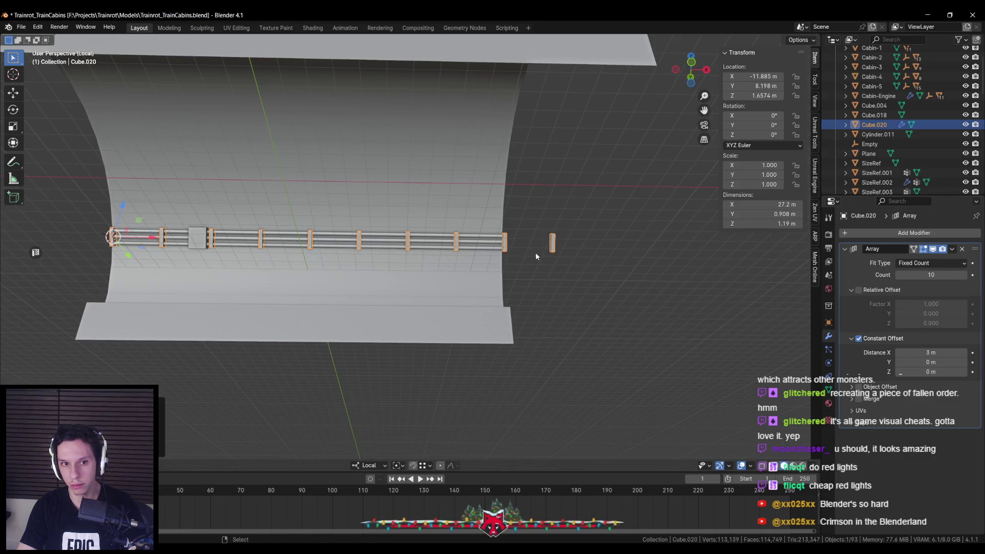
pyautogui.click(901, 275)
pyautogui.click(901, 275)
pyautogui.moveTo(585, 264)
pyautogui.mouseDown()
pyautogui.moveTo(391, 287)
pyautogui.moveTo(431, 297)
pyautogui.mouseUp()
pyautogui.scroll(3, 430, 296)
pyautogui.scroll(2, 430, 298)
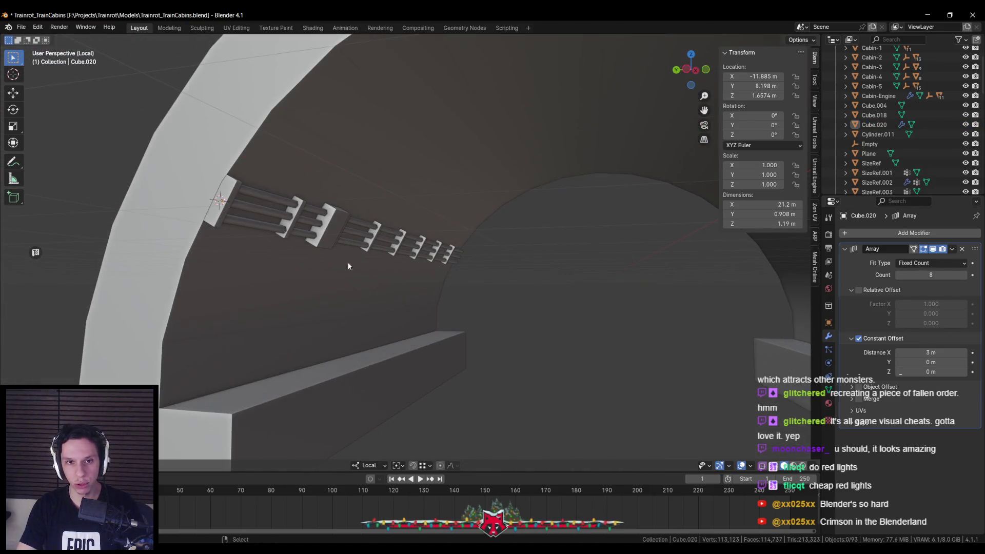
pyautogui.click(222, 204)
pyautogui.scroll(-5, 292, 218)
pyautogui.scroll(5, 292, 217)
pyautogui.scroll(-3, 292, 218)
# Bevel an edge of the bracket array's wall plate in edit mode.
pyautogui.press('Tab')
pyautogui.scroll(3, 292, 221)
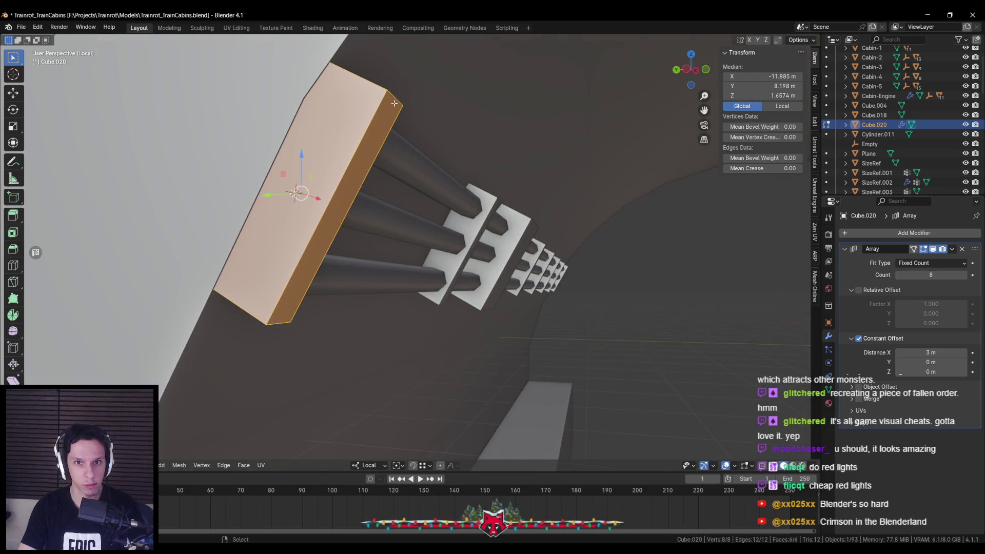
pyautogui.keyDown('alt'); pyautogui.click(394, 104); pyautogui.keyUp('alt')
pyautogui.hotkey('ctrl', 'b')
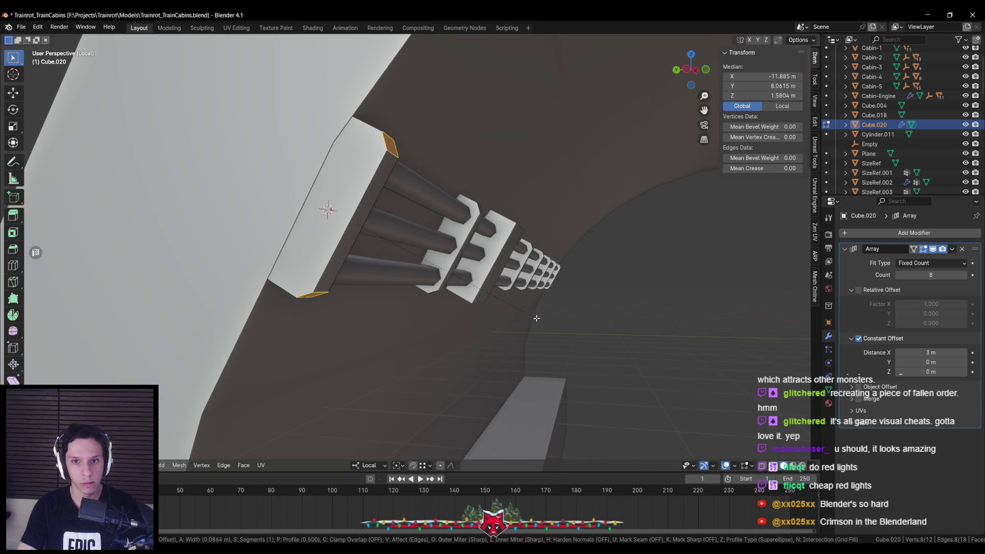
pyautogui.click(541, 320)
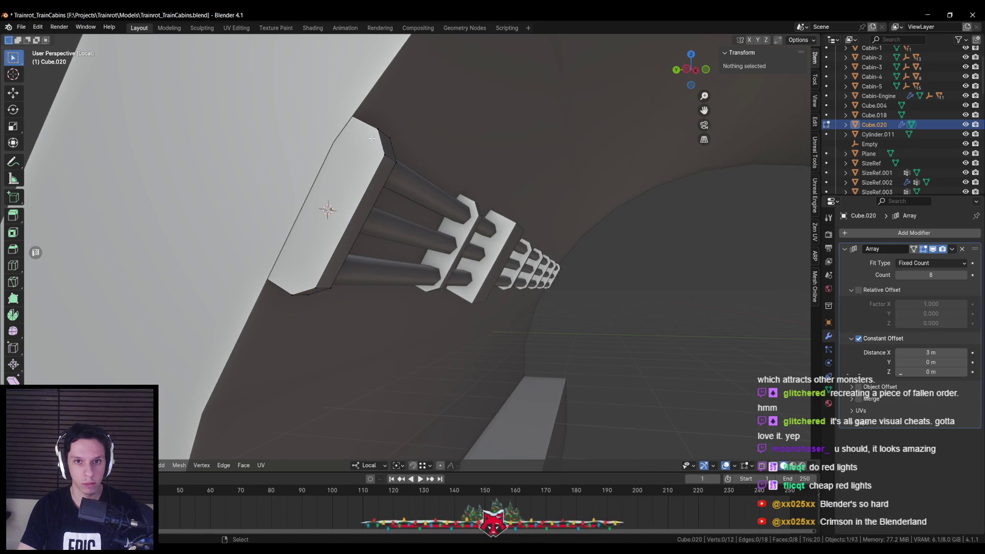
pyautogui.hotkey('alt', 'a')
pyautogui.scroll(5, 263, 215)
pyautogui.click(264, 215)
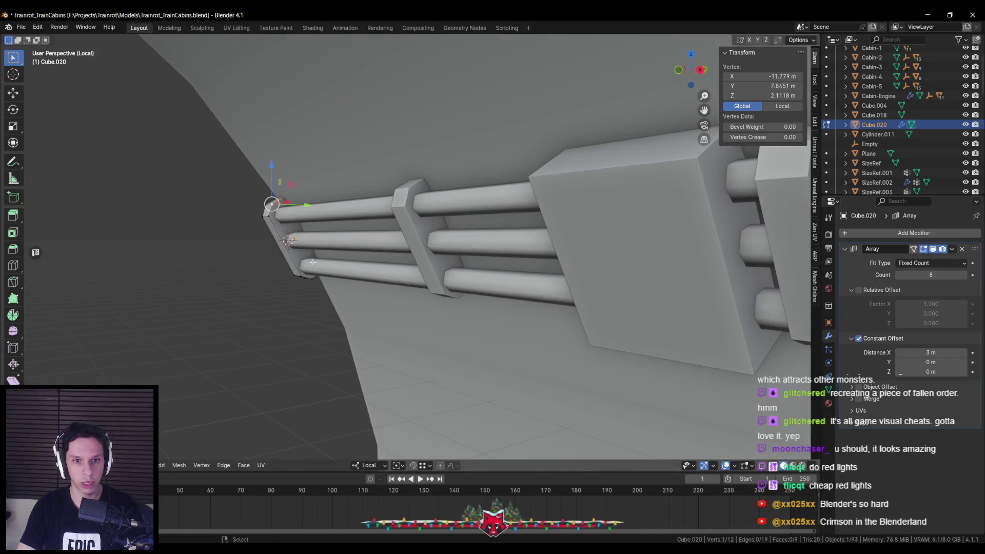
pyautogui.press('Tab')
# Inspect the whole rail piece framed in see-through wireframe, then return to solid object mode.
pyautogui.scroll(-6, 469, 285)
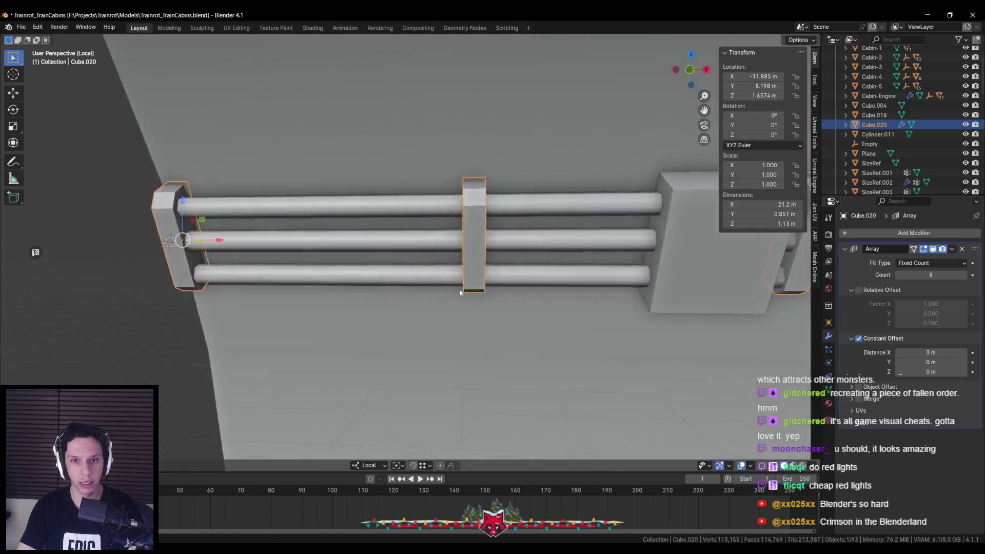
pyautogui.hotkey('alt', 'z')
pyautogui.hotkey('alt', 'z')
pyautogui.scroll(4, 510, 296)
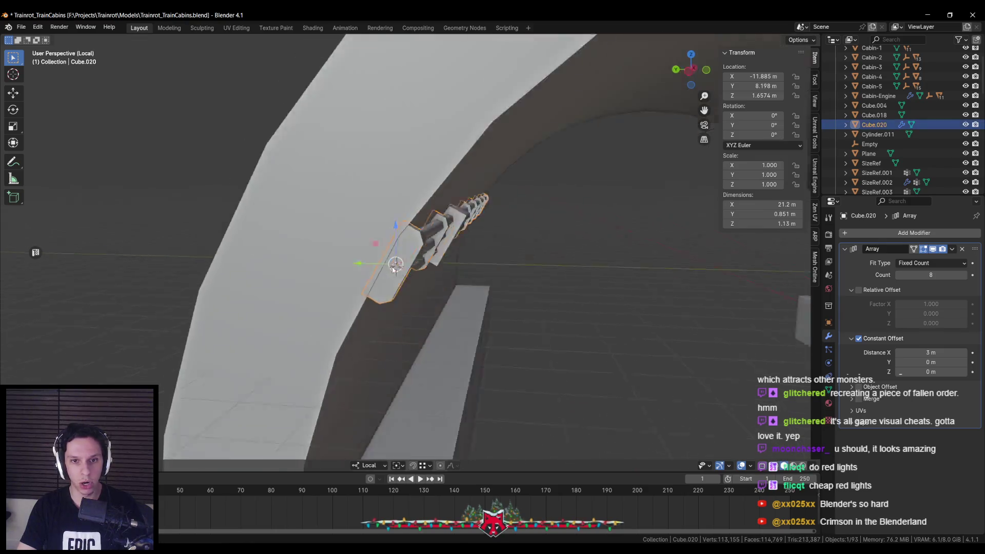
pyautogui.press('Tab')
pyautogui.hotkey('alt', 'z')
pyautogui.press('a')
pyautogui.press('KP_Decimal')
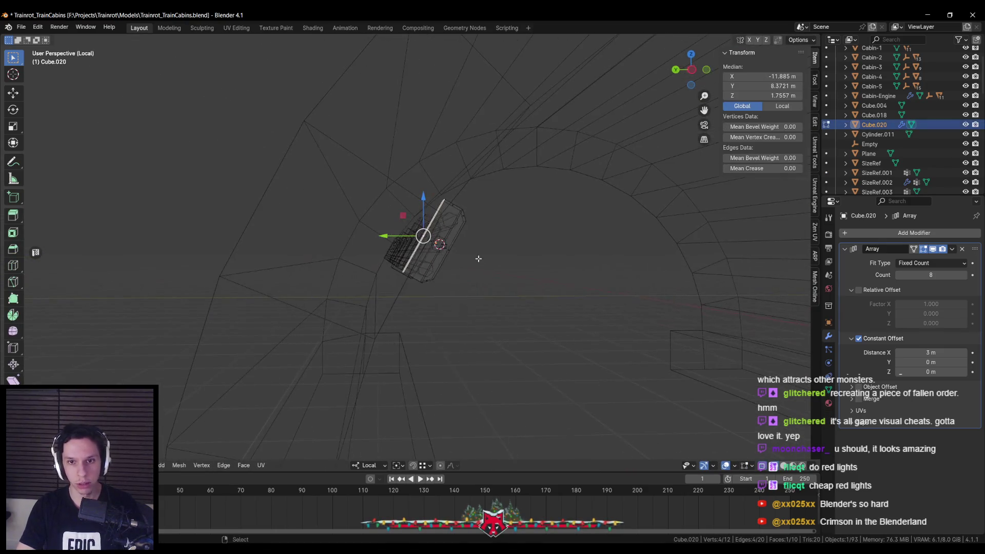
pyautogui.press('Tab')
pyautogui.hotkey('alt', 'z')
pyautogui.scroll(-6, 483, 264)
pyautogui.hotkey('alt', 'a')
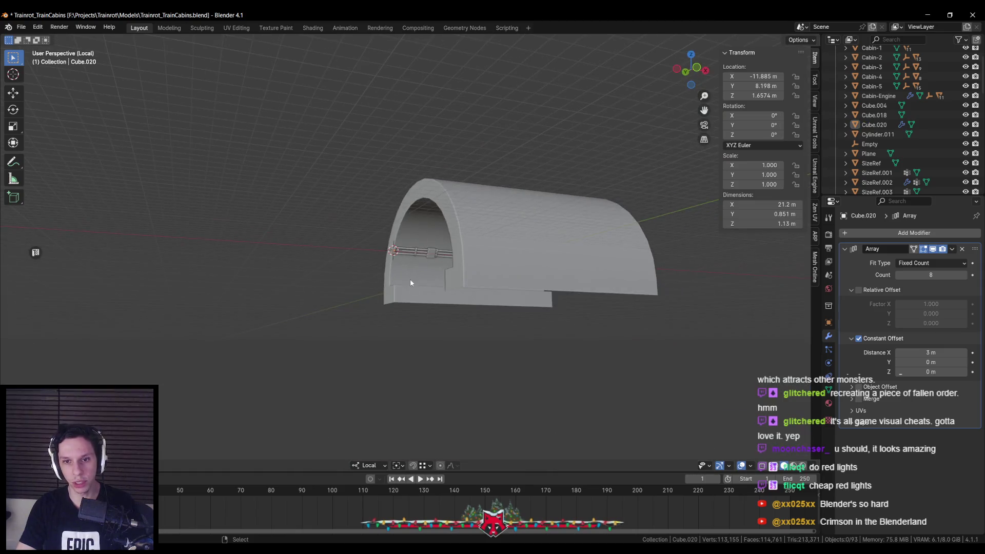
# Parent both pipe rail pieces and the bracket connector to the TrainTunnel arch.
pyautogui.scroll(2, 491, 279)
pyautogui.scroll(4, 442, 309)
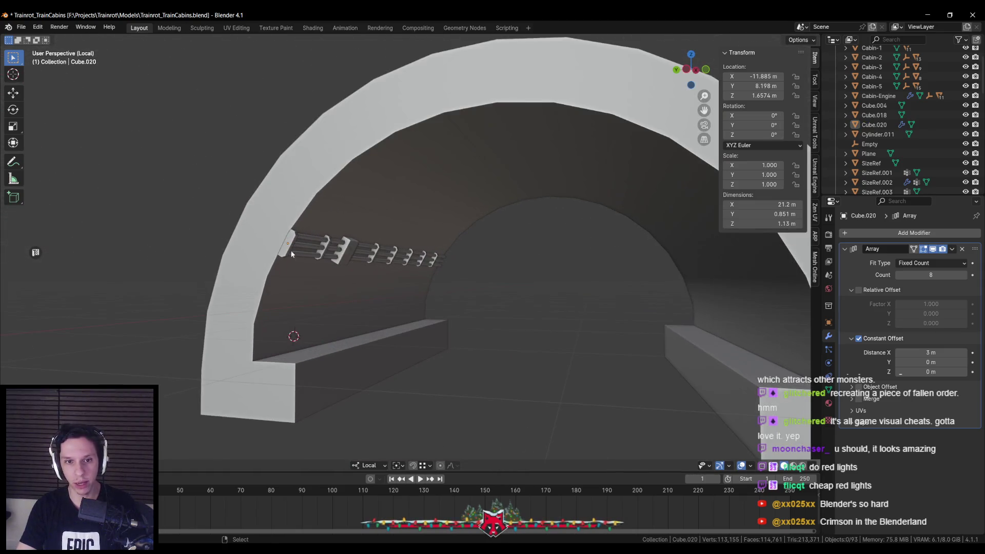
pyautogui.click(285, 241)
pyautogui.scroll(2, 285, 241)
pyautogui.keyDown('shift'); pyautogui.click(275, 237); pyautogui.keyUp('shift')
pyautogui.keyDown('shift'); pyautogui.click(326, 248); pyautogui.keyUp('shift')
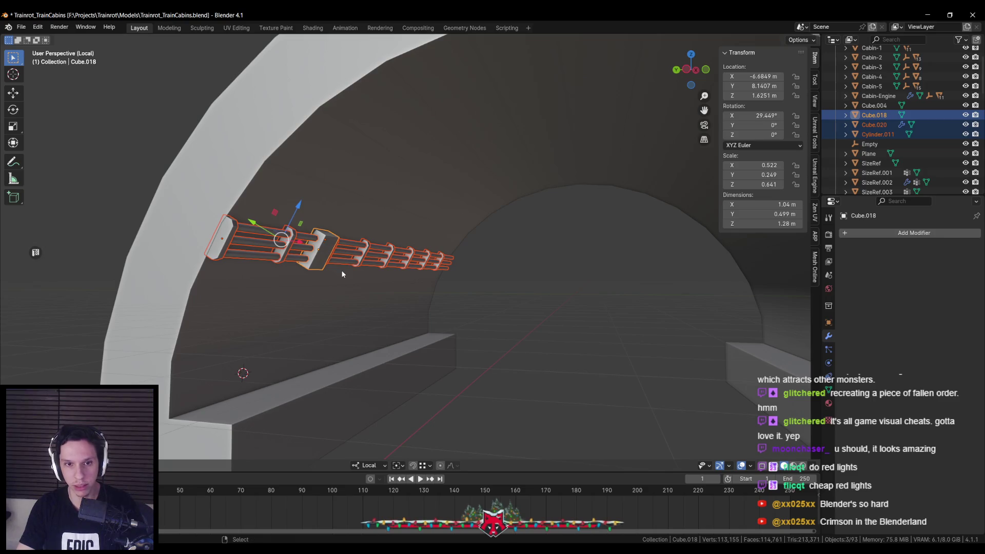
pyautogui.scroll(-3, 379, 214)
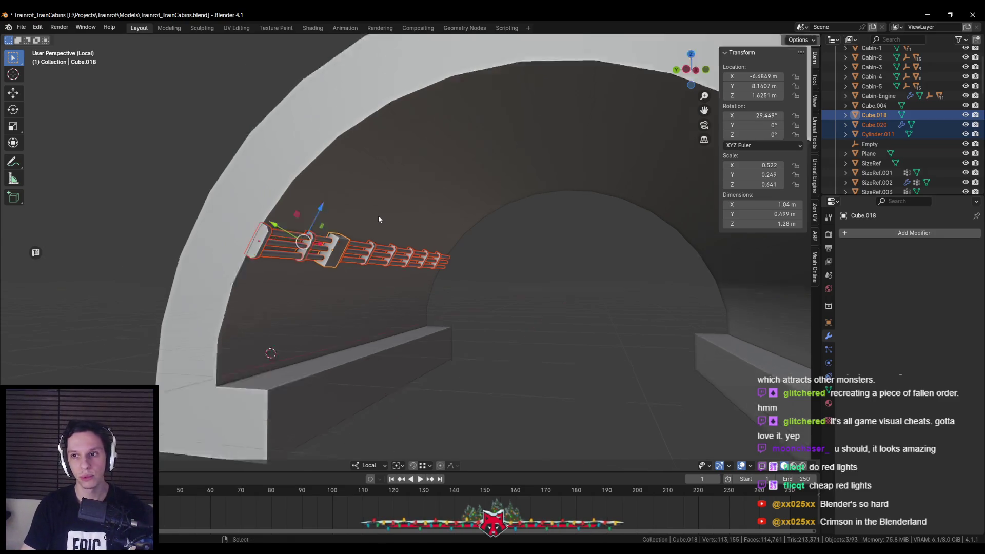
pyautogui.keyDown('shift'); pyautogui.click(379, 210); pyautogui.keyUp('shift')
pyautogui.hotkey('ctrl', 'p')
pyautogui.click(379, 201)
# Select only the tunnel arch and save the blend file.
pyautogui.hotkey('alt', 'a')
pyautogui.click(378, 200)
pyautogui.hotkey('ctrl', 's')
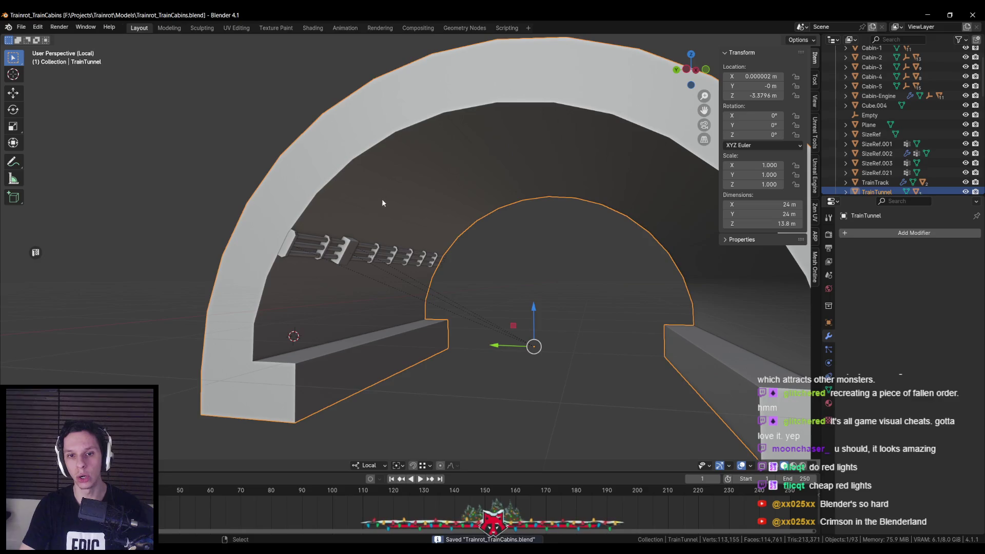
# Exit local view, export the tunnel asset to Unreal, and switch to Unreal Engine.
pyautogui.press('KP_Divide')
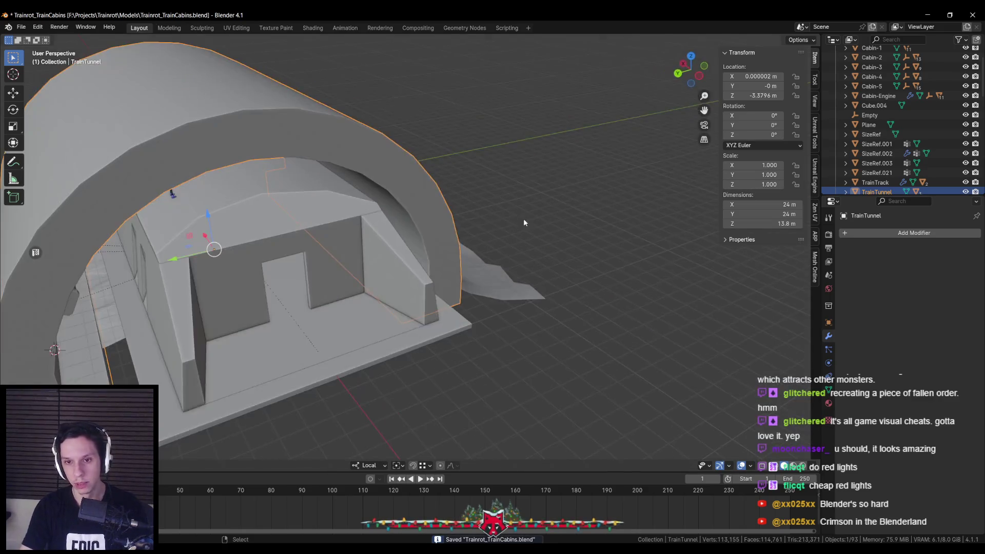
pyautogui.click(814, 194)
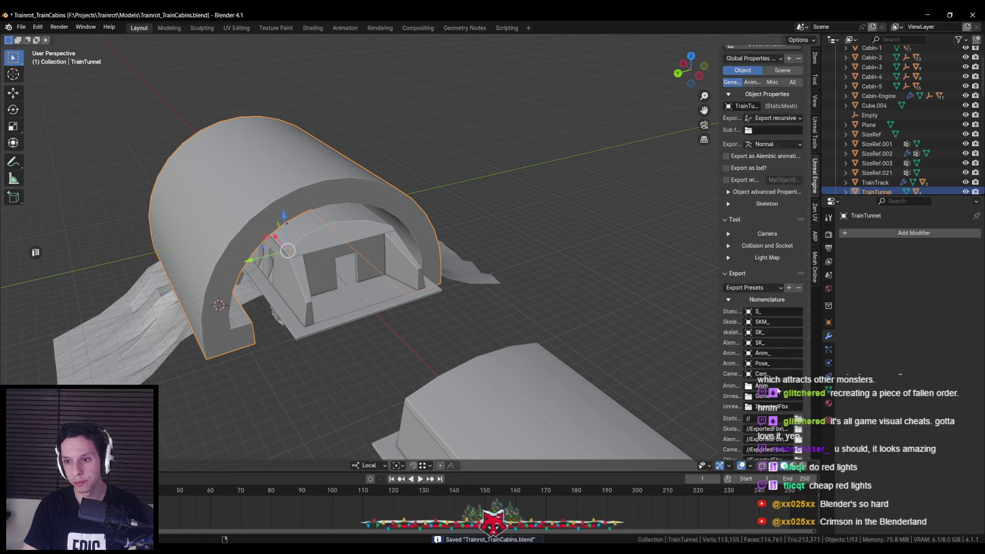
pyautogui.click(763, 433)
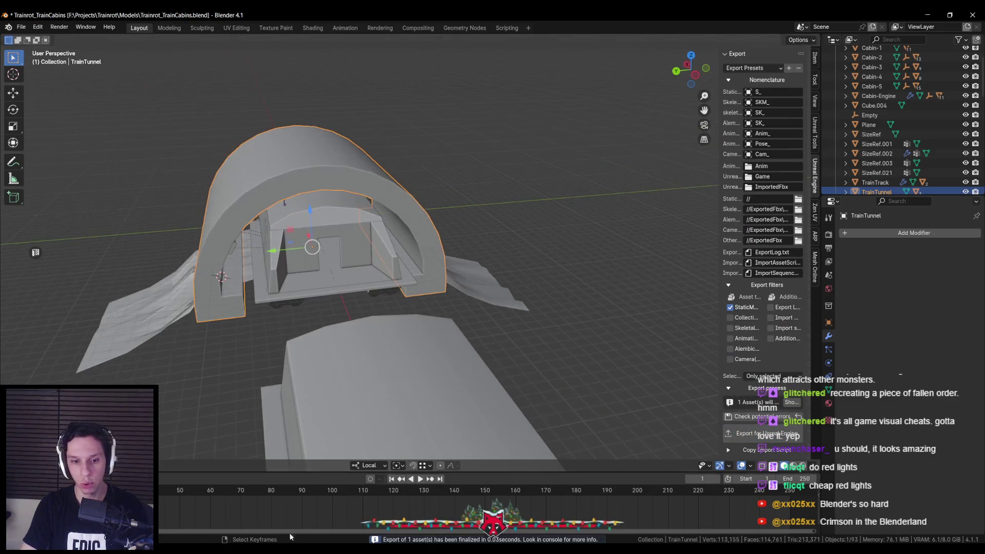
pyautogui.moveTo(289, 533)
pyautogui.click(308, 513)
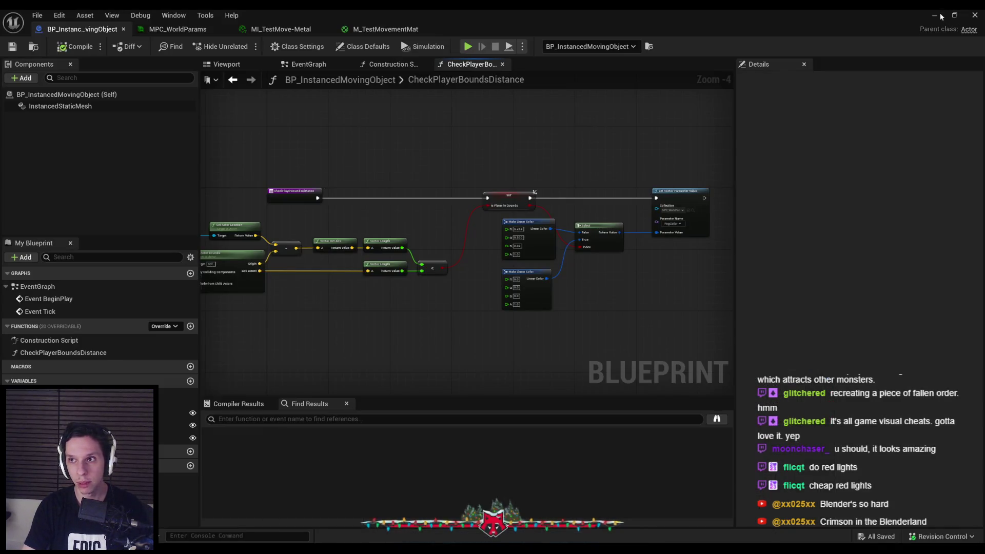
# Select the tunnel in the level and reimport the S_TrainTunnel mesh asset.
pyautogui.click(941, 17)
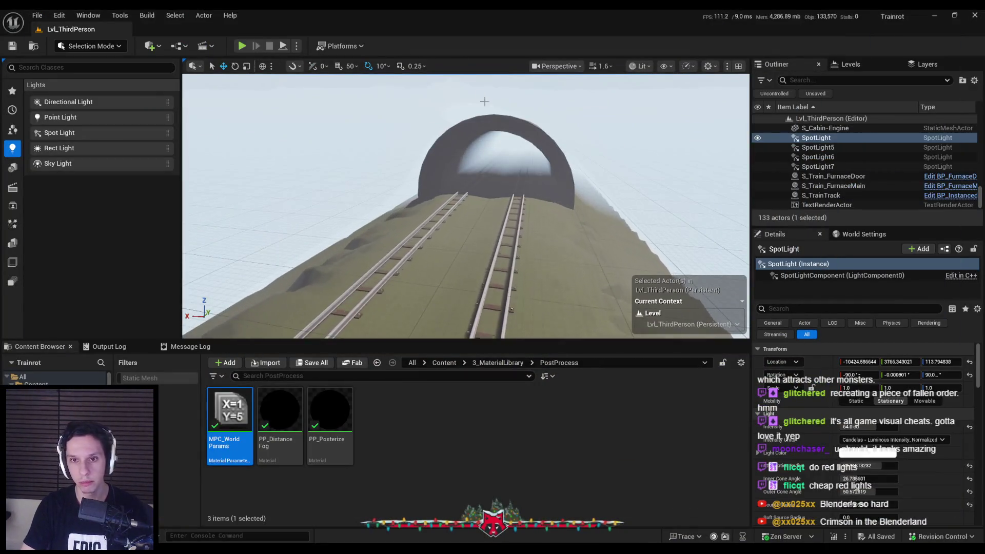
pyautogui.click(468, 125)
pyautogui.click(812, 276)
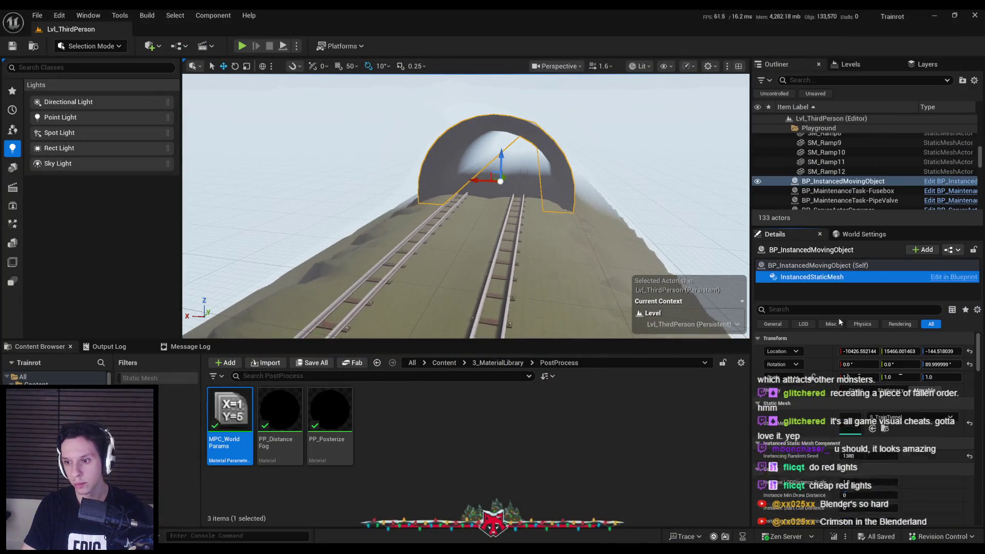
pyautogui.click(884, 429)
pyautogui.rightClick(424, 415)
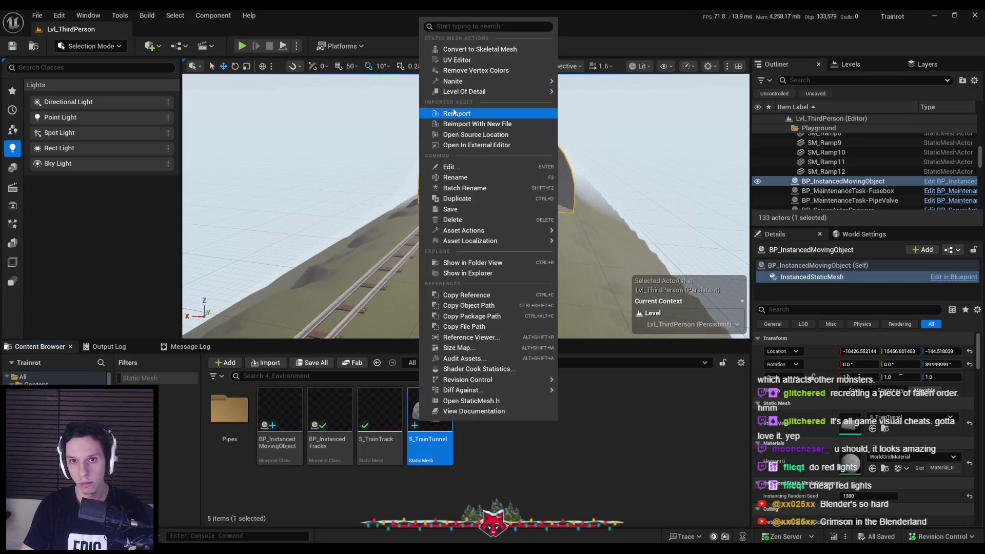
pyautogui.click(453, 112)
# Open S_TrainTunnel and assign MI_TestMat-UsableColor to its Pipe material slot.
pyautogui.doubleClick(433, 427)
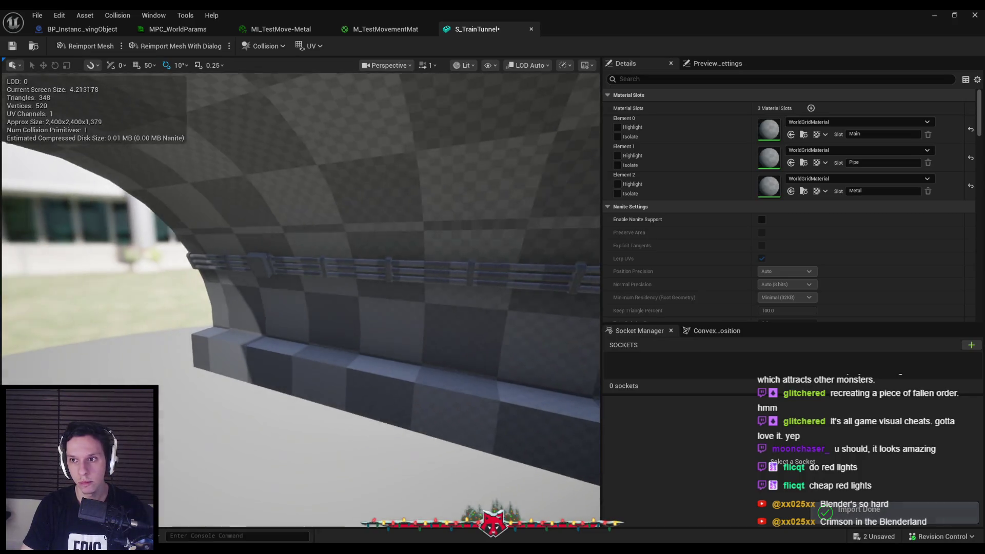
pyautogui.click(618, 155)
pyautogui.click(618, 156)
pyautogui.click(808, 152)
pyautogui.scroll(-5, 883, 281)
pyautogui.moveTo(931, 289); pyautogui.dragTo(931, 287)
pyautogui.moveTo(931, 287); pyautogui.dragTo(929, 344)
pyautogui.click(855, 336)
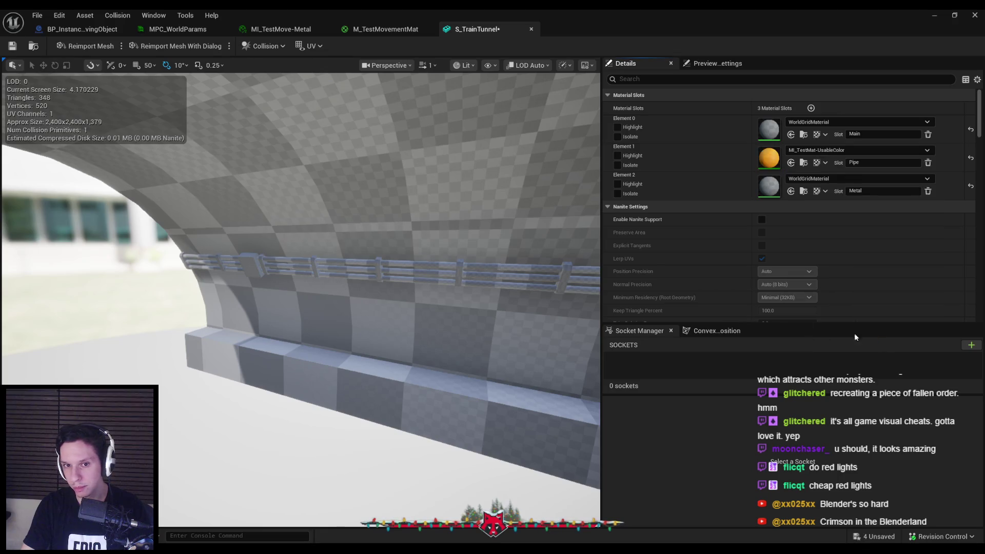
# Assign MI_TestMat-Metal to the Metal slot and MI_TestMat-BasicBlack to Main, then check out.
pyautogui.moveTo(308, 308); pyautogui.dragTo(359, 261)
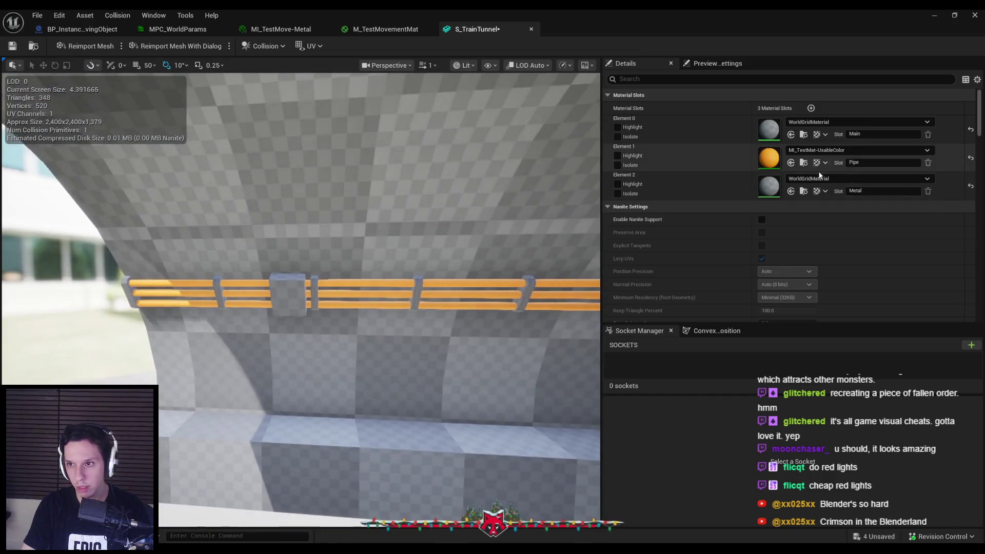
pyautogui.click(823, 179)
pyautogui.write('al')
pyautogui.scroll(-2, 873, 296)
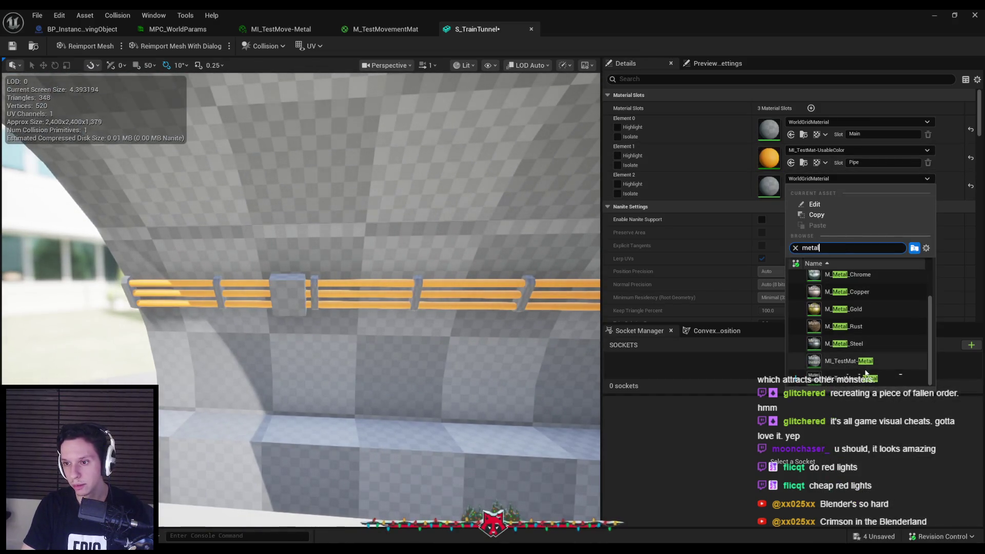
pyautogui.click(862, 362)
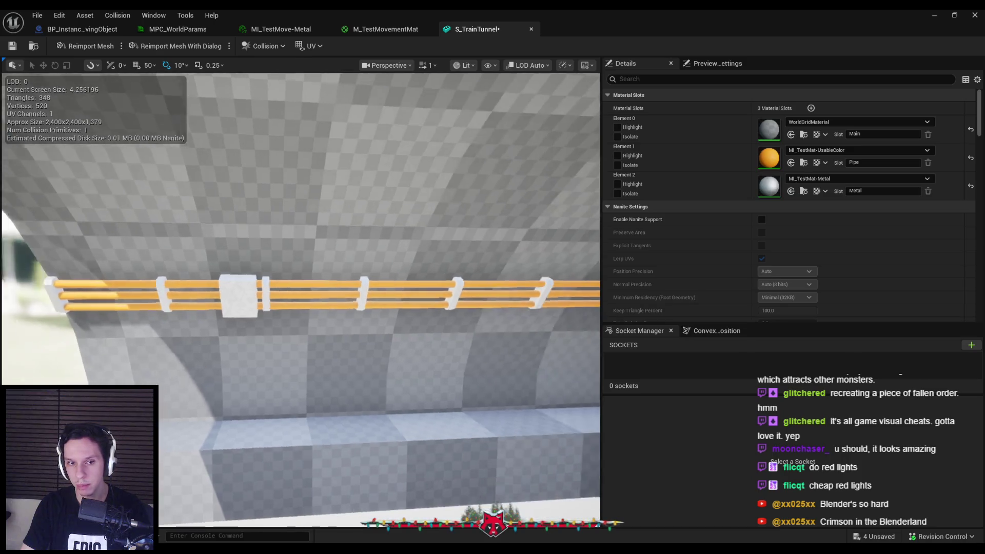
pyautogui.click(843, 123)
pyautogui.write('bas')
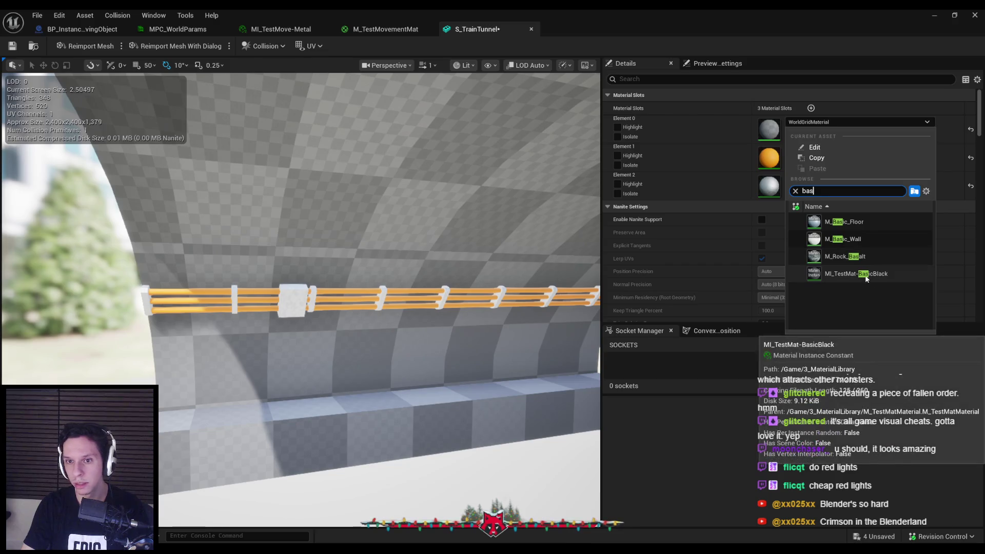
pyautogui.click(867, 275)
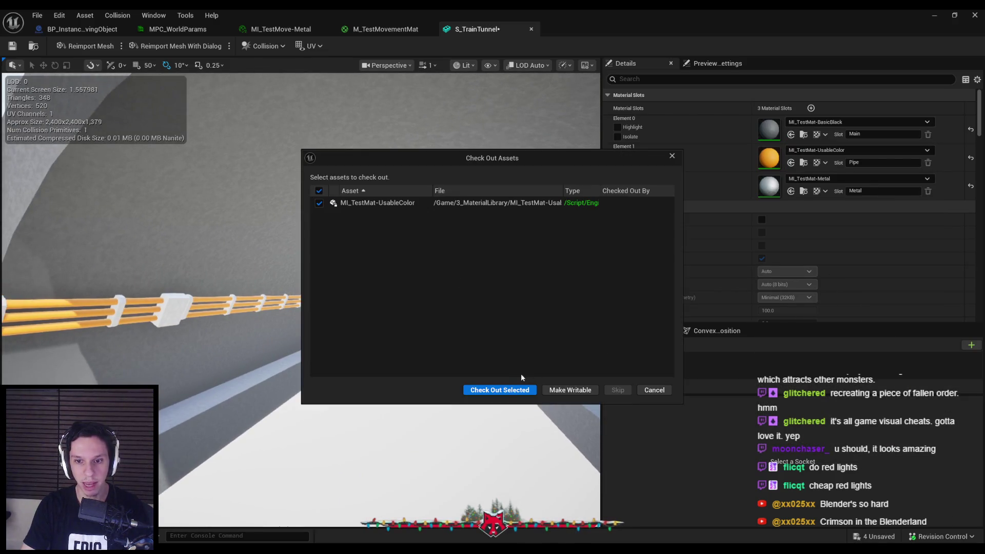
pyautogui.click(521, 389)
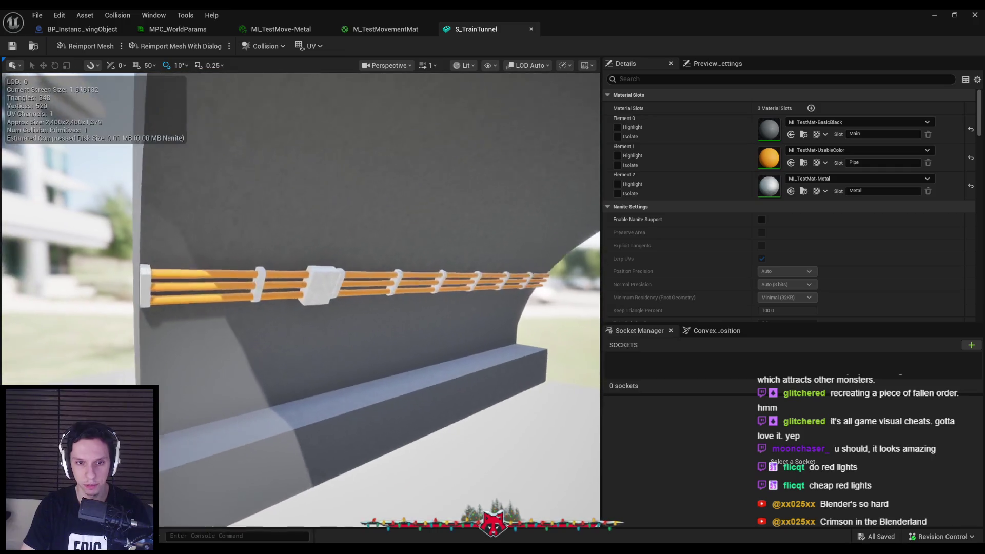
# Reopen S_TrainTunnel, test MI_TestMat-ElectronicsPlate on the Metal slot, then undo it.
pyautogui.hotkey('alt', 'Tab')
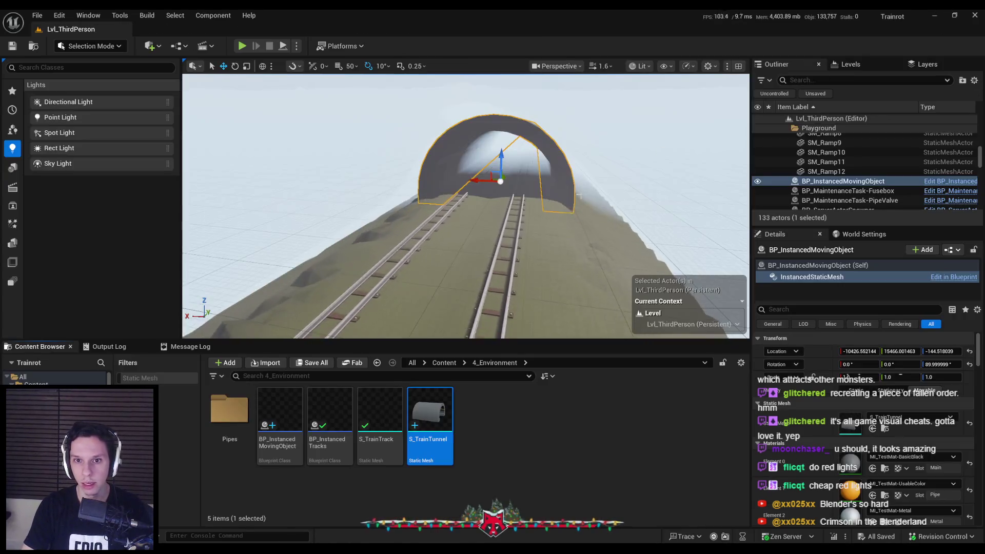
pyautogui.scroll(-10, 579, 195)
pyautogui.scroll(10, 578, 229)
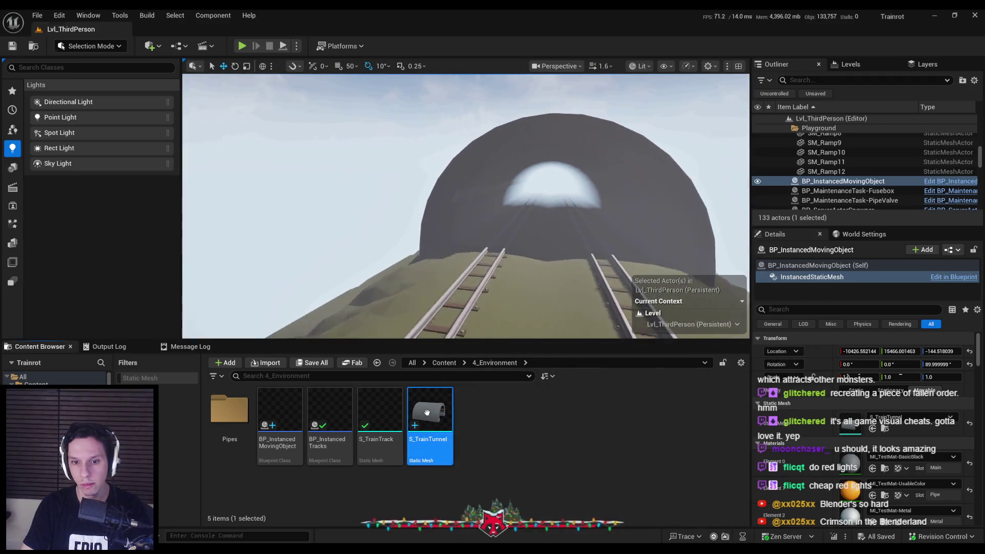
pyautogui.doubleClick(427, 413)
pyautogui.click(872, 178)
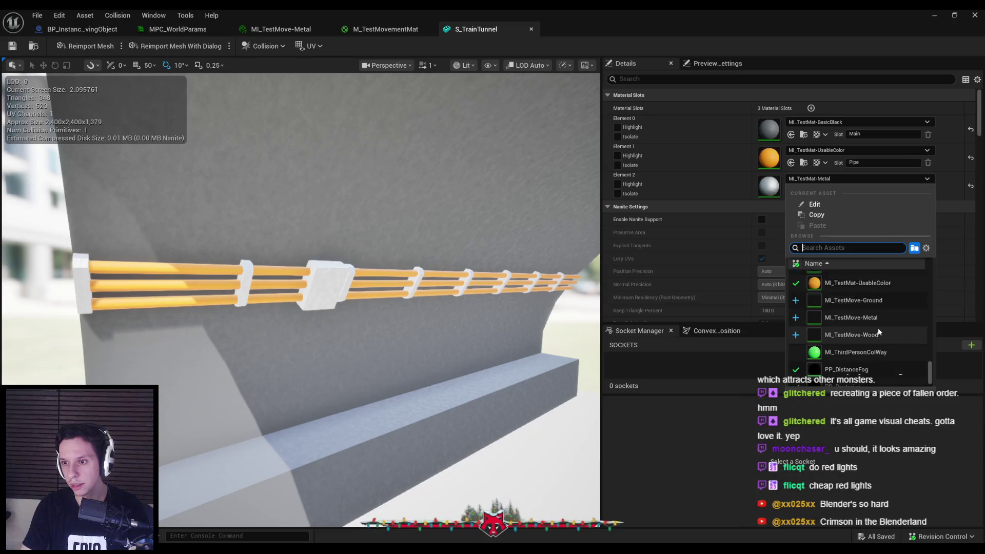
pyautogui.scroll(-2, 877, 328)
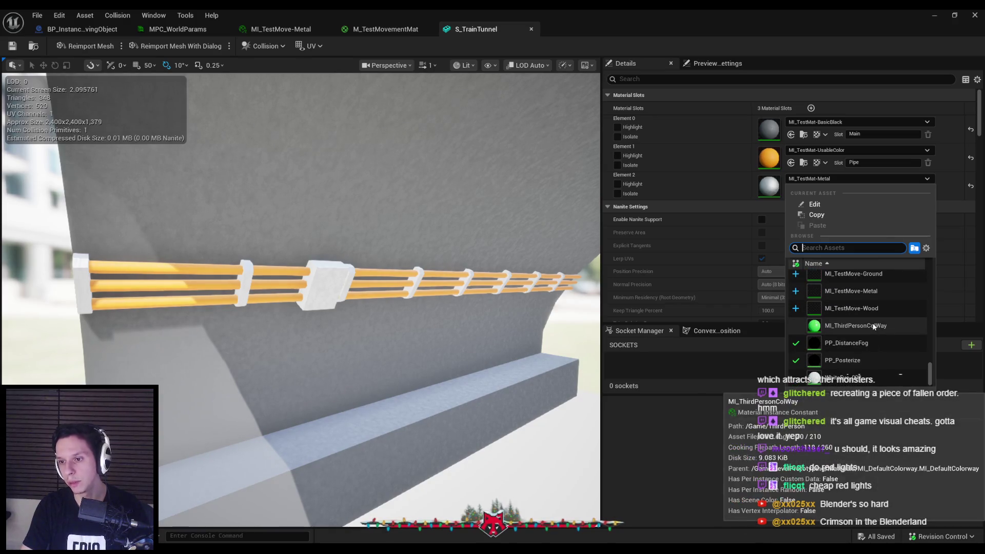
pyautogui.scroll(3, 874, 327)
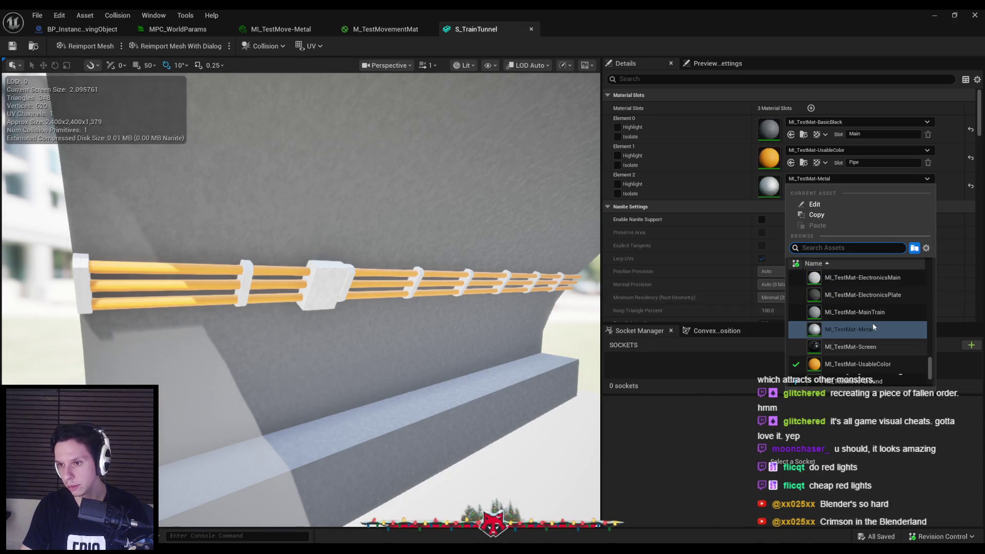
pyautogui.click(862, 298)
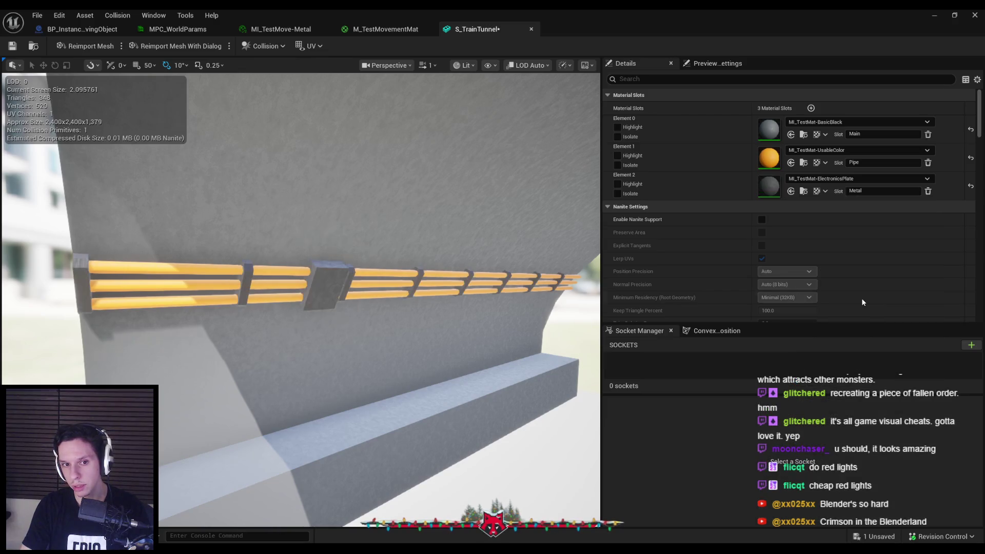
pyautogui.hotkey('ctrl', 'z')
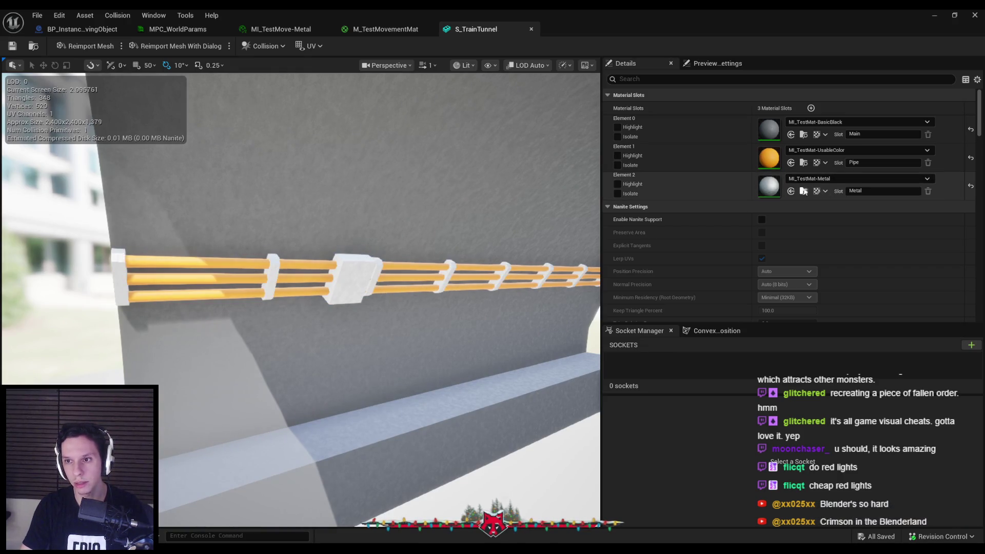
pyautogui.click(804, 192)
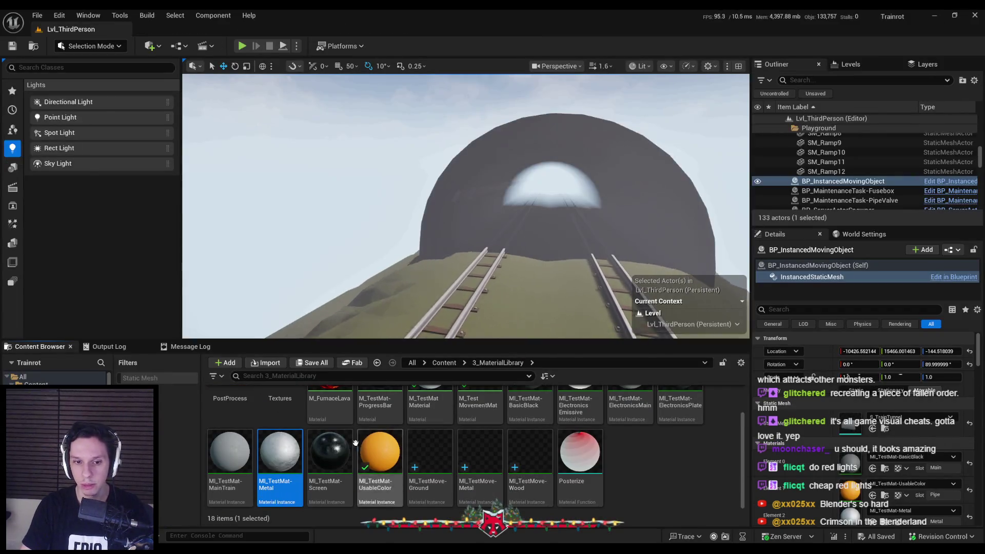
# Duplicate MI_TestMat-Metal and name the copy MI_TestMat-MetalDark.
pyautogui.rightClick(280, 451)
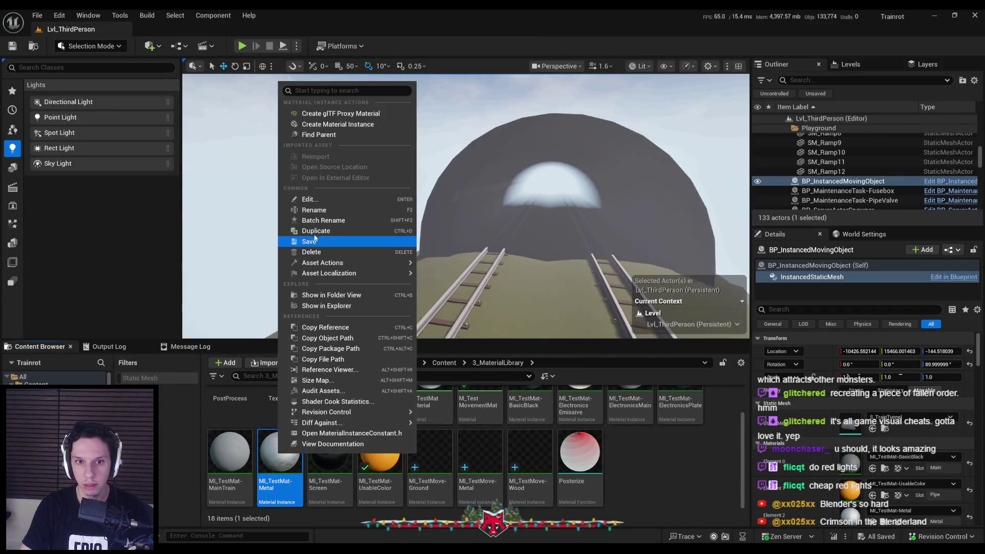
pyautogui.click(315, 242)
pyautogui.press('BackSpace')
pyautogui.write('Dark')
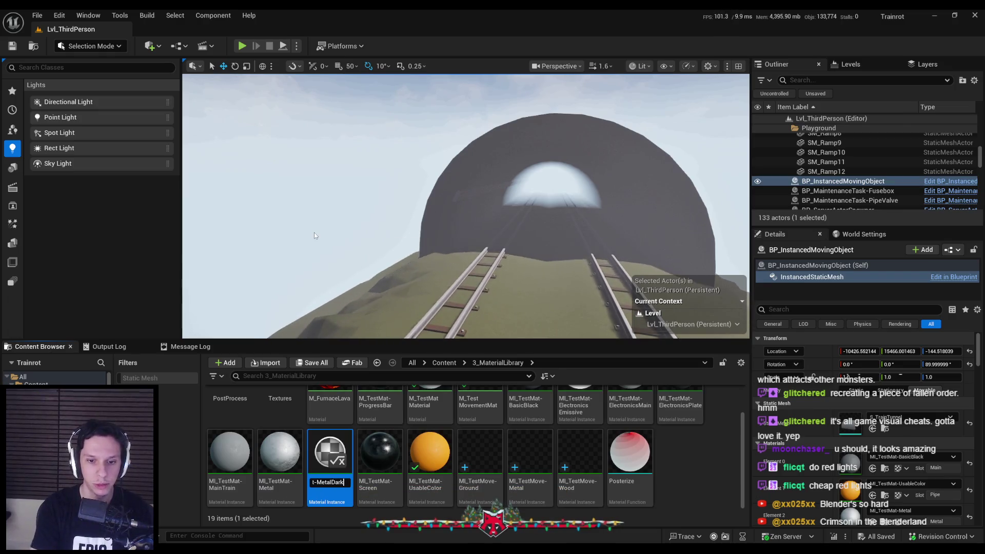
pyautogui.press('Return')
# Darken MetalDark's base color to mid grey, raise roughness to 0.323229, and save it.
pyautogui.doubleClick(328, 457)
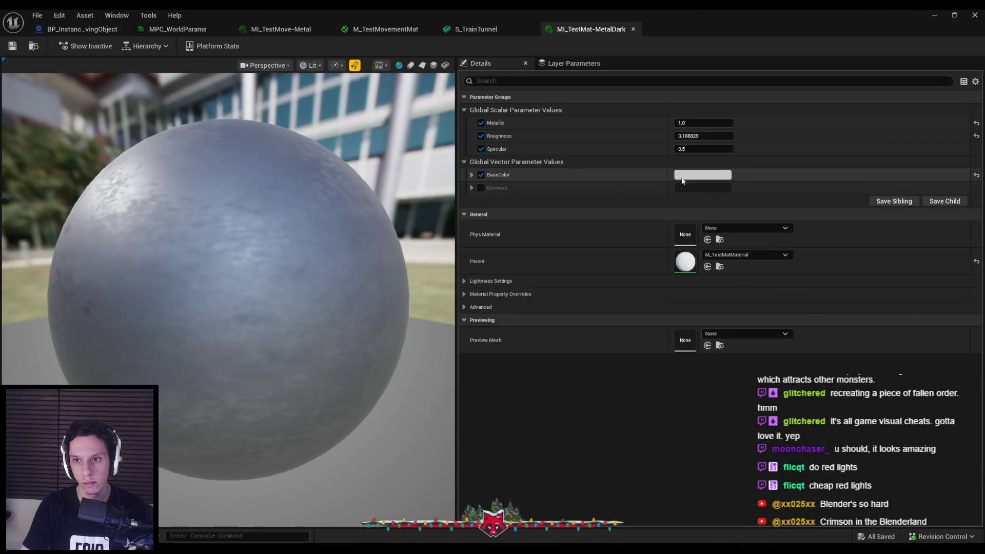
pyautogui.click(700, 174)
pyautogui.moveTo(832, 248); pyautogui.dragTo(828, 255)
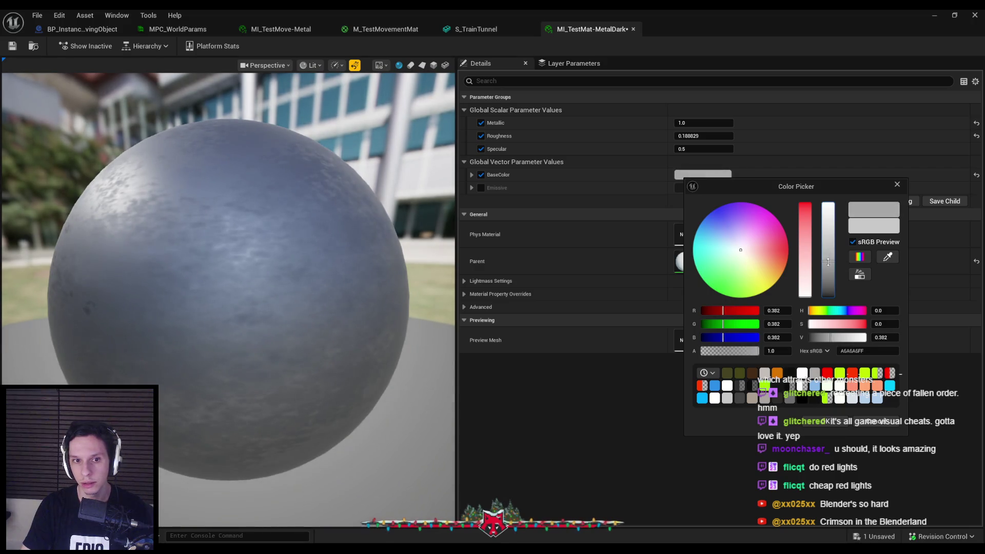
pyautogui.click(817, 419)
pyautogui.moveTo(710, 136); pyautogui.dragTo(731, 136)
pyautogui.hotkey('ctrl', 's')
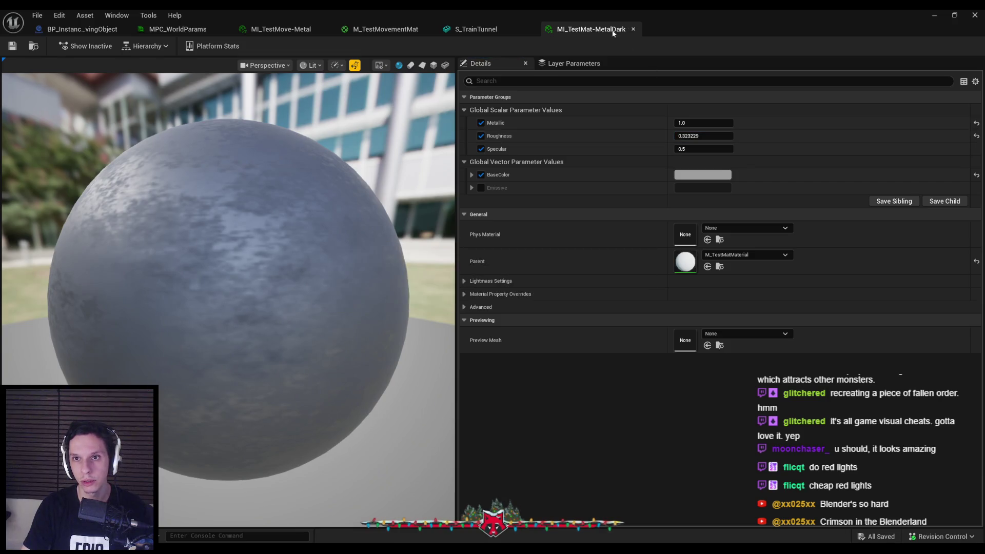
pyautogui.click(634, 30)
pyautogui.click(848, 178)
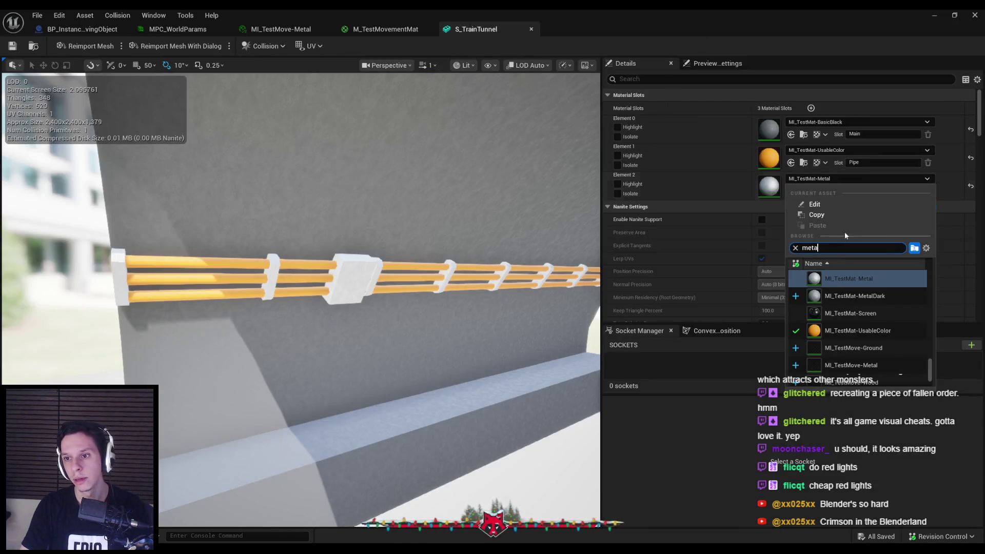
# Give the third slot MI_TestMat-MetalDark, frame the tunnel in the level, and return to Blender.
pyautogui.click(851, 361)
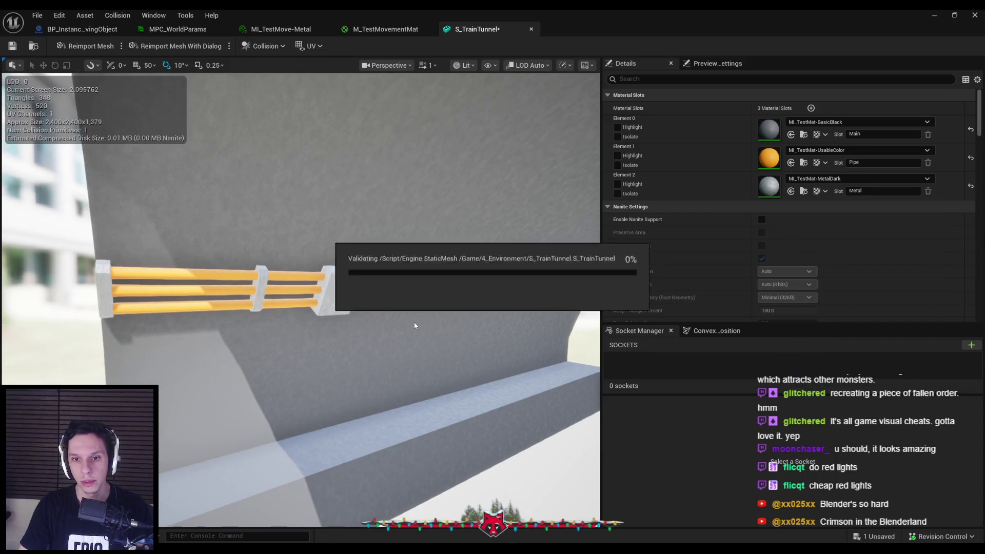
pyautogui.click(531, 30)
pyautogui.click(935, 15)
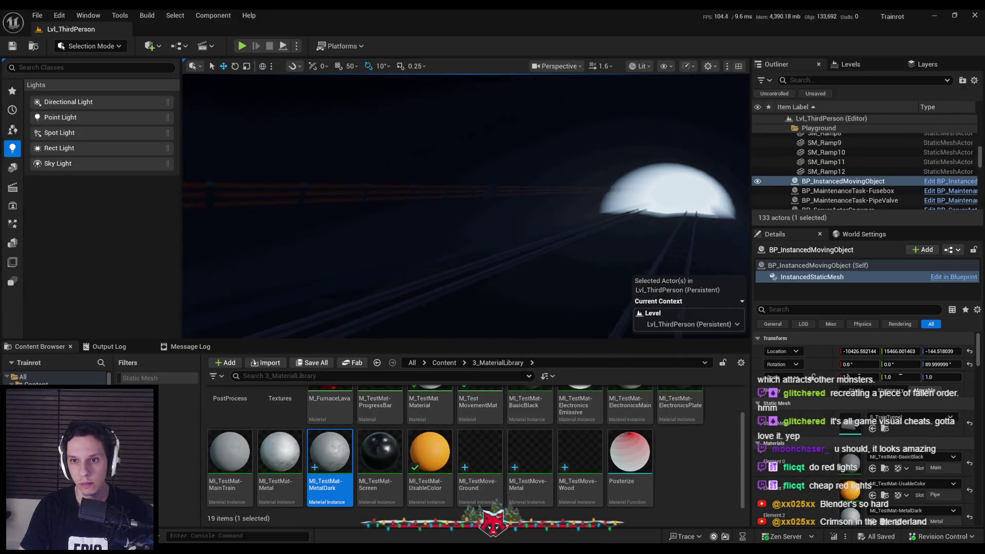
pyautogui.press('f')
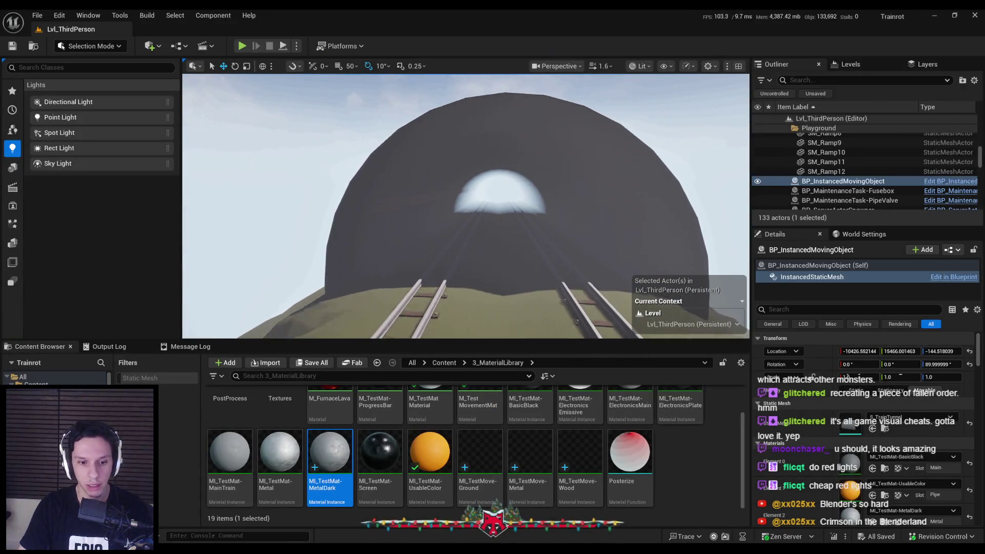
pyautogui.hotkey('alt', 'Tab')
pyautogui.scroll(3, 325, 270)
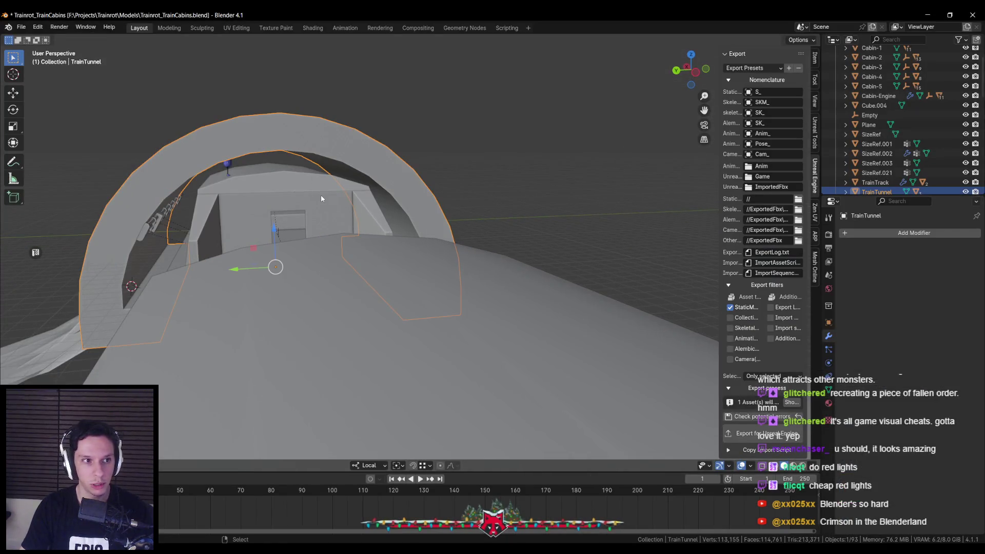
# View the tunnel in local view, save Trainrot_TrainCabins.blend, and exit local view.
pyautogui.press('KP_Divide')
pyautogui.scroll(5, 323, 205)
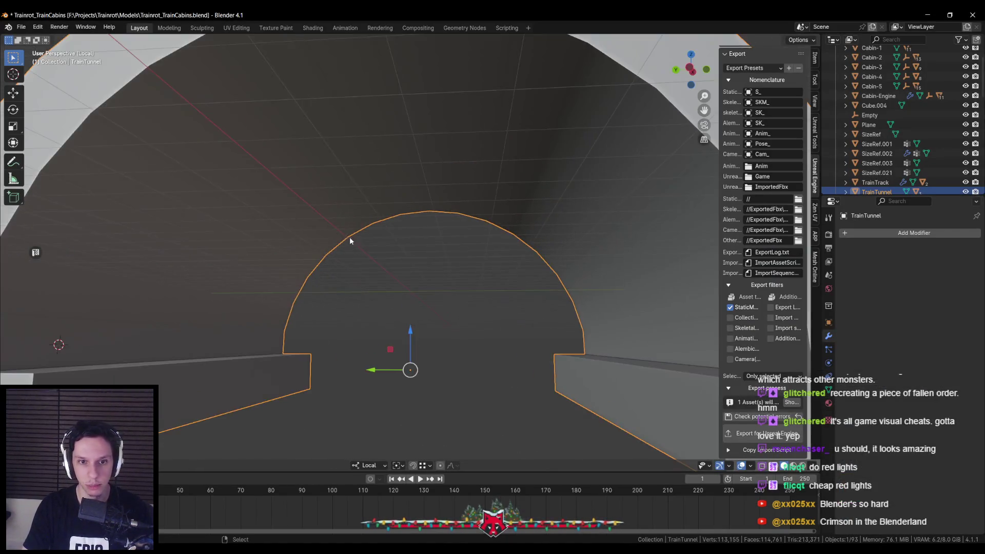
pyautogui.scroll(-5, 351, 251)
pyautogui.hotkey('ctrl', 's')
pyautogui.press('KP_Divide')
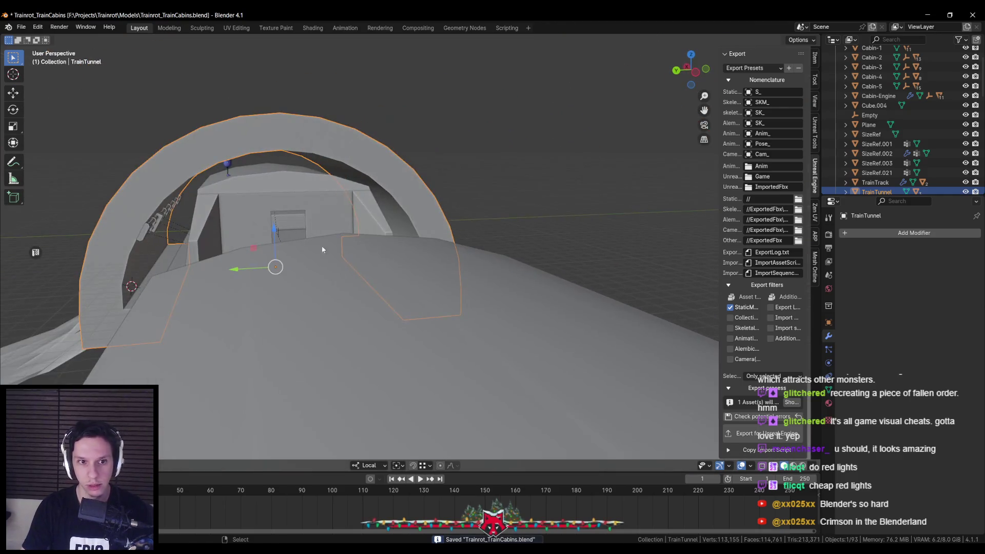
# Select the tunnel's children via 'select child', isolate them, save, and pick the pipe cylinder.
pyautogui.press('F3')
pyautogui.write('select child')
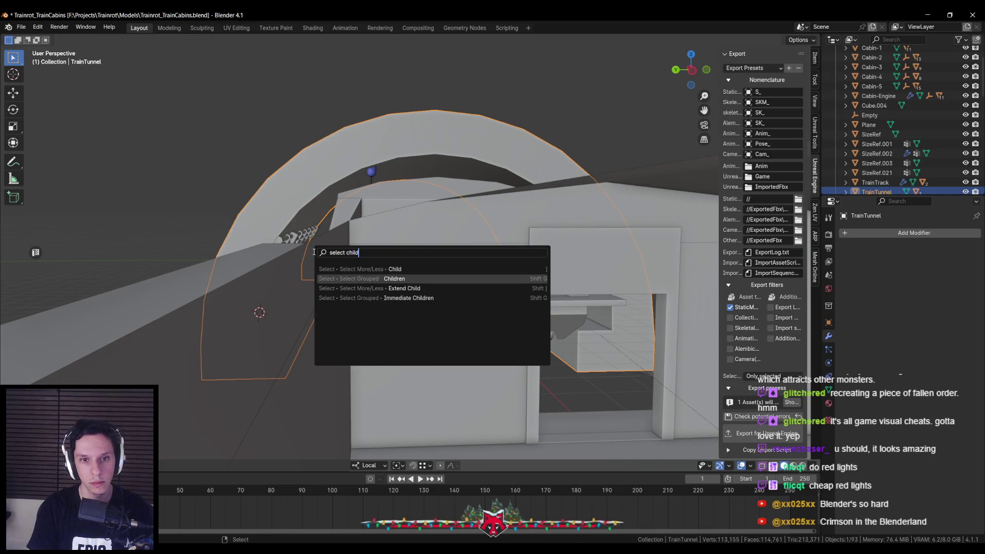
pyautogui.press('Return')
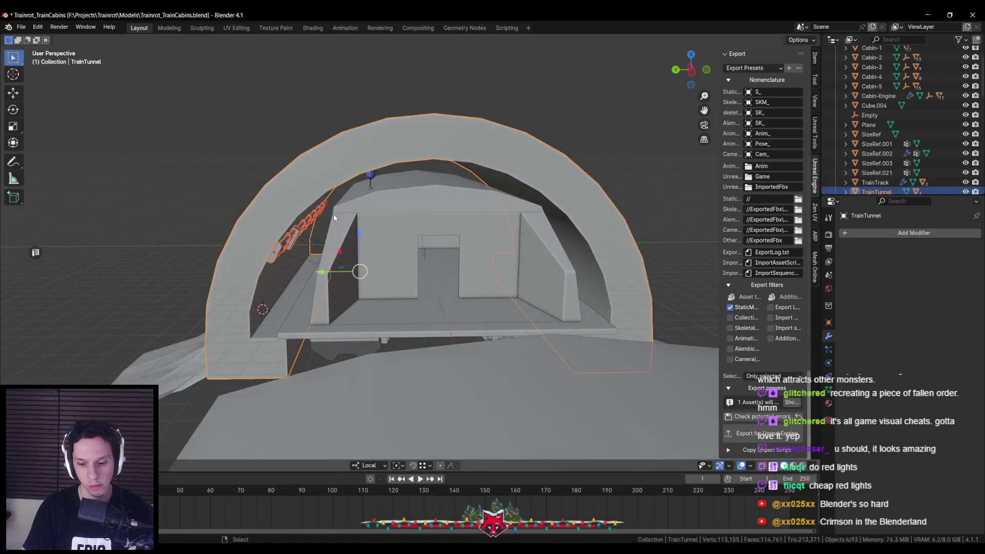
pyautogui.press('KP_Divide')
pyautogui.hotkey('alt', 'a')
pyautogui.hotkey('ctrl', 's')
pyautogui.click(369, 221)
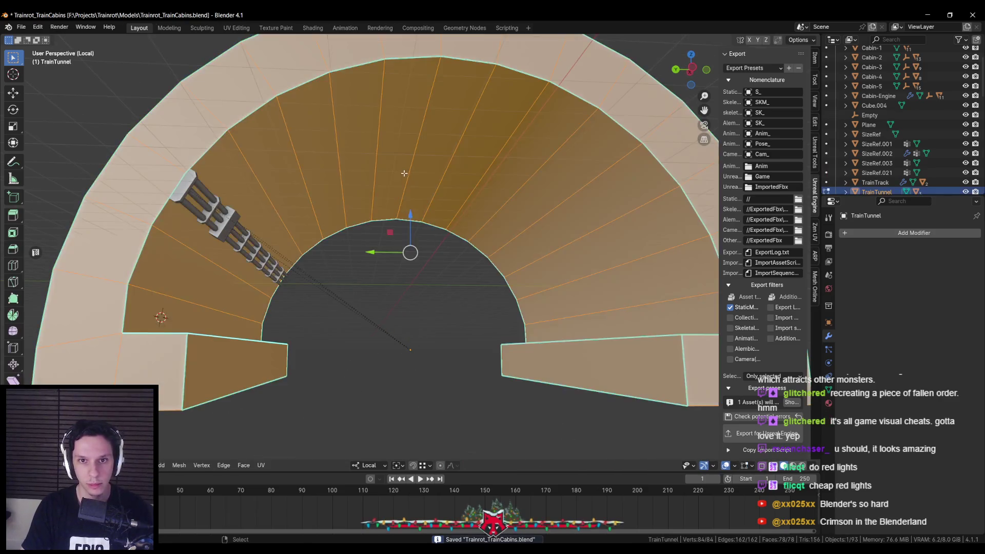
pyautogui.scroll(-1, 501, 280)
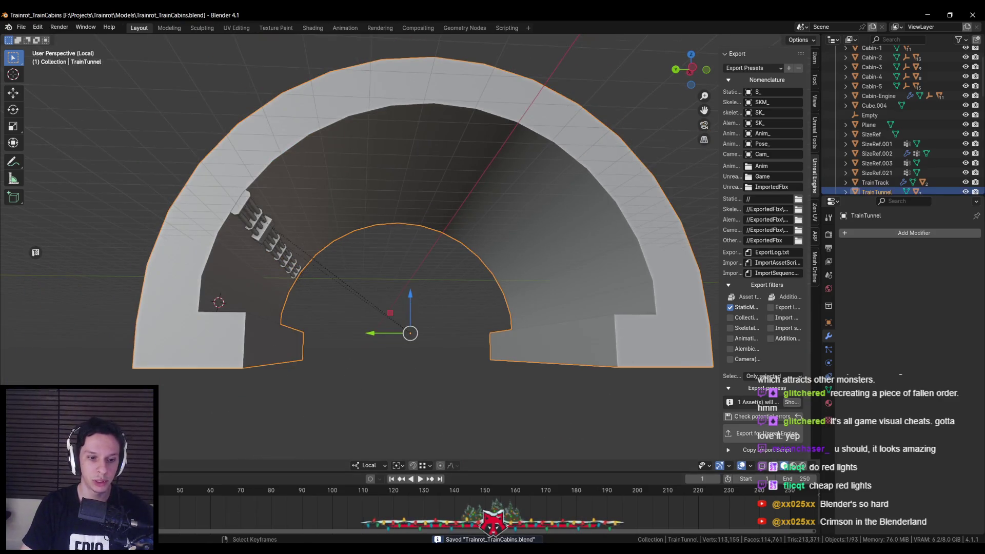
pyautogui.moveTo(182, 552)
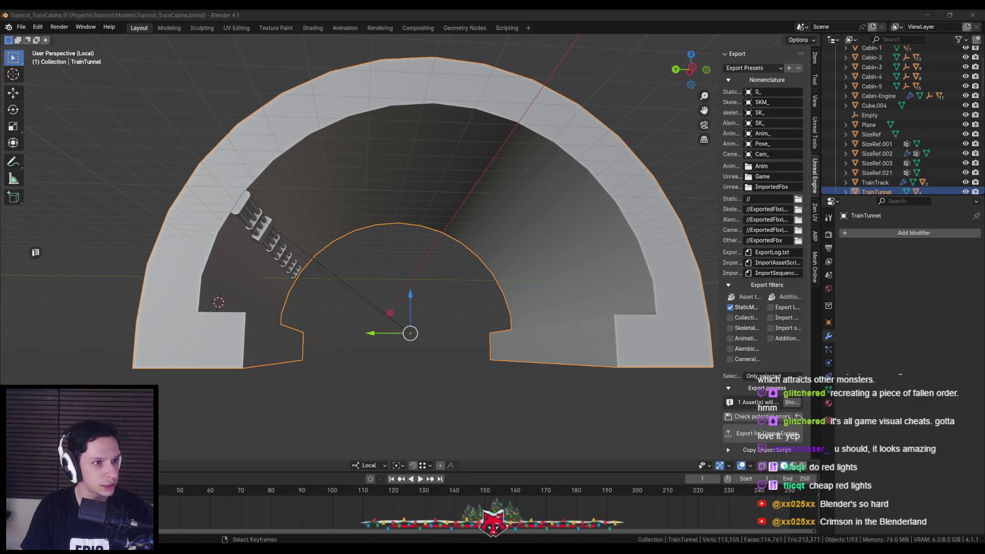
pyautogui.click(268, 248)
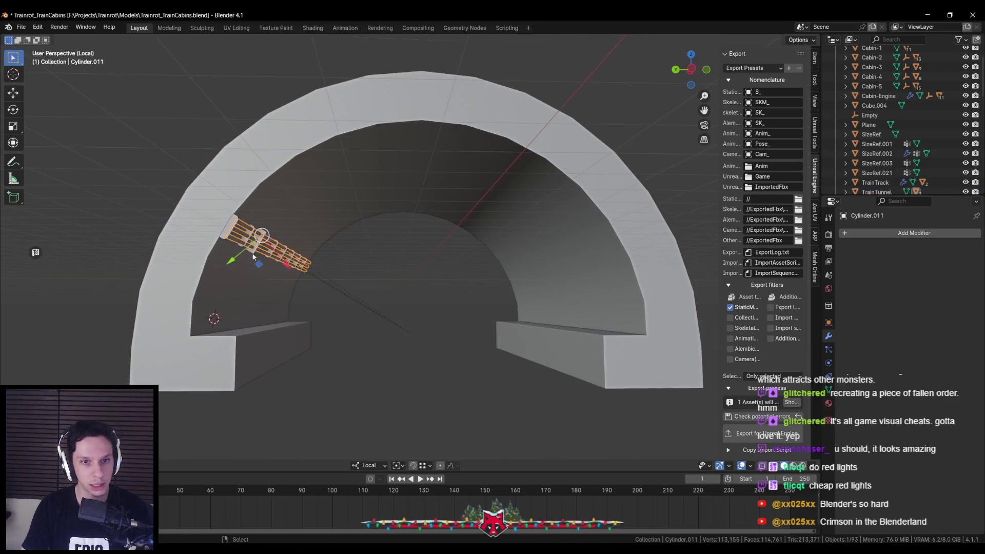
# Duplicate the pipe geometry in Edit Mode and stretch the copy along its length into a long rod.
pyautogui.press('Tab')
pyautogui.hotkey('shift', 'd')
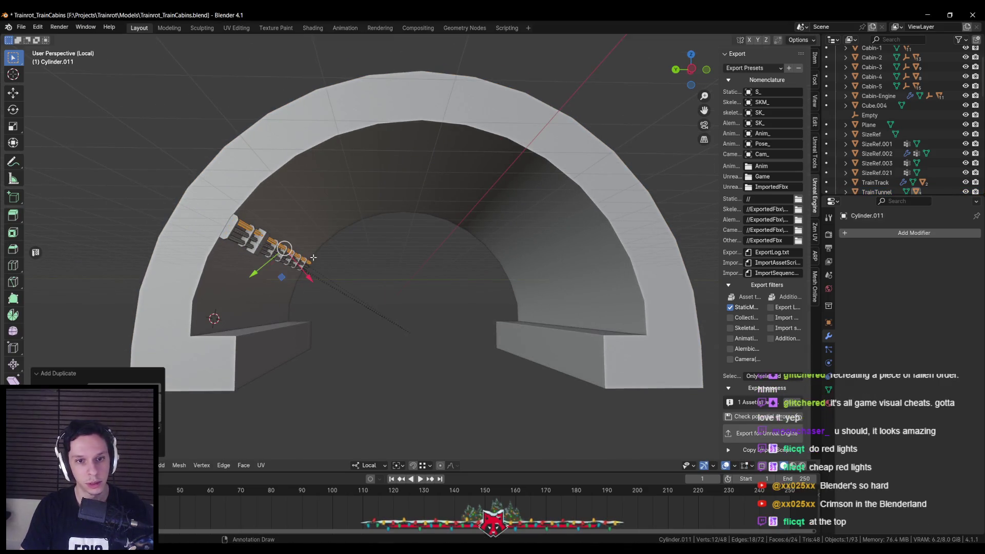
pyautogui.click(550, 324)
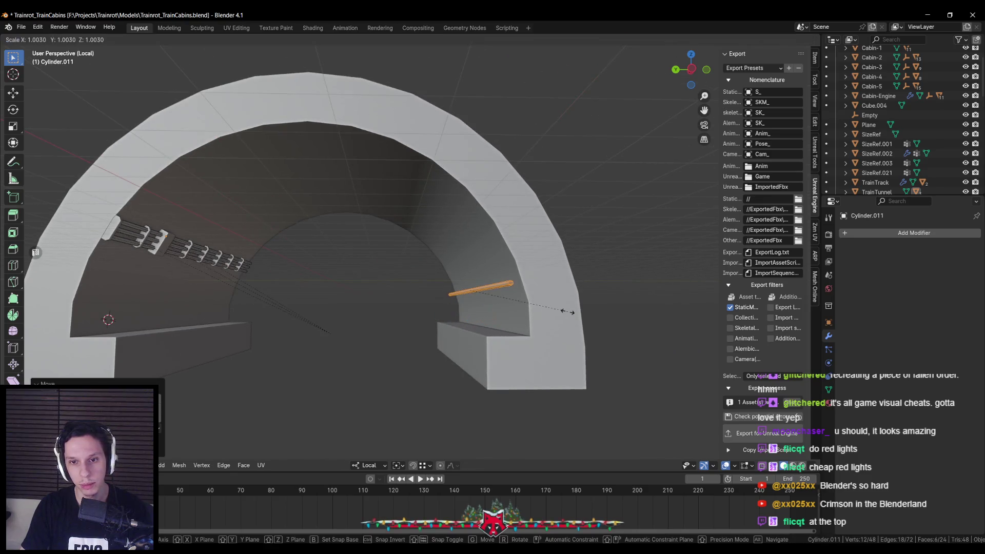
pyautogui.press('s')
pyautogui.press('x')
pyautogui.press('z')
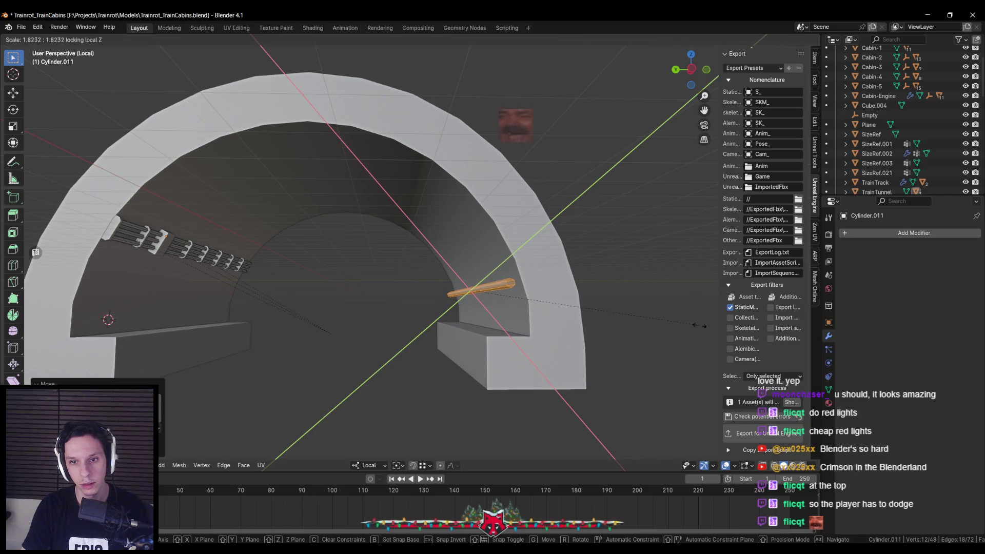
pyautogui.click(741, 328)
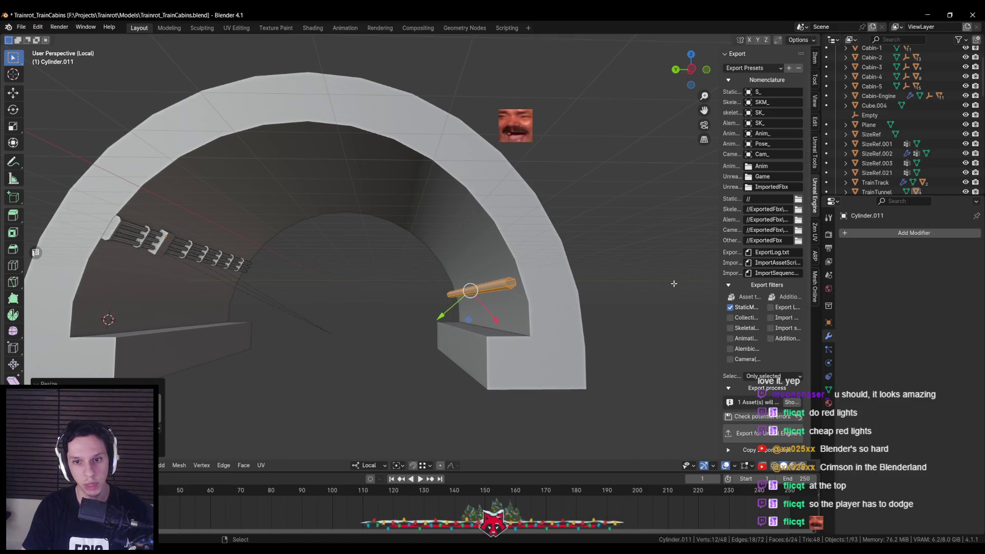
# Move the rod across to the opposite tunnel wall.
pyautogui.scroll(2, 479, 247)
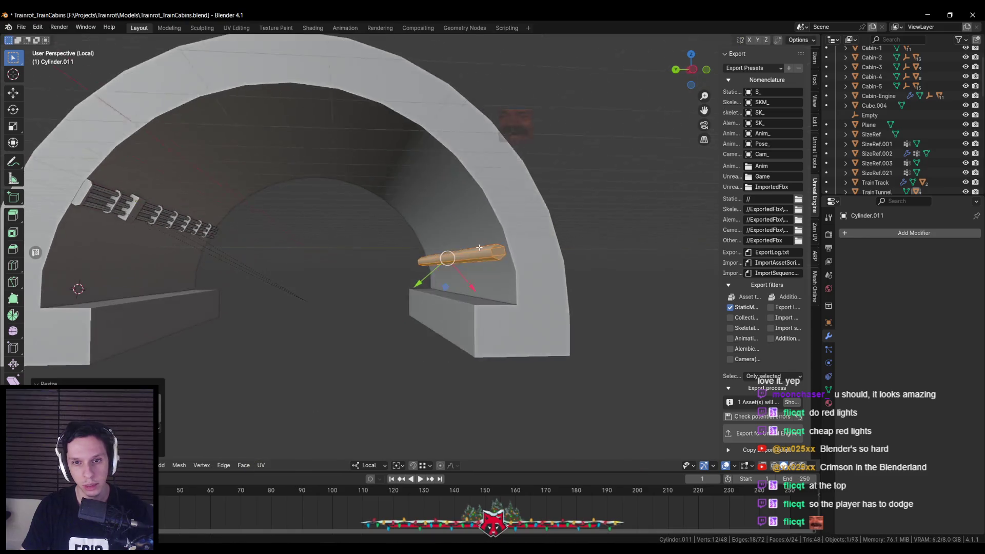
pyautogui.scroll(2, 480, 247)
pyautogui.scroll(1, 463, 289)
pyautogui.moveTo(463, 289)
pyautogui.mouseDown()
pyautogui.moveTo(472, 327)
pyautogui.moveTo(456, 252)
pyautogui.mouseUp()
pyautogui.scroll(-5, 458, 264)
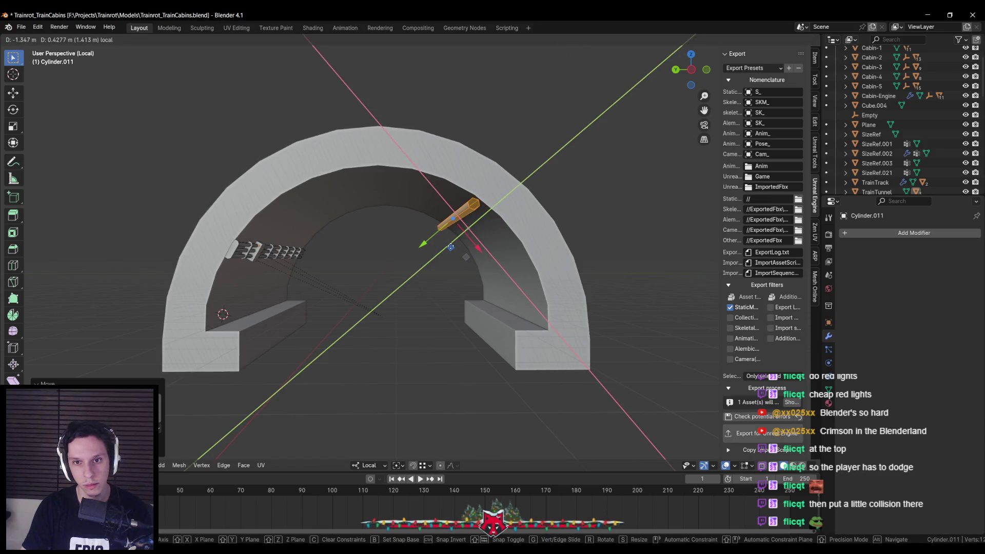
pyautogui.click(450, 247)
# Frame and orbit around the rod, try a loop cut near its end, then undo it.
pyautogui.press('KP_Decimal')
pyautogui.hotkey('alt', 'a')
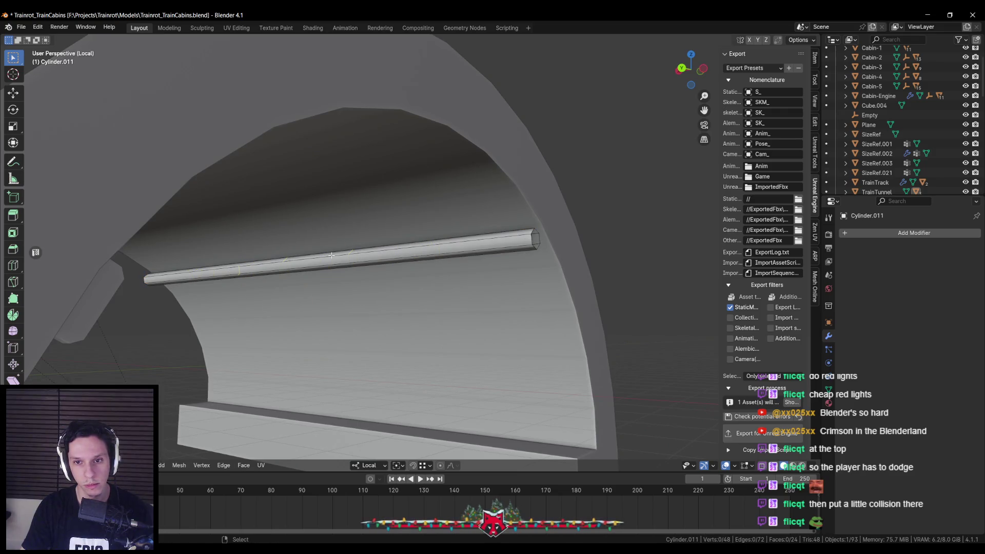
pyautogui.scroll(-4, 341, 257)
pyautogui.moveTo(340, 256)
pyautogui.mouseDown()
pyautogui.moveTo(493, 247)
pyautogui.moveTo(458, 251)
pyautogui.mouseUp()
pyautogui.scroll(4, 522, 246)
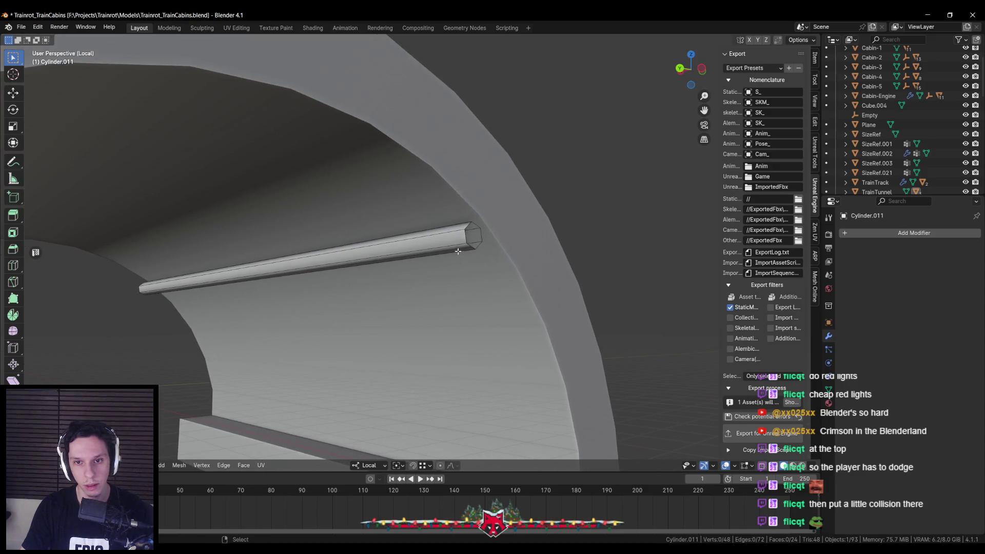
pyautogui.click(279, 266)
pyautogui.click(434, 251)
pyautogui.hotkey('ctrl', 'z')
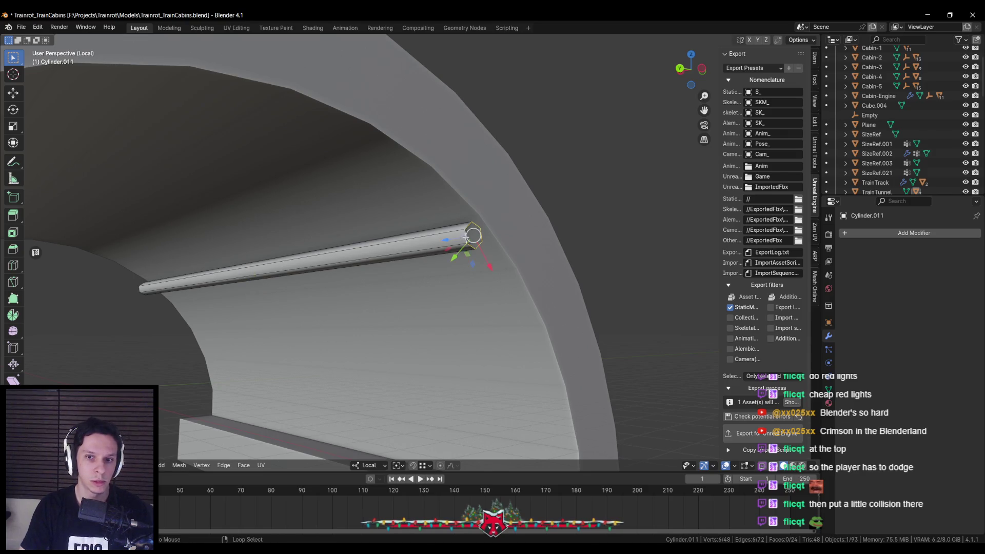
# Duplicate the rod's end ring and separate it into its own object.
pyautogui.hotkey('shift', 'd')
pyautogui.rightClick(510, 245)
pyautogui.click(509, 245)
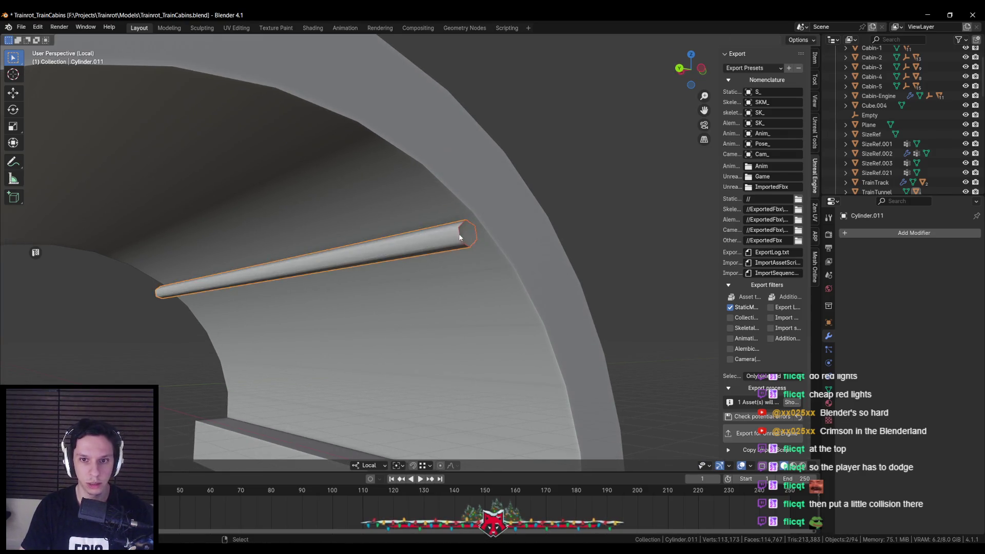
# Select the split-off ring and enlarge its whole mesh.
pyautogui.press('Tab')
pyautogui.click(460, 235)
pyautogui.press('Tab')
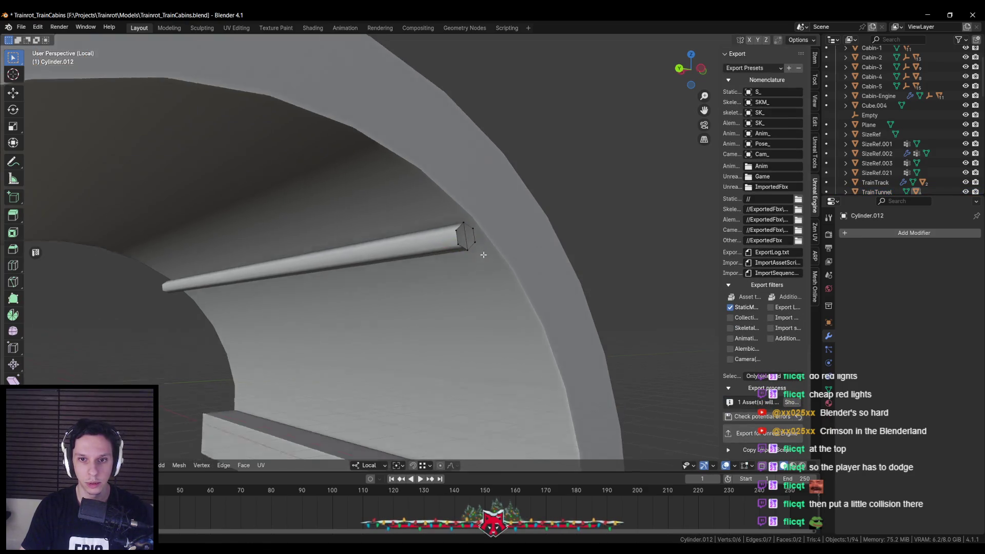
pyautogui.press('a')
pyautogui.press('s')
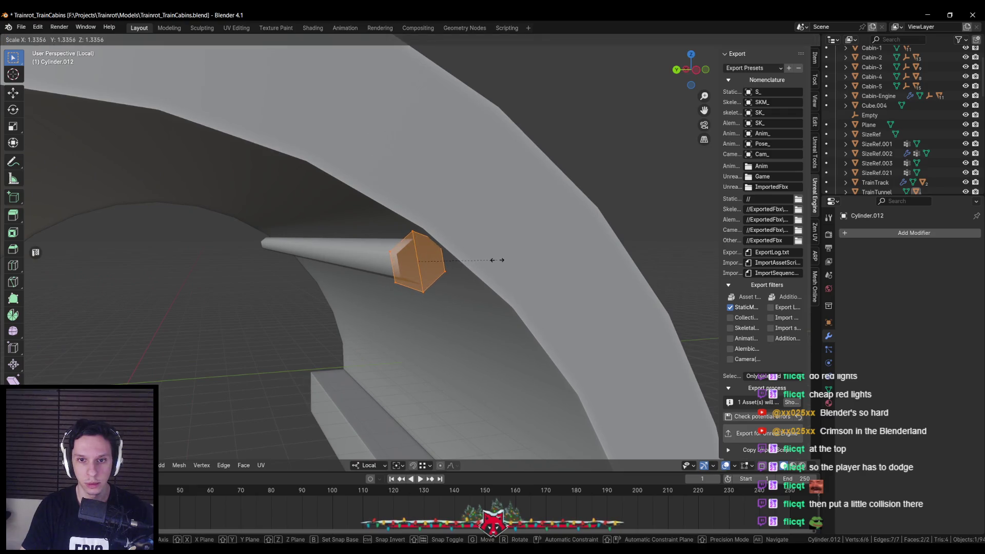
pyautogui.click(508, 265)
pyautogui.press('s')
pyautogui.rightClick(533, 231)
# Rotate the ring about its Z axis.
pyautogui.press('s')
pyautogui.press('y')
pyautogui.rightClick(552, 240)
pyautogui.press('r')
pyautogui.press('z')
pyautogui.press('z')
pyautogui.click(538, 185)
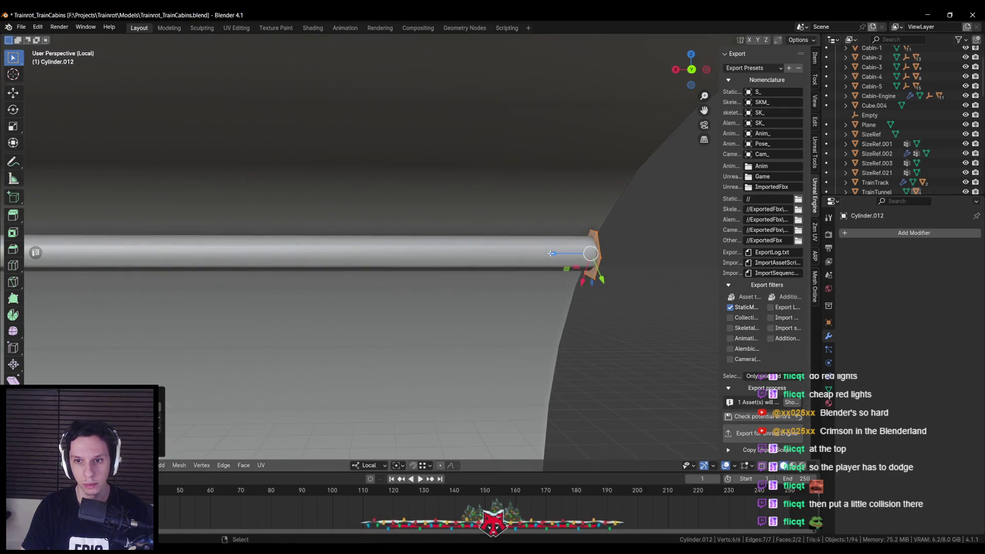
pyautogui.scroll(2, 550, 253)
# Extrude the ring into a collar and delete the collar's end face.
pyautogui.press('e')
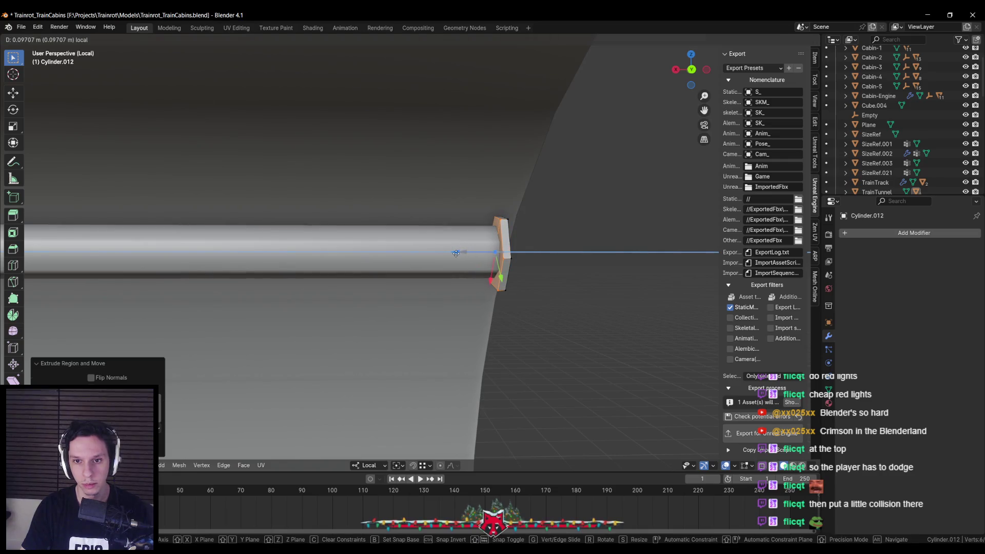
pyautogui.click(441, 253)
pyautogui.press('g')
pyautogui.click(427, 253)
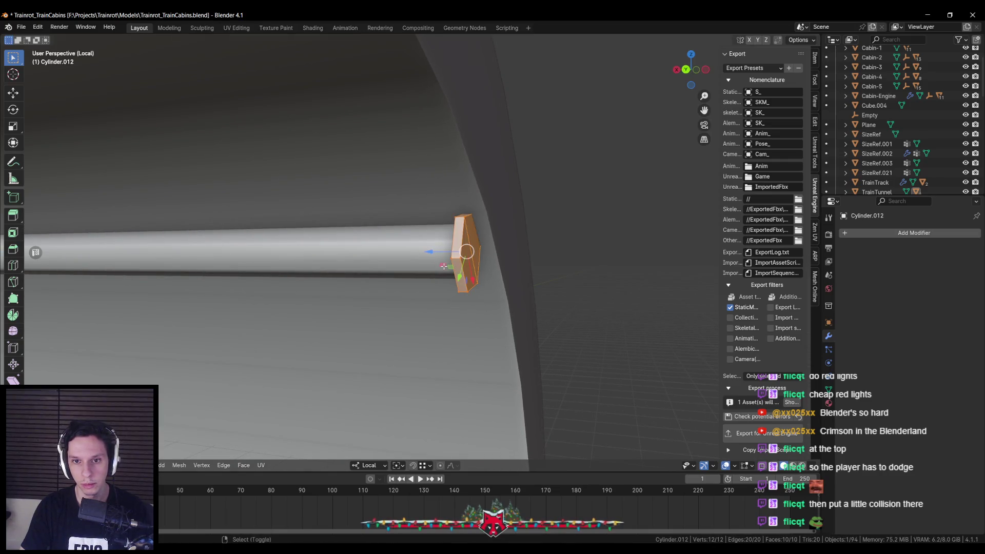
pyautogui.click(518, 247)
pyautogui.hotkey('shift', 'z')
pyautogui.hotkey('shift', 'z')
pyautogui.press('x')
pyautogui.click(526, 250)
# Mark the collar's end edge loop as sharp.
pyautogui.press('Tab')
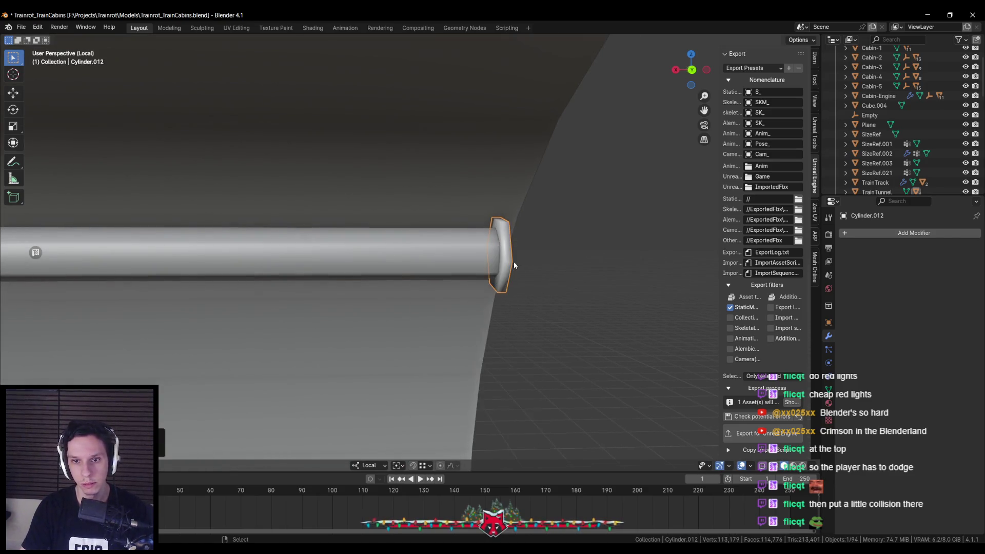
pyautogui.press('Tab')
pyautogui.moveTo(517, 282)
pyautogui.mouseDown()
pyautogui.moveTo(525, 251)
pyautogui.moveTo(515, 278)
pyautogui.moveTo(523, 263)
pyautogui.moveTo(534, 269)
pyautogui.mouseUp()
pyautogui.hotkey('ctrl', 'e')
pyautogui.click(515, 278)
# Scale the whole collar across its width only, excluding Z.
pyautogui.hotkey('alt', 'a')
pyautogui.press('a')
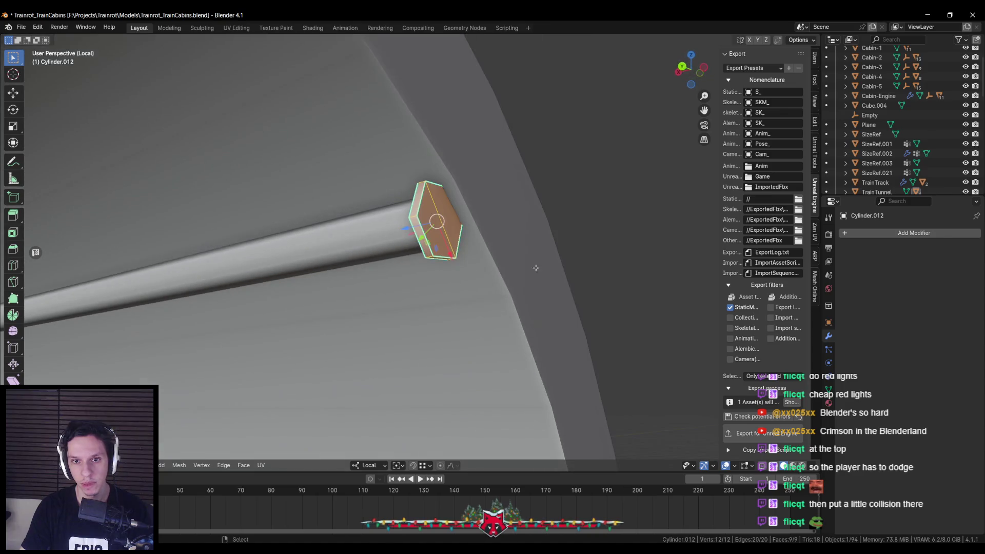
pyautogui.press('s')
pyautogui.hotkey('shift', 'z')
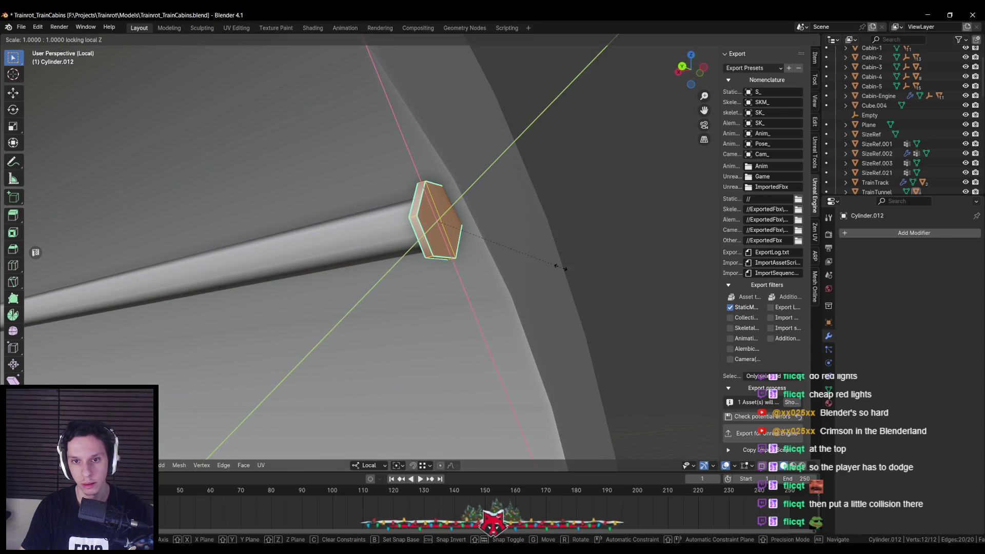
pyautogui.click(538, 244)
# Rotate the collar about its length axis around the rod.
pyautogui.moveTo(543, 246)
pyautogui.mouseDown()
pyautogui.moveTo(473, 250)
pyautogui.moveTo(411, 334)
pyautogui.moveTo(352, 443)
pyautogui.mouseUp()
pyautogui.press('r')
pyautogui.press('z')
pyautogui.press('z')
pyautogui.click(474, 232)
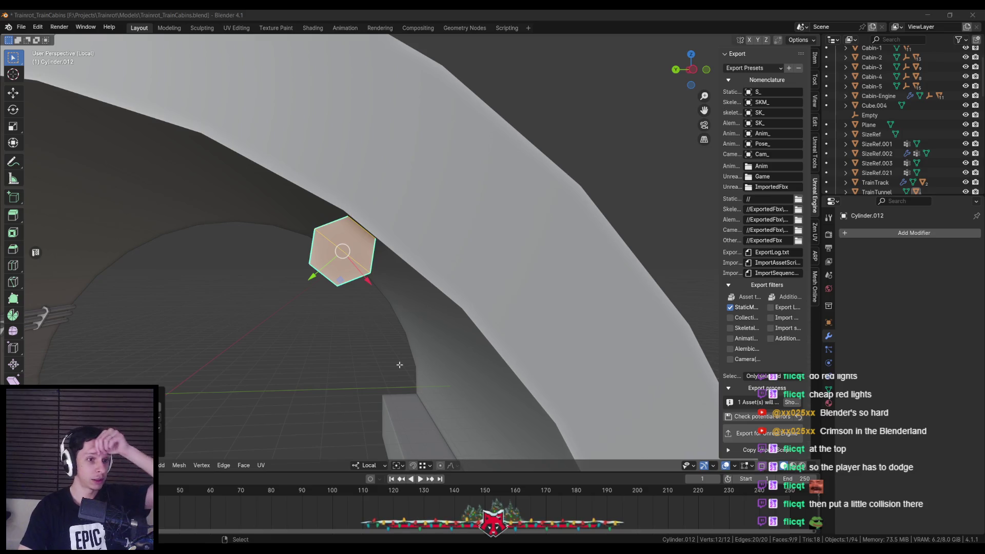
pyautogui.moveTo(400, 365); pyautogui.dragTo(411, 364)
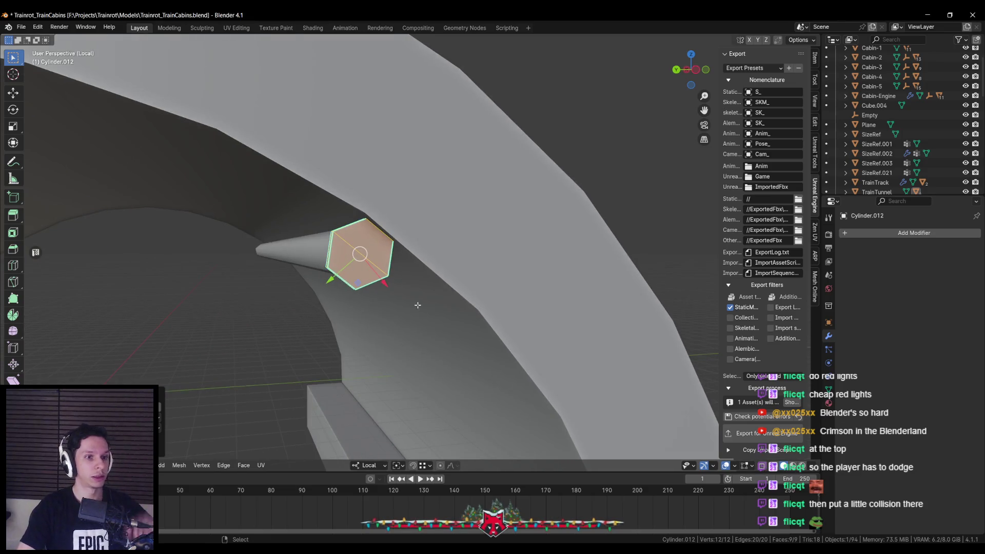
pyautogui.scroll(-10, 381, 291)
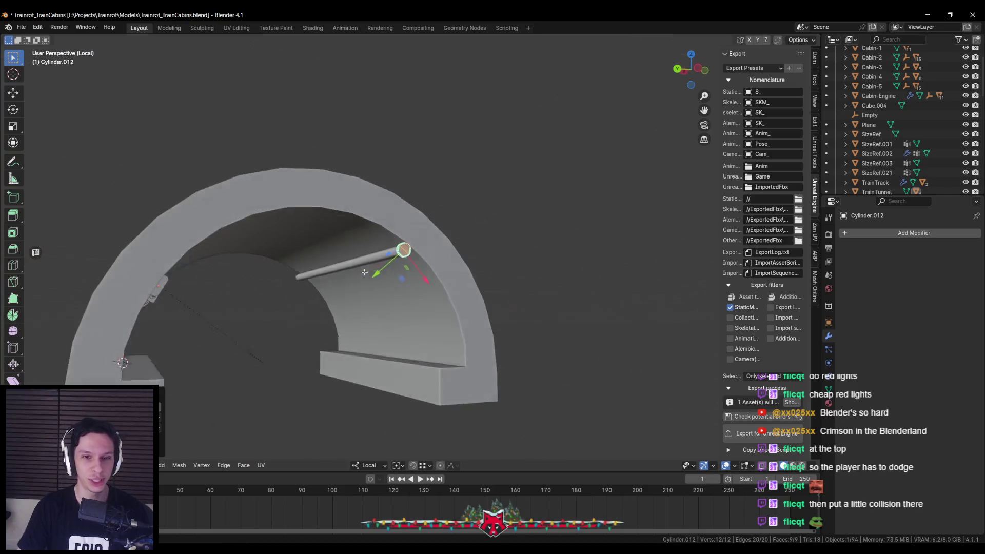
pyautogui.scroll(10, 341, 280)
# Select the hex cylinder object and apply its rotation and scale.
pyautogui.press('Tab')
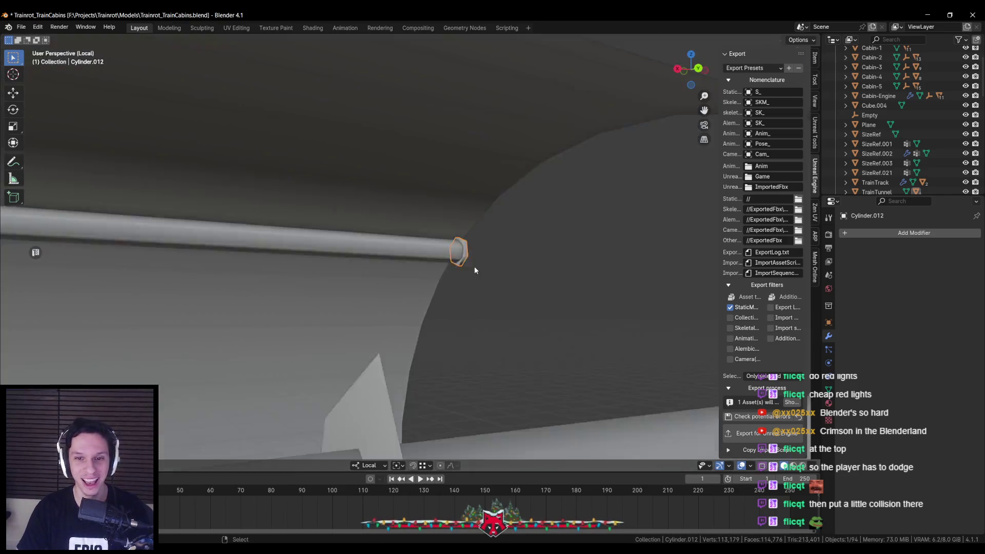
pyautogui.moveTo(514, 283)
pyautogui.mouseDown()
pyautogui.moveTo(567, 288)
pyautogui.moveTo(532, 287)
pyautogui.mouseUp()
pyautogui.click(518, 254)
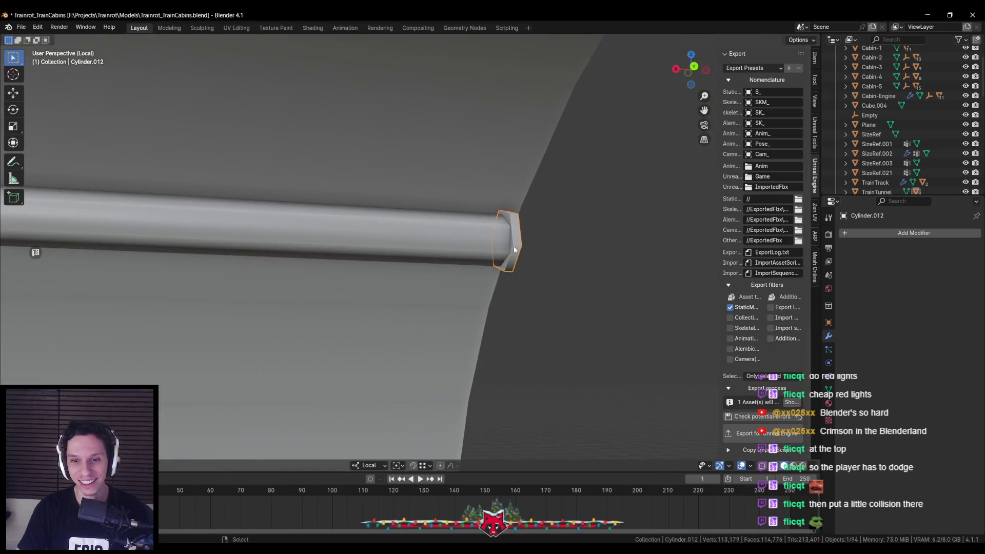
pyautogui.scroll(-5, 411, 269)
pyautogui.scroll(-3, 410, 269)
pyautogui.moveTo(355, 283); pyautogui.dragTo(376, 277)
pyautogui.hotkey('ctrl', 'a')
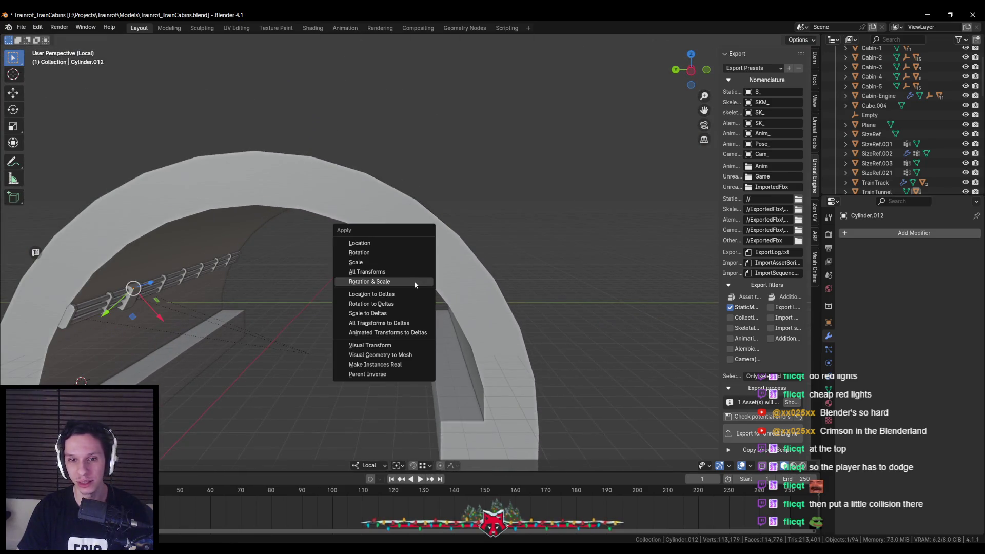
pyautogui.click(414, 281)
pyautogui.moveTo(437, 286); pyautogui.dragTo(437, 277)
pyautogui.click(872, 233)
# Add an Array modifier with constant offset 4.8 m instead of relative offset, and count 5.
pyautogui.write('a')
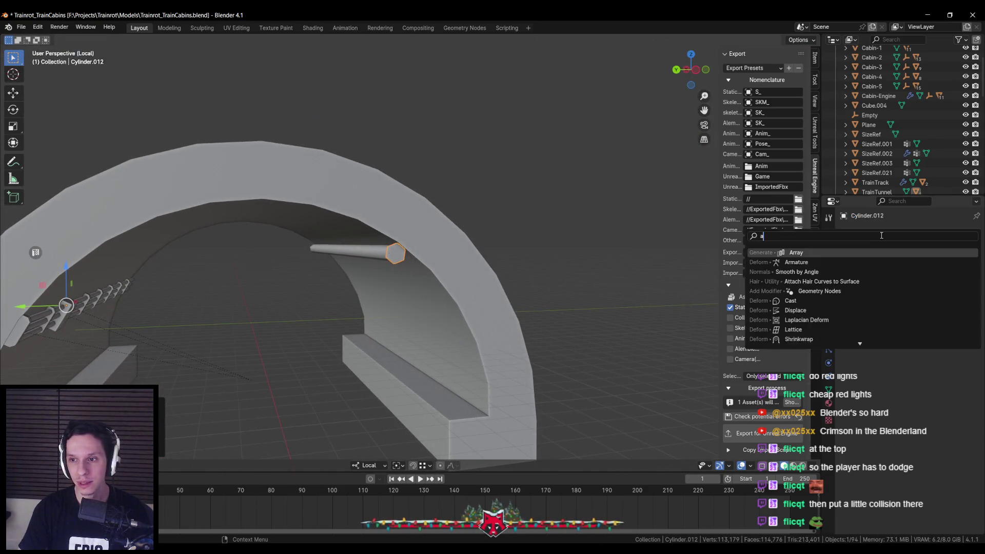
pyautogui.click(850, 250)
pyautogui.moveTo(605, 280); pyautogui.dragTo(570, 277)
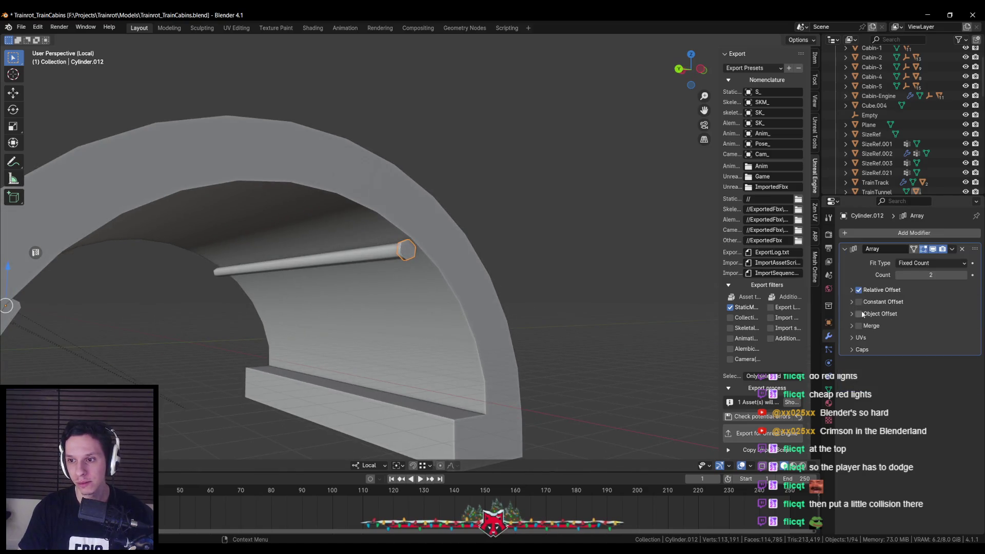
pyautogui.click(859, 302)
pyautogui.click(852, 303)
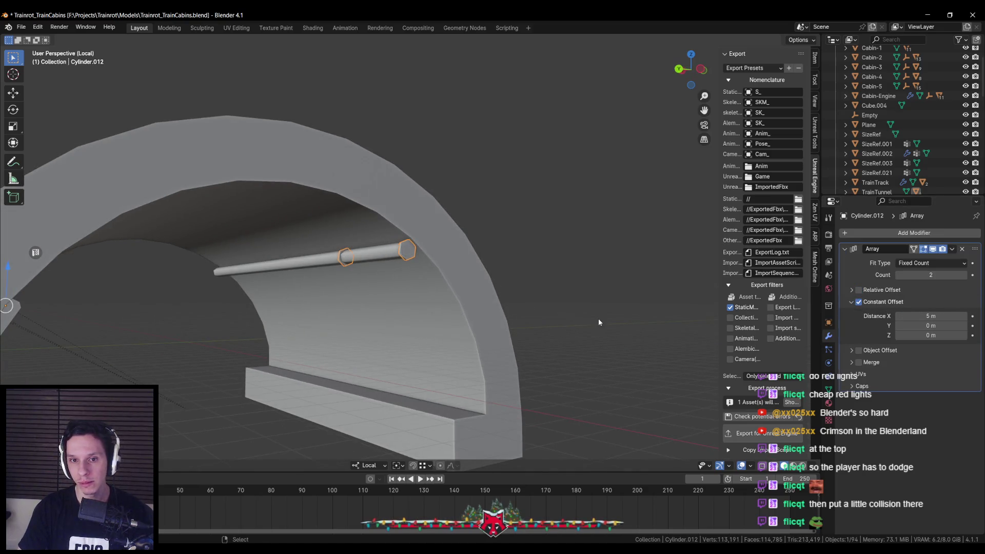
pyautogui.moveTo(599, 320); pyautogui.dragTo(666, 302)
pyautogui.click(964, 277)
pyautogui.moveTo(501, 279)
pyautogui.mouseDown()
pyautogui.moveTo(565, 248)
pyautogui.moveTo(525, 243)
pyautogui.mouseUp()
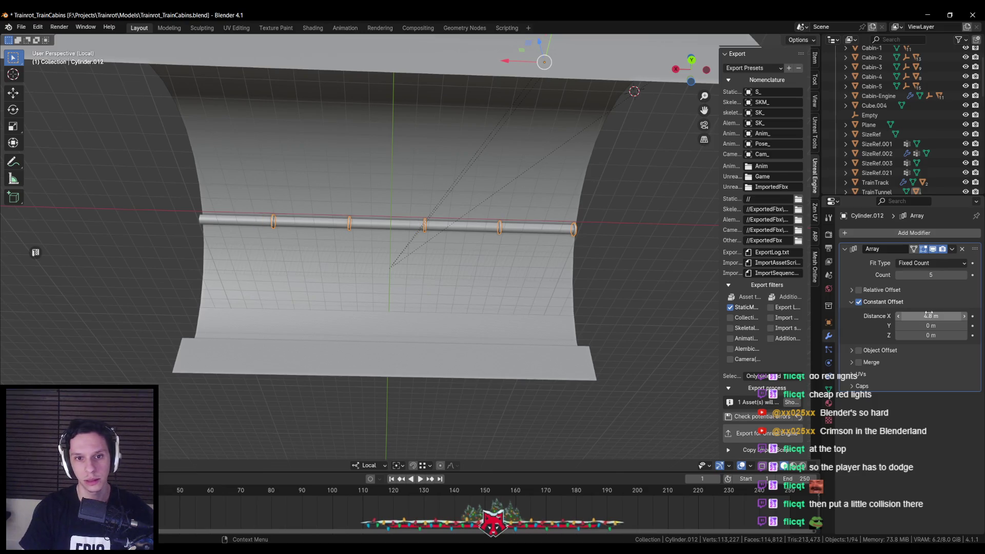
# Select the hex bolt head object and enter its Edit Mode.
pyautogui.hotkey('alt', 'a')
pyautogui.moveTo(533, 247)
pyautogui.mouseDown()
pyautogui.moveTo(451, 266)
pyautogui.moveTo(418, 288)
pyautogui.moveTo(460, 175)
pyautogui.moveTo(435, 214)
pyautogui.mouseUp()
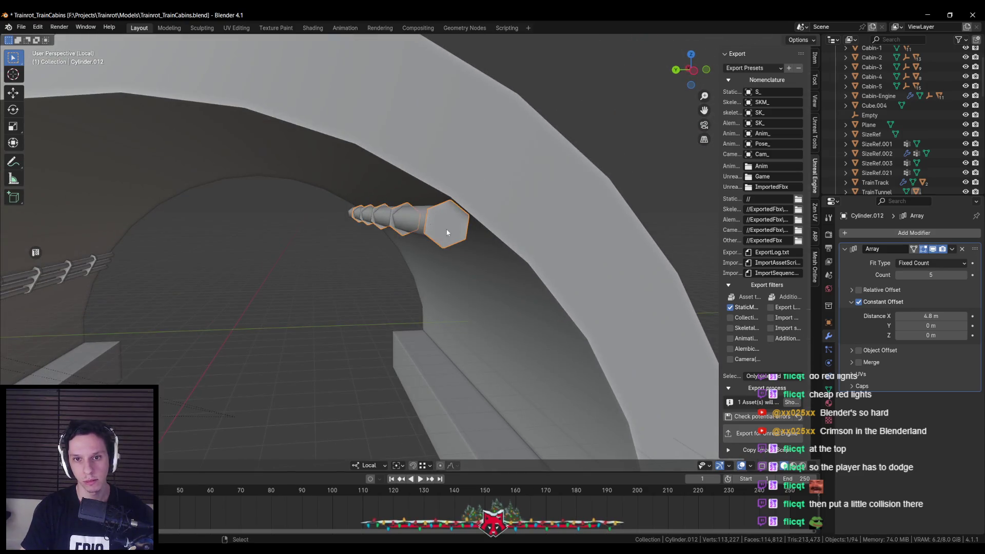
pyautogui.click(435, 214)
pyautogui.hotkey('alt', 'a')
pyautogui.click(442, 235)
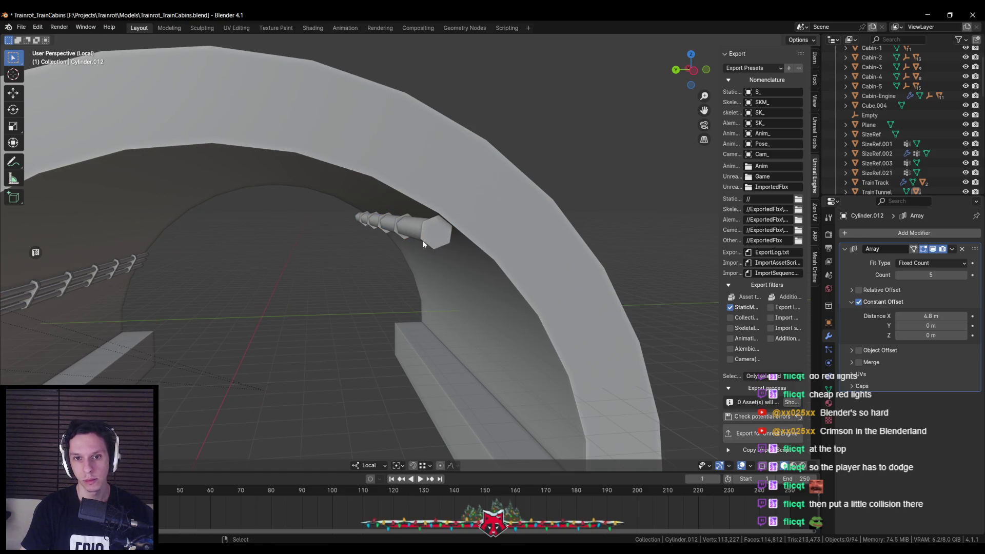
pyautogui.click(424, 241)
pyautogui.press('Tab')
# Give the whole bolt mesh cube-projected UVs.
pyautogui.press('a')
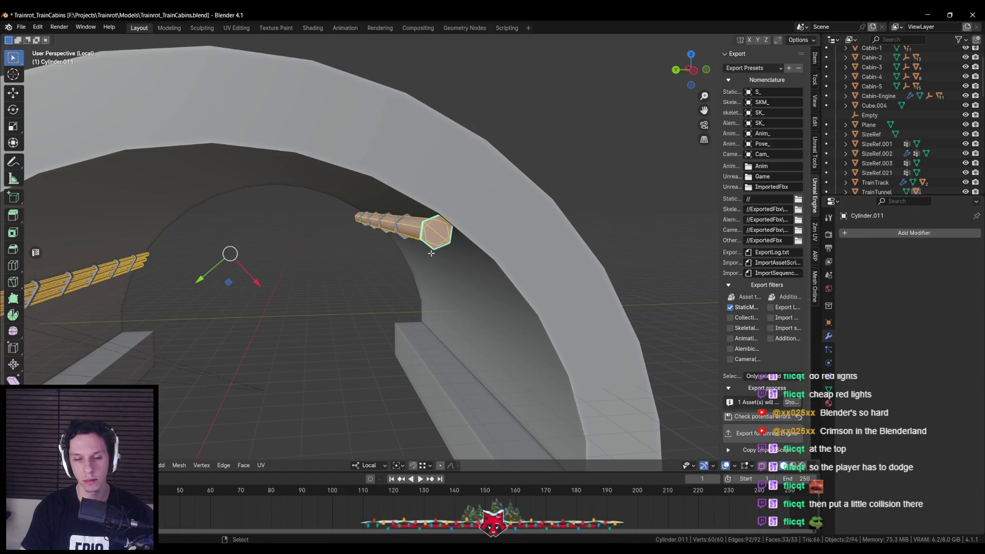
pyautogui.press('u')
pyautogui.click(400, 301)
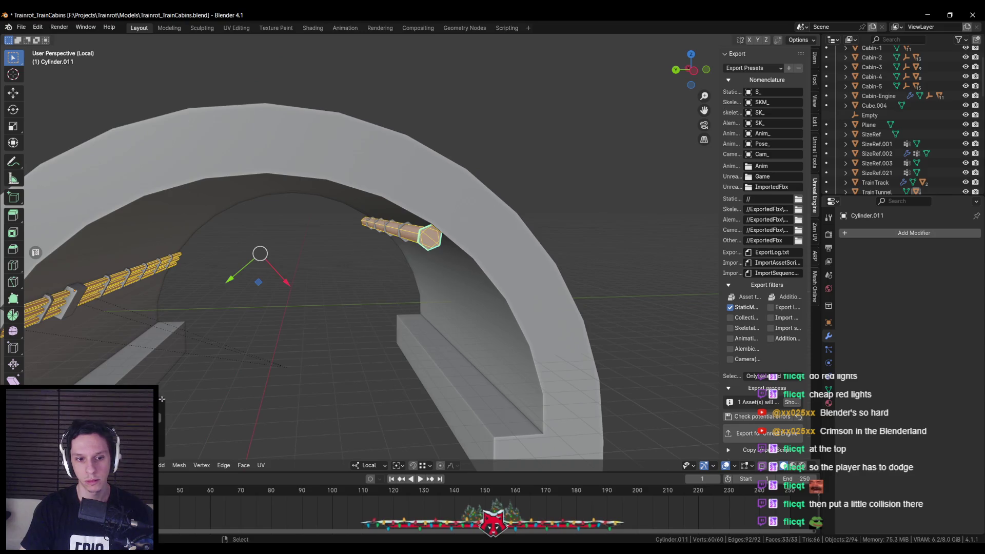
pyautogui.press('Tab')
# On the wall bolts object, separate the connected pipe geometry into its own object.
pyautogui.click(513, 154)
pyautogui.click(411, 227)
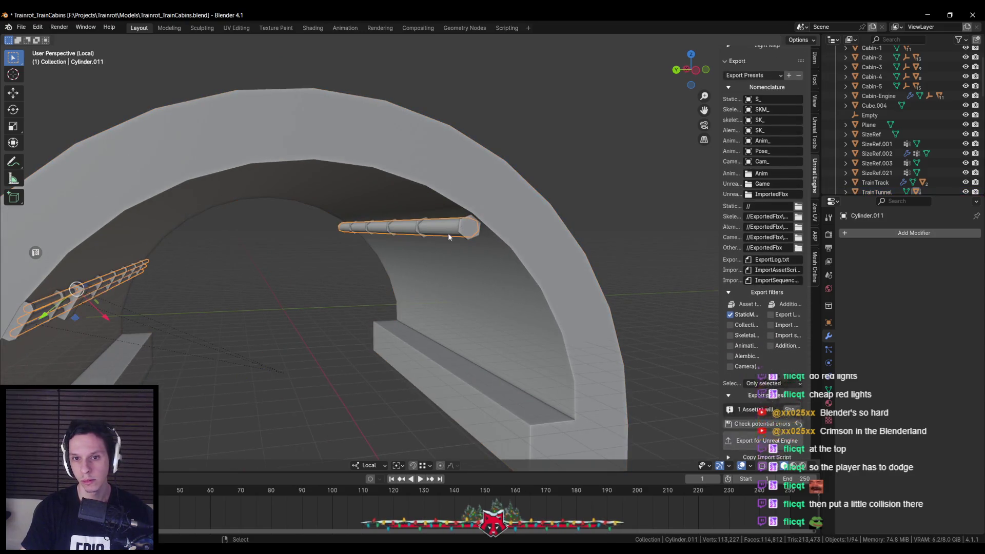
pyautogui.click(828, 403)
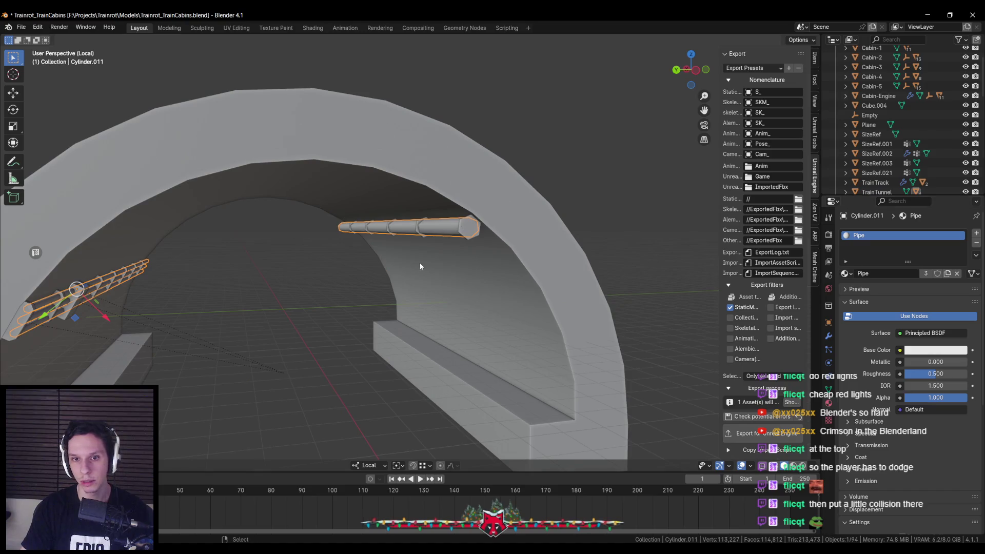
pyautogui.press('Tab')
pyautogui.hotkey('alt', 'a')
pyautogui.press('l')
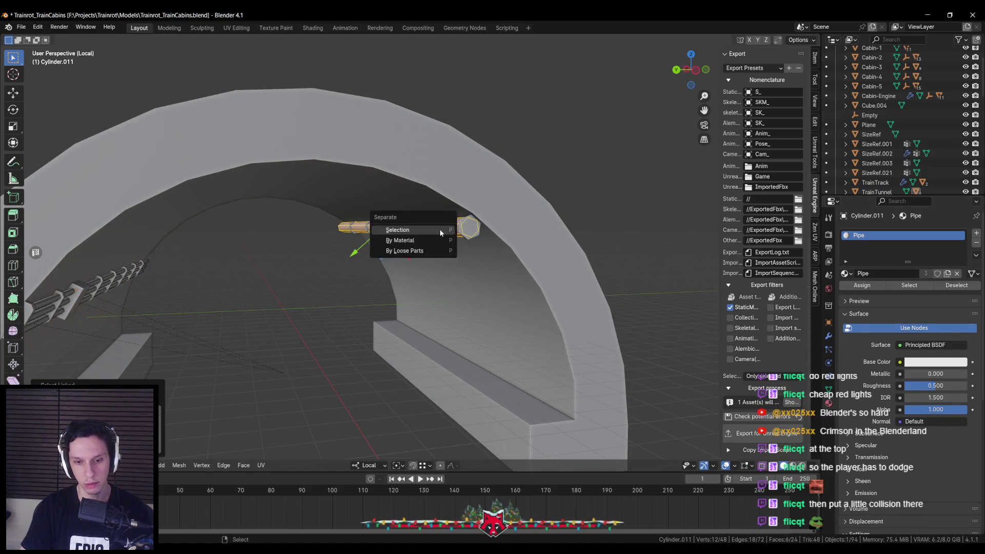
pyautogui.click(440, 231)
pyautogui.press('Tab')
# Assign the Metal material to the pipe and the brackets, then save the file.
pyautogui.click(847, 273)
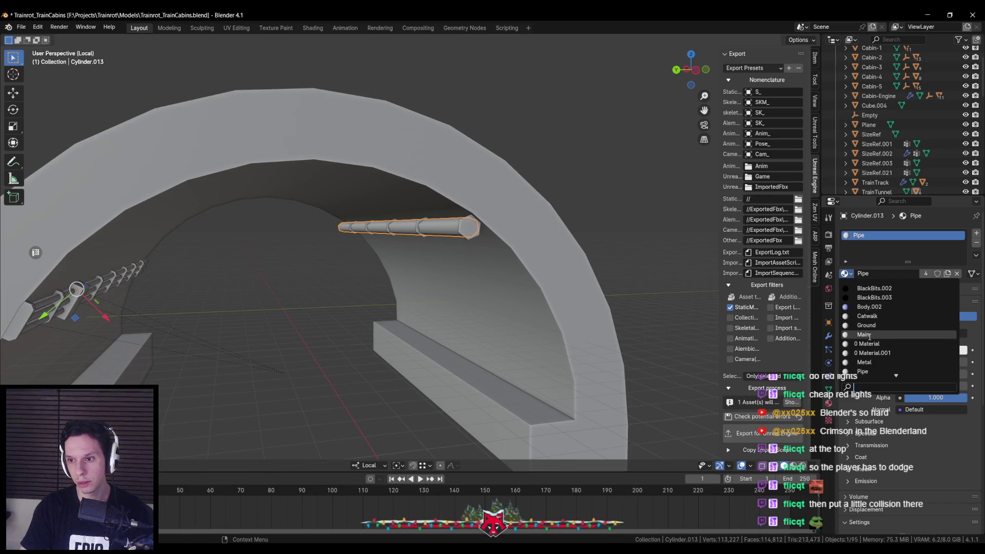
pyautogui.click(866, 362)
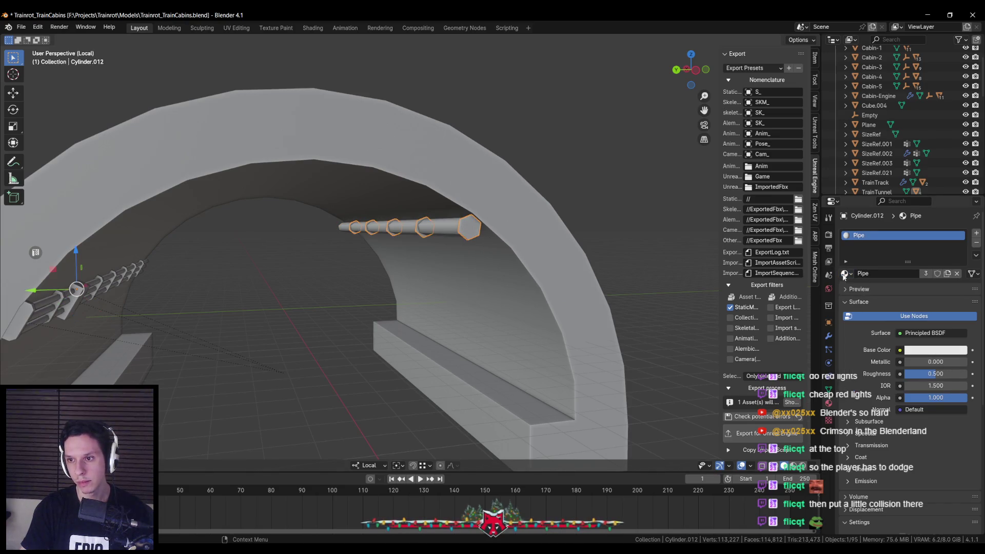
pyautogui.click(845, 273)
pyautogui.click(866, 362)
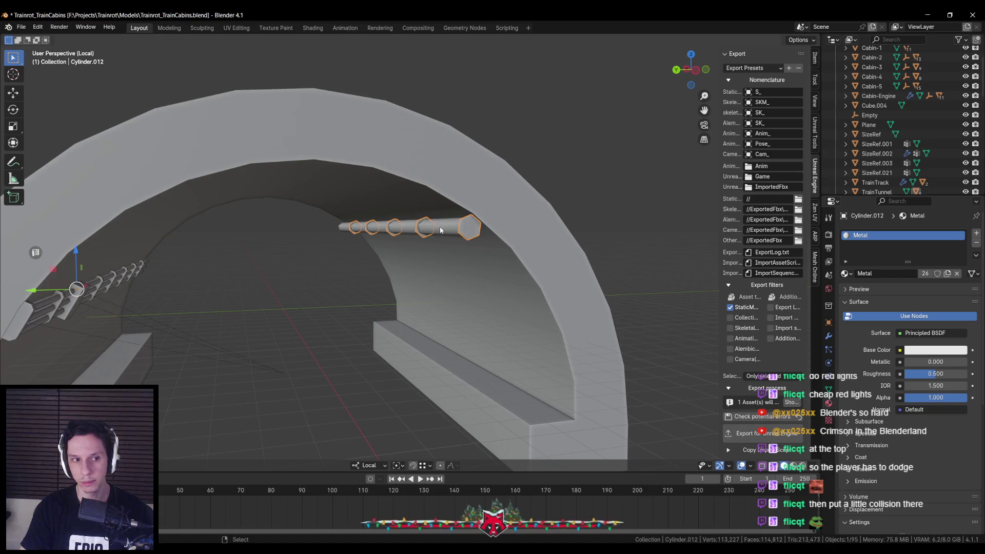
pyautogui.scroll(-3, 440, 231)
pyautogui.hotkey('ctrl', 's')
pyautogui.scroll(5, 468, 248)
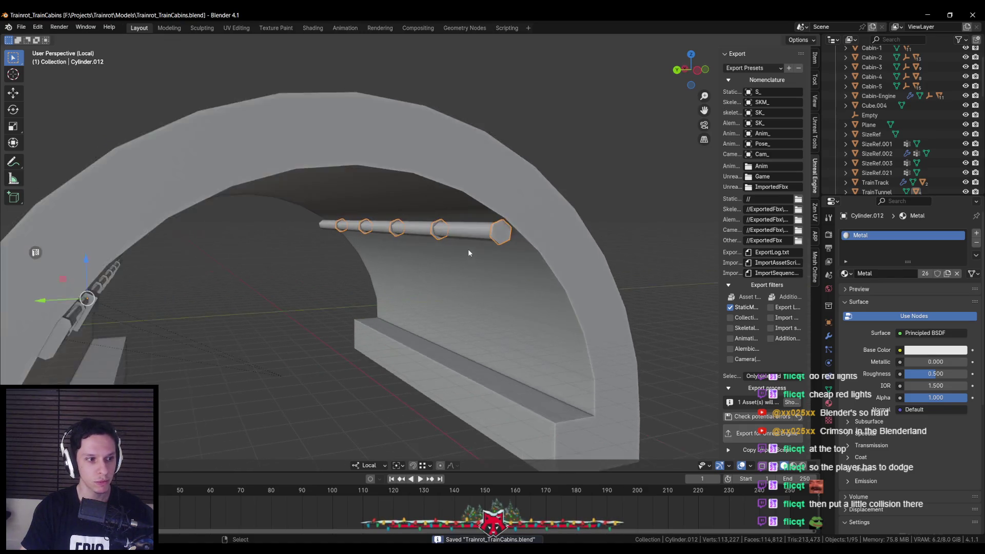
pyautogui.scroll(-2, 475, 251)
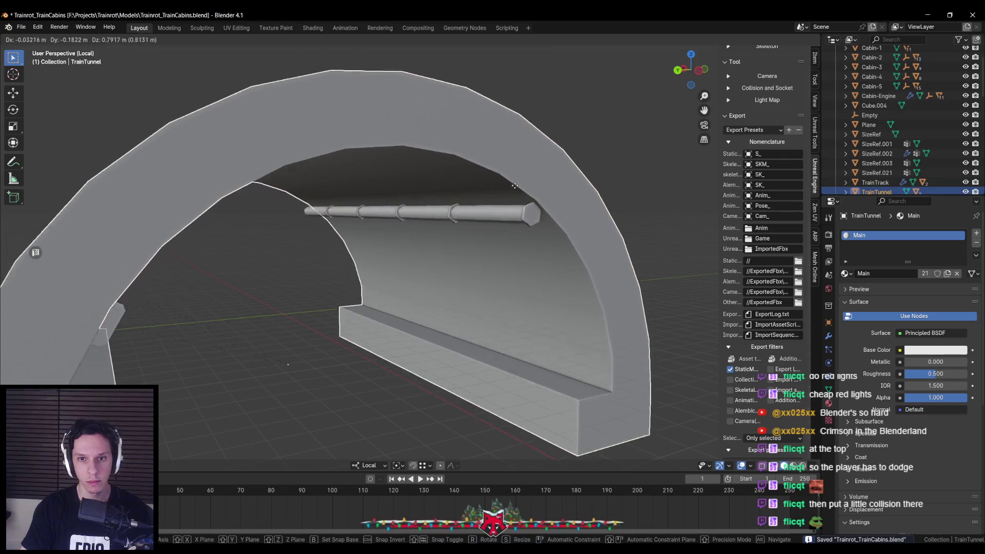
# Select the tunnel and the separated pipe in turn to check the result.
pyautogui.click(490, 197)
pyautogui.scroll(-3, 457, 231)
pyautogui.scroll(5, 424, 271)
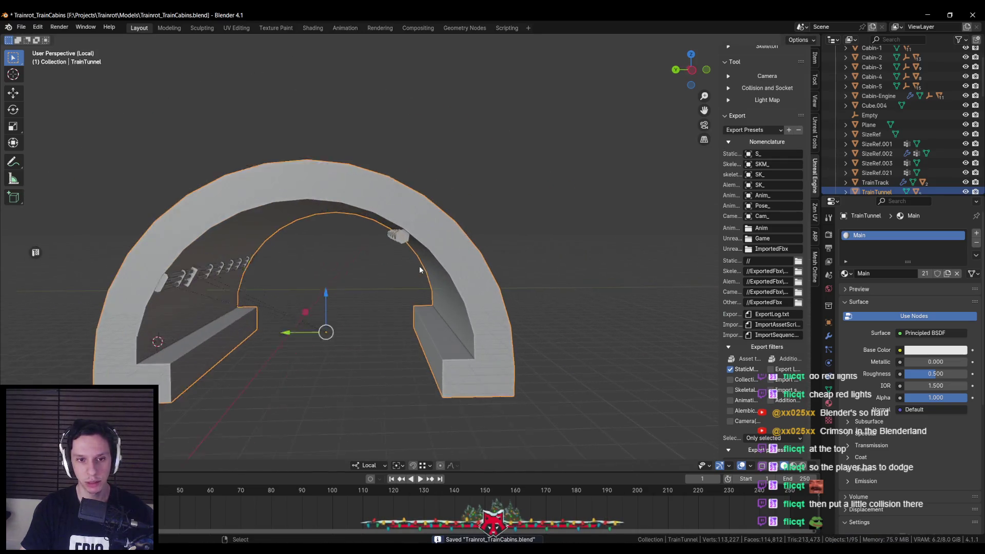
pyautogui.click(500, 237)
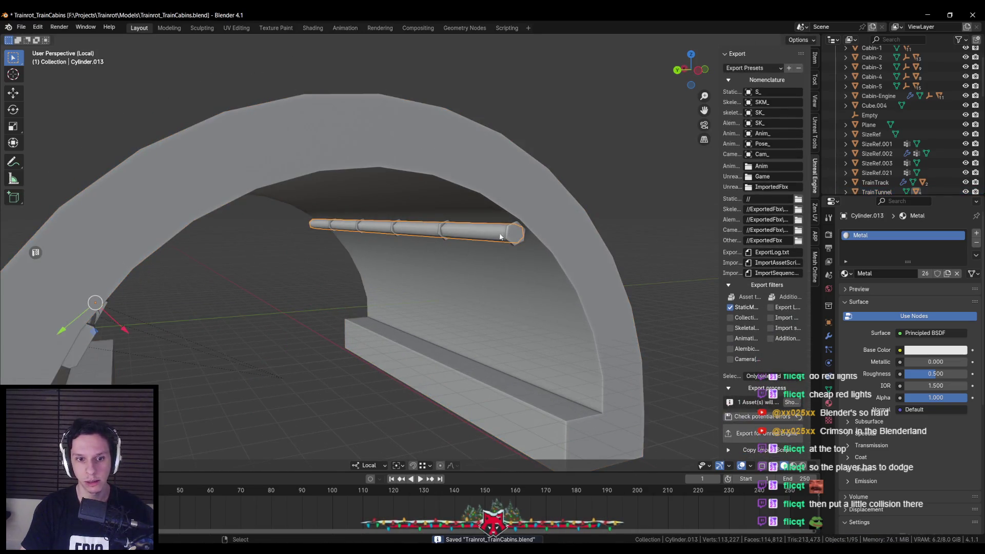
pyautogui.click(488, 234)
pyautogui.scroll(-3, 462, 247)
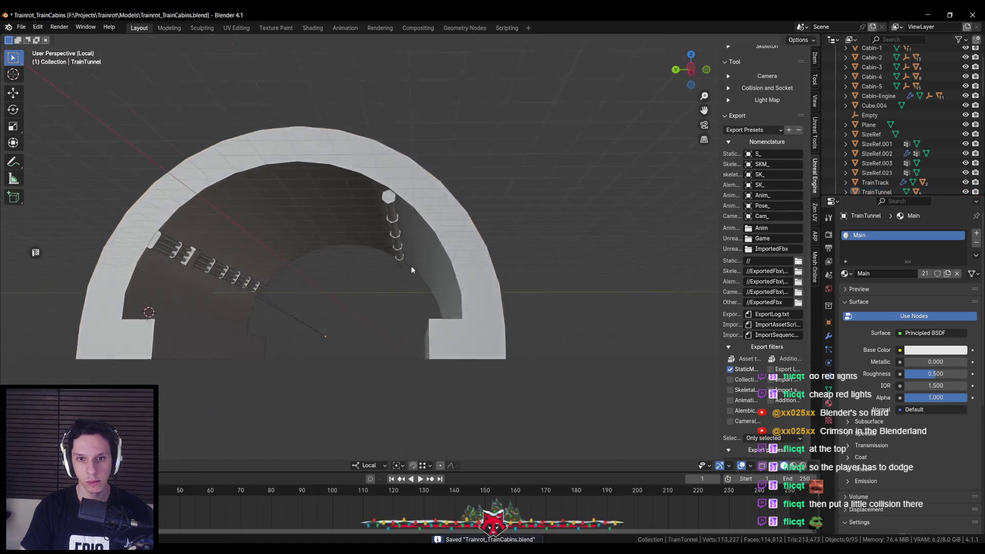
pyautogui.scroll(2, 472, 273)
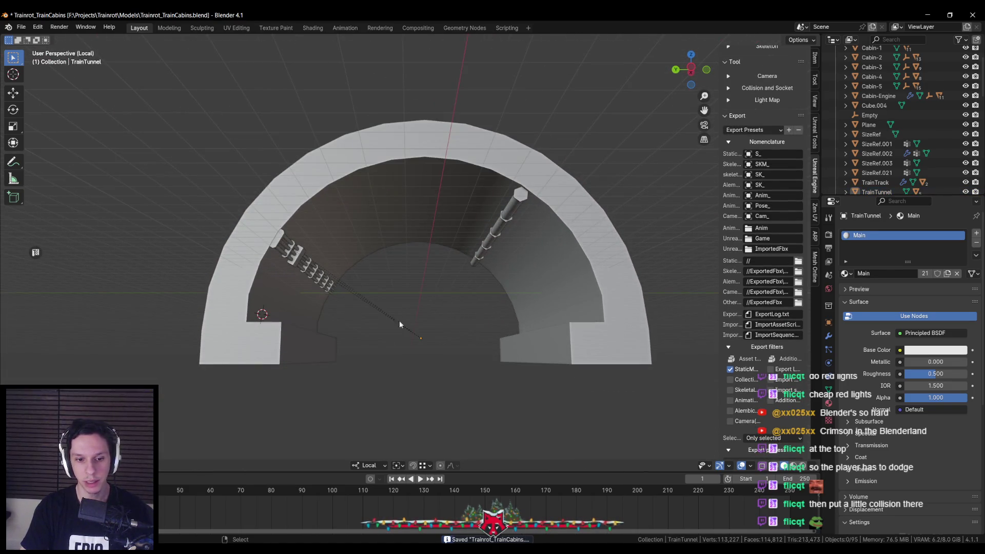
pyautogui.click(182, 550)
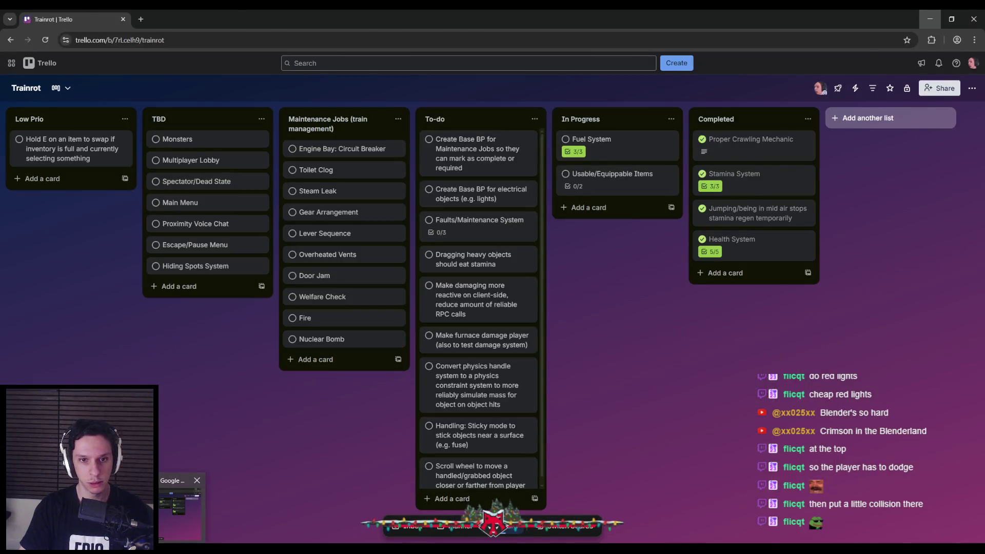
pyautogui.click(182, 550)
pyautogui.scroll(5, 445, 250)
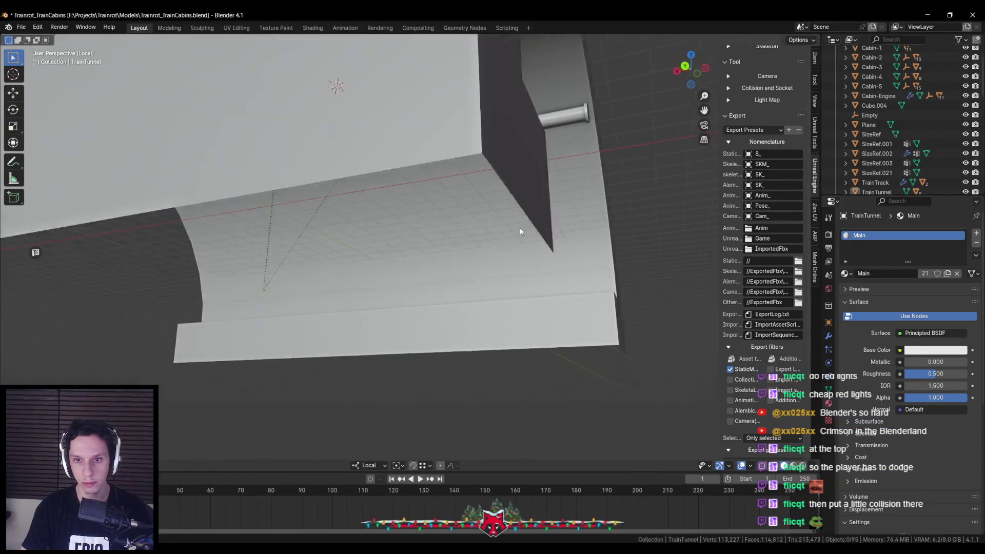
# Add a new cylinder mesh via F3 search, trying and undoing an X rotation.
pyautogui.scroll(3, 521, 231)
pyautogui.scroll(5, 487, 222)
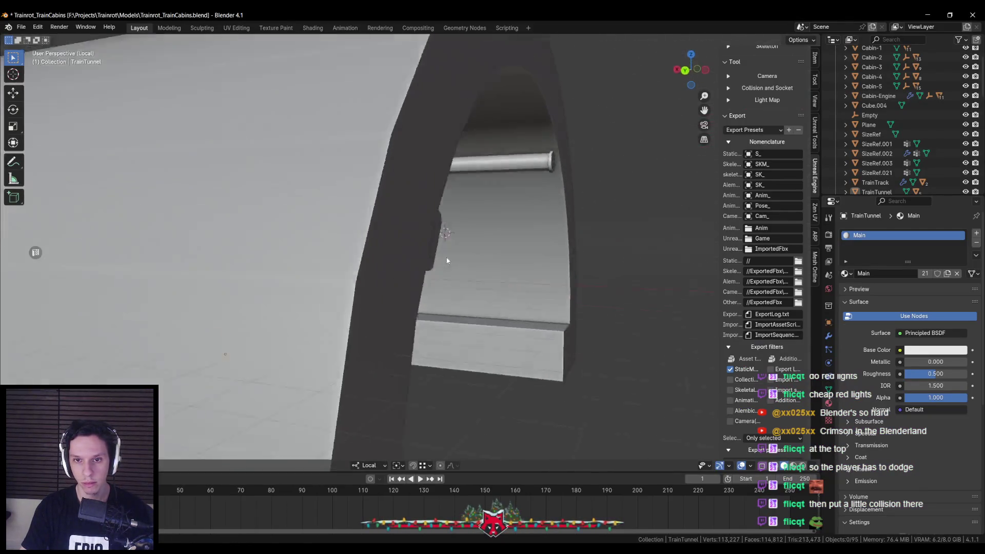
pyautogui.press('F3')
pyautogui.write('cylinde')
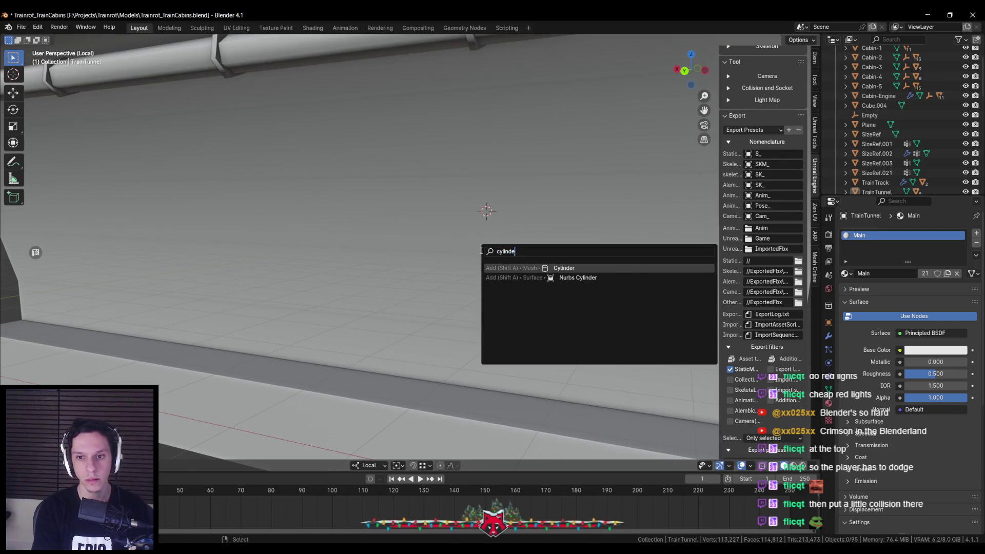
pyautogui.press('Return')
pyautogui.press('r')
pyautogui.press('x')
pyautogui.press('x')
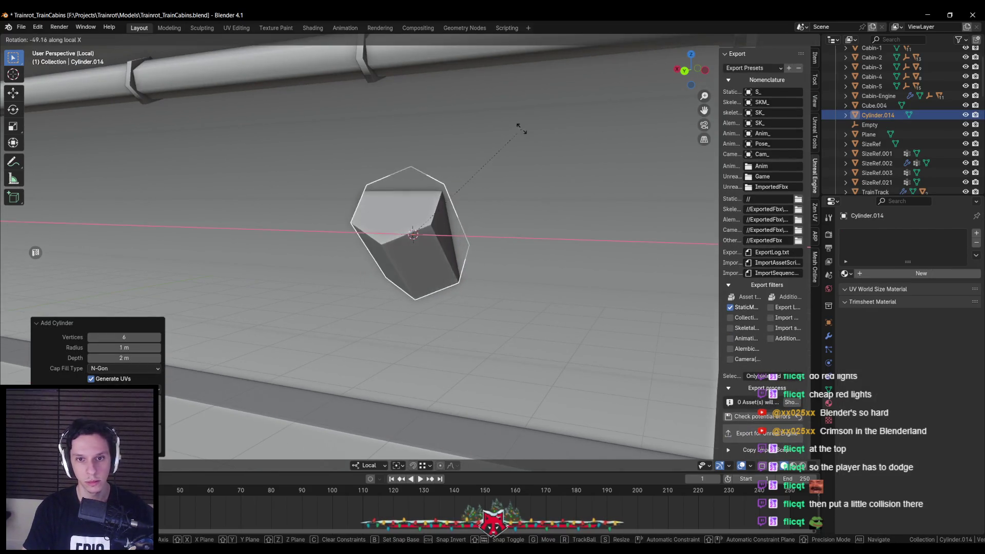
pyautogui.click(381, 124)
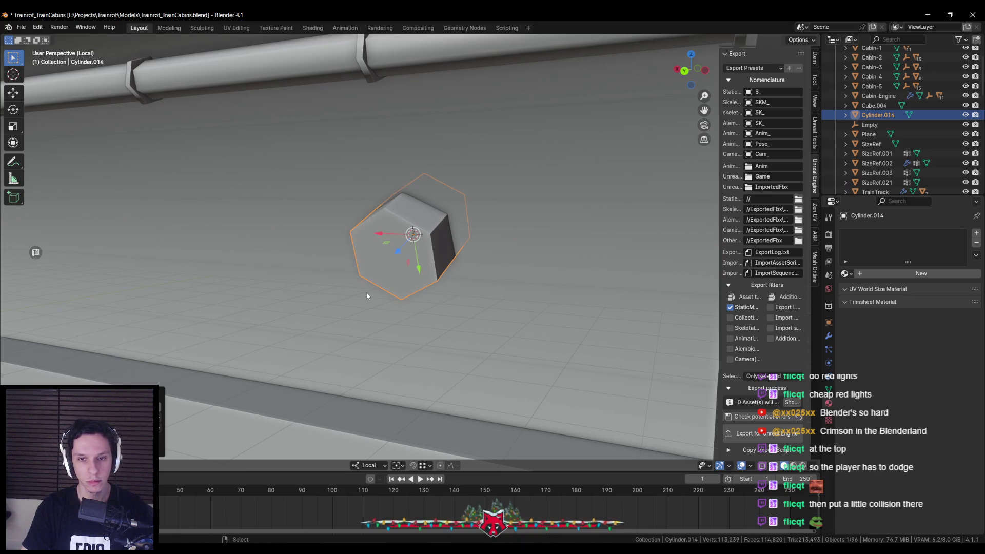
pyautogui.hotkey('ctrl', 'z')
# Give the cylinder 12 vertices, rotate it on X, and scale it to about 0.2.
pyautogui.press('F3')
pyautogui.press('Escape')
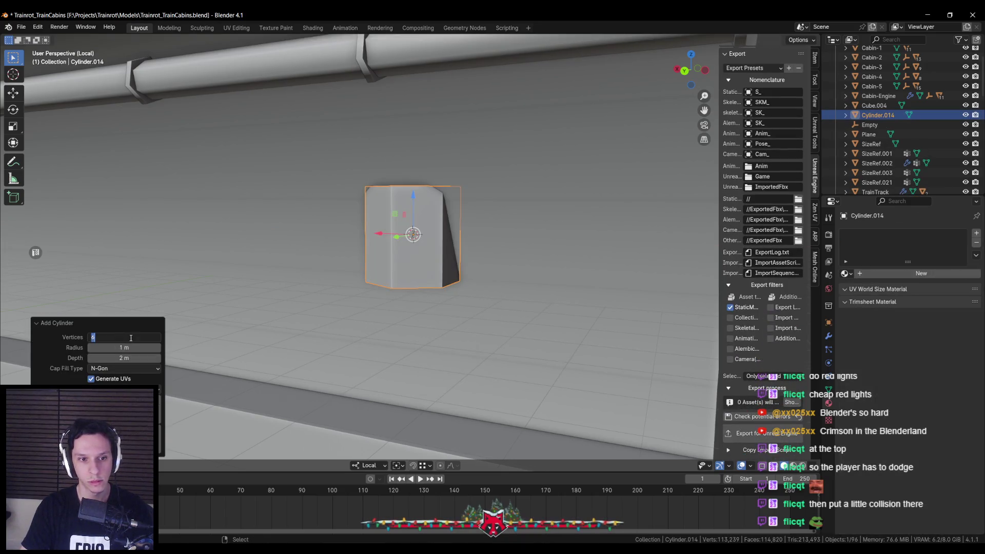
pyautogui.write('12')
pyautogui.press('Return')
pyautogui.press('r')
pyautogui.press('x')
pyautogui.press('x')
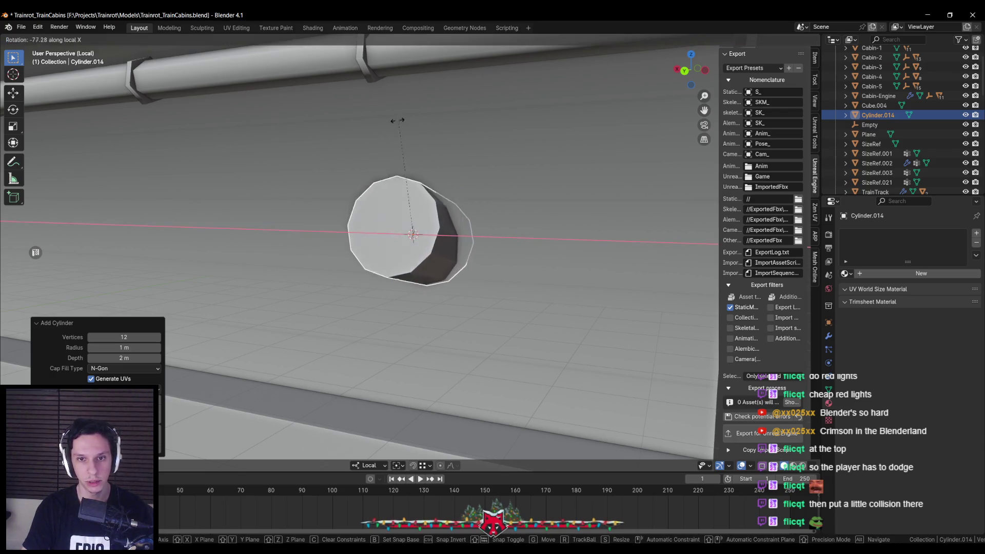
pyautogui.click(343, 163)
pyautogui.press('s')
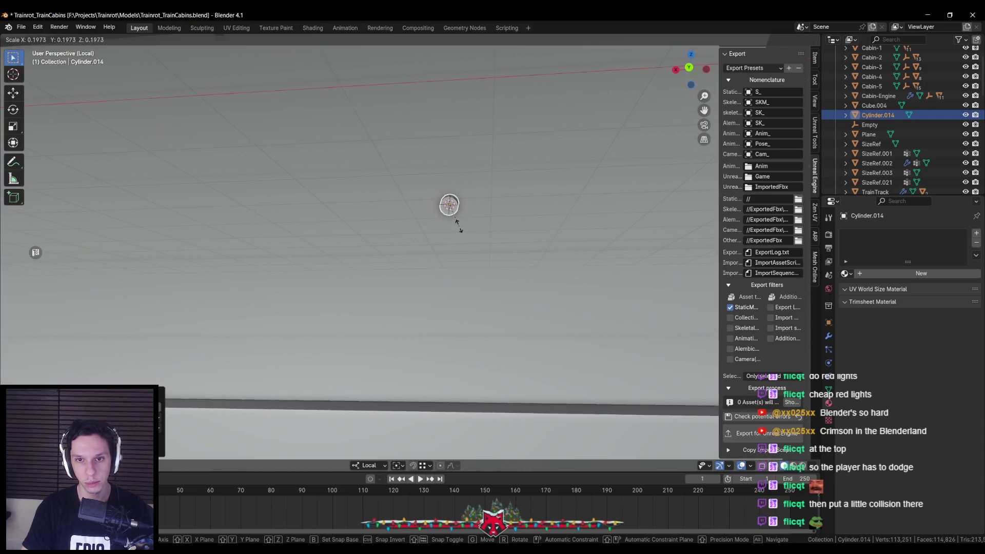
pyautogui.click(457, 225)
pyautogui.scroll(3, 460, 211)
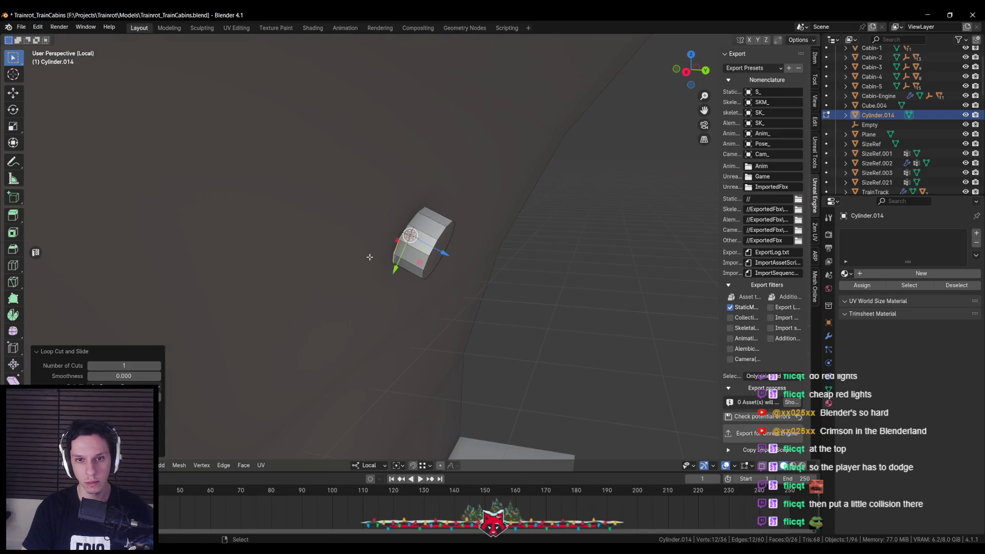
# Delete a box-selected ring of vertices from the 12-sided cylinder.
pyautogui.press('Tab')
pyautogui.moveTo(334, 164)
pyautogui.mouseDown()
pyautogui.moveTo(399, 288)
pyautogui.moveTo(408, 249)
pyautogui.mouseUp()
pyautogui.press('x')
pyautogui.click(395, 239)
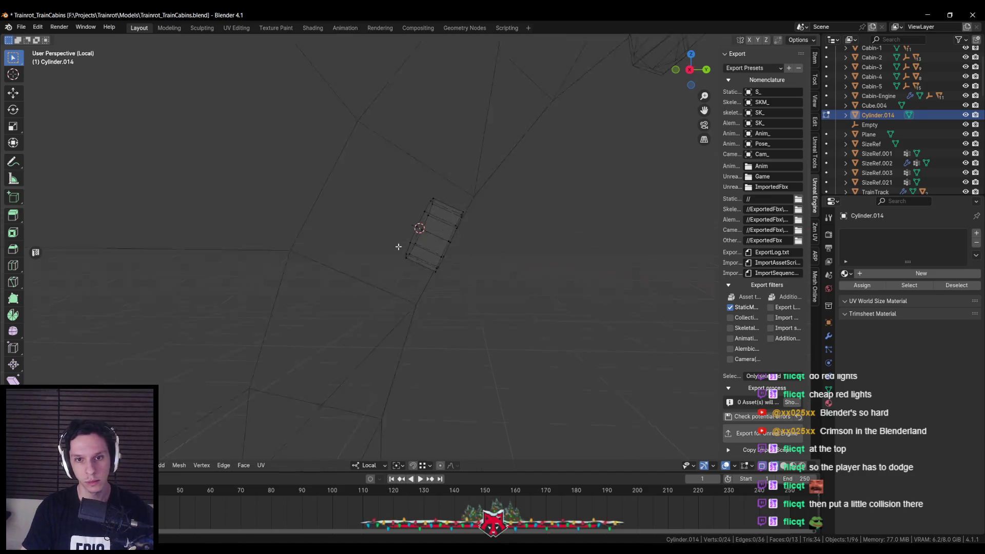
pyautogui.press('Tab')
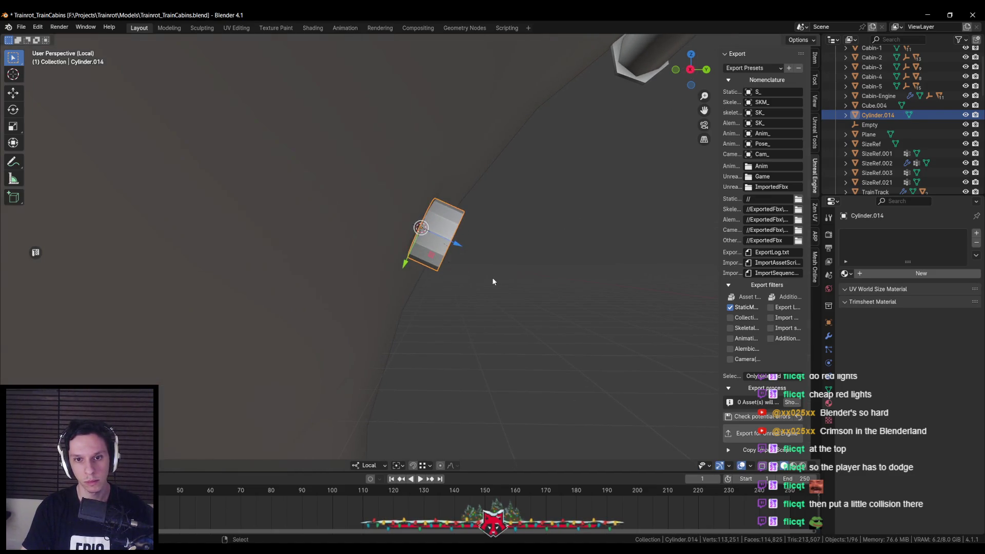
# Rotate the cylinder about its local X axis and move it along Z.
pyautogui.press('r')
pyautogui.press('z')
pyautogui.press('x')
pyautogui.press('x')
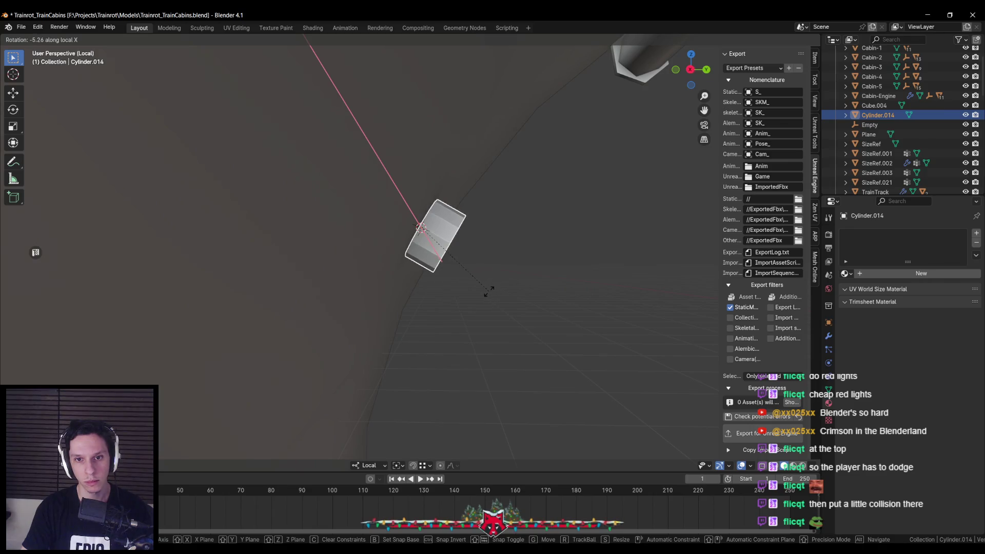
pyautogui.press('g')
pyautogui.press('z')
pyautogui.press('z')
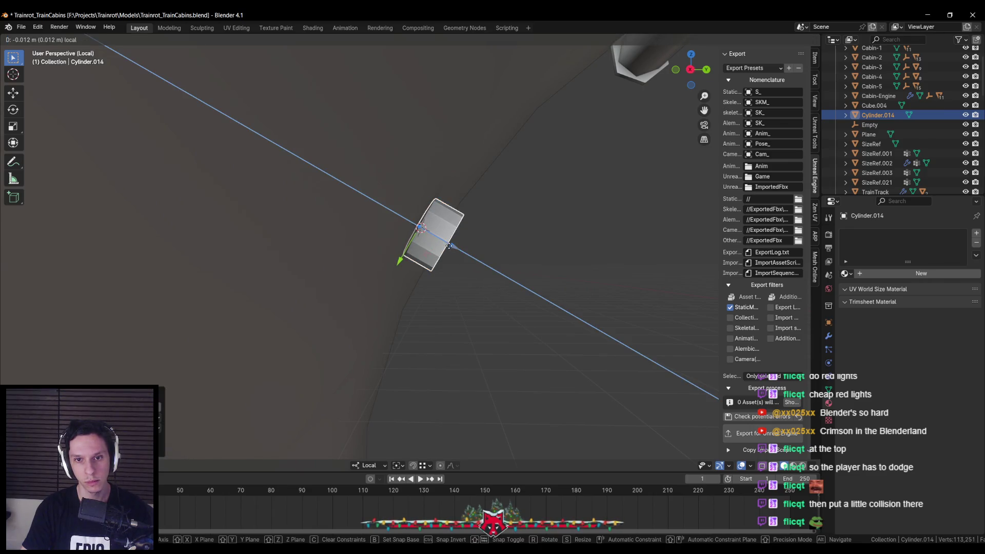
pyautogui.click(450, 246)
pyautogui.press('r')
pyautogui.press('x')
pyautogui.press('x')
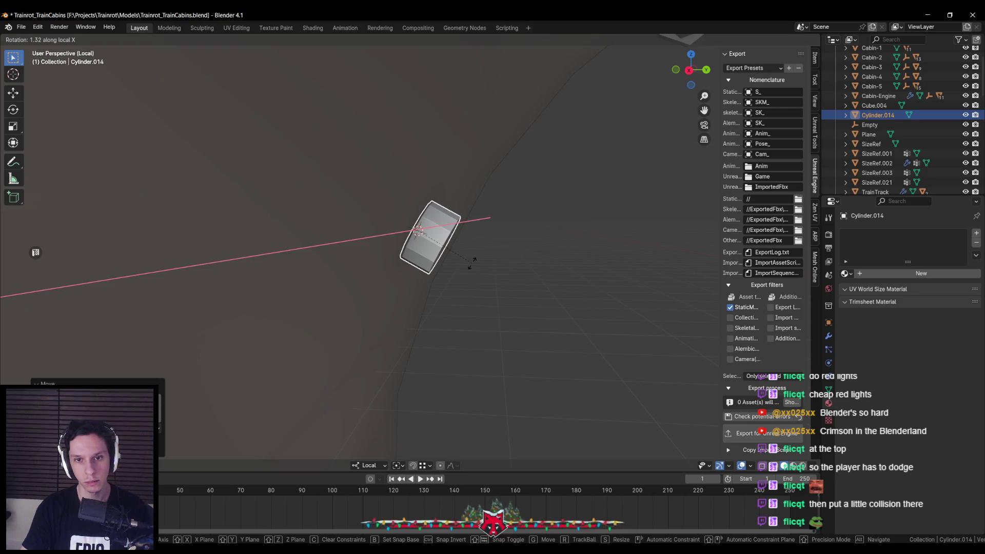
pyautogui.click(472, 262)
# Shrink the cylinder's end face and bevel it into a rounded dome cap.
pyautogui.press('Tab')
pyautogui.click(386, 246)
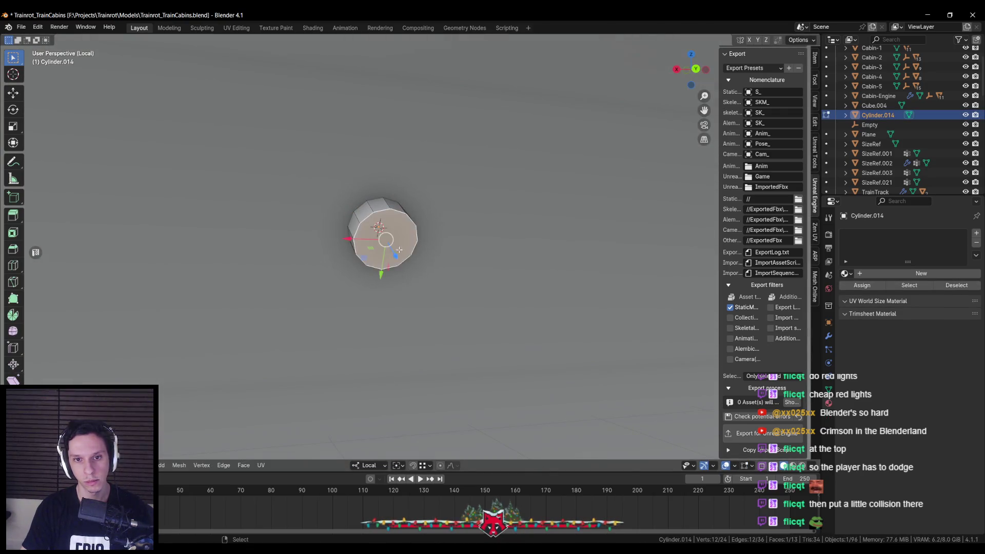
pyautogui.press('s')
pyautogui.click(439, 243)
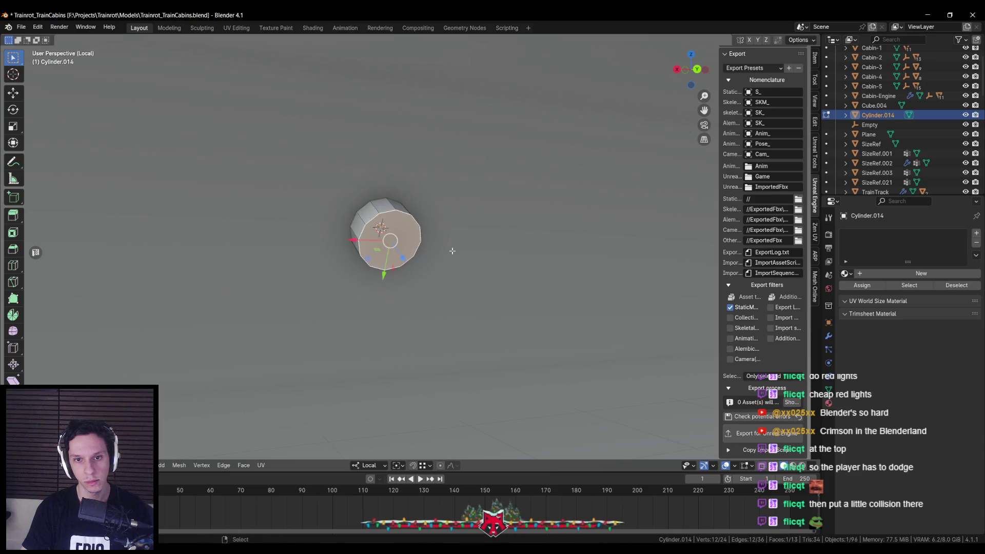
pyautogui.hotkey('ctrl', 'b')
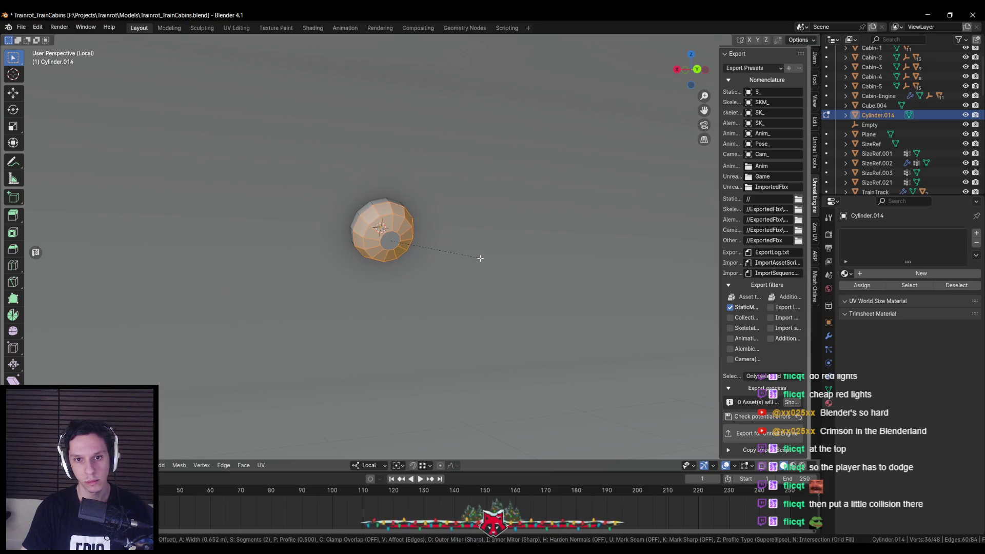
pyautogui.click(481, 259)
# Adjust a single vertex on the dome along its local axis.
pyautogui.click(380, 228)
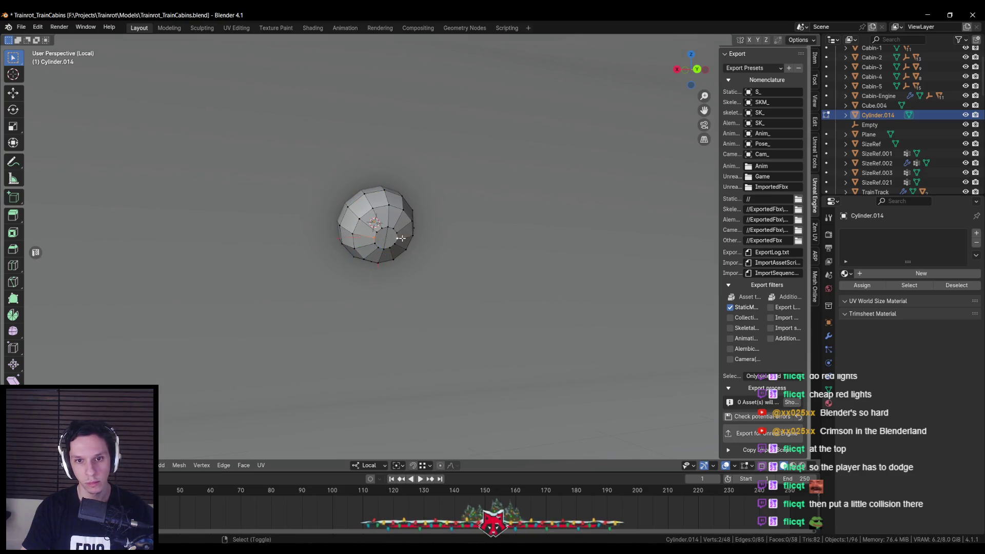
pyautogui.scroll(2, 414, 266)
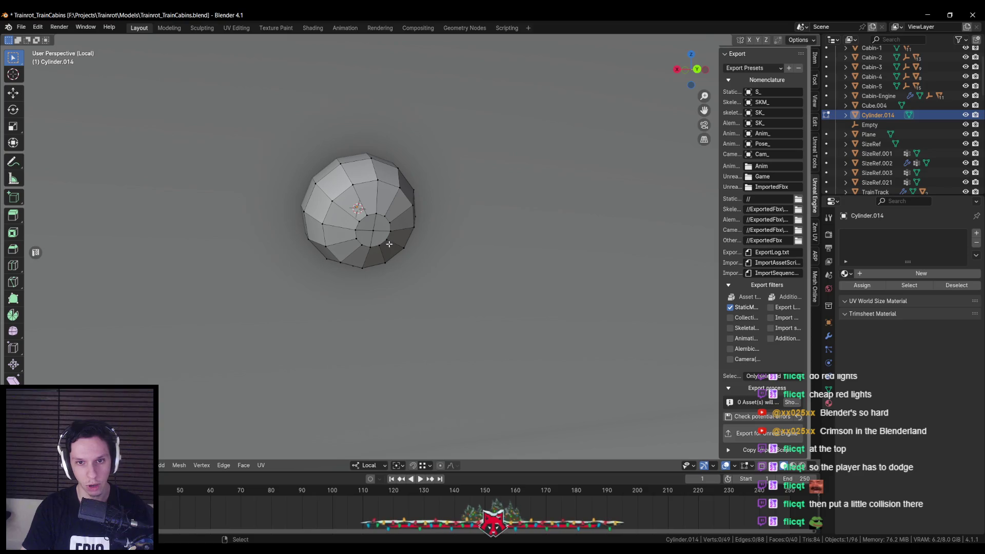
pyautogui.scroll(1, 387, 241)
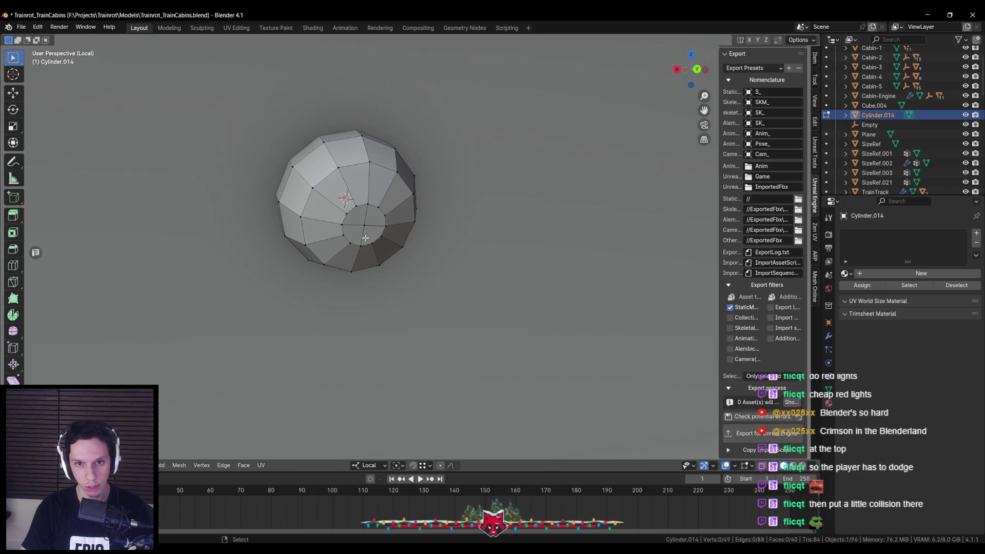
pyautogui.press('g')
pyautogui.press('z')
pyautogui.press('z')
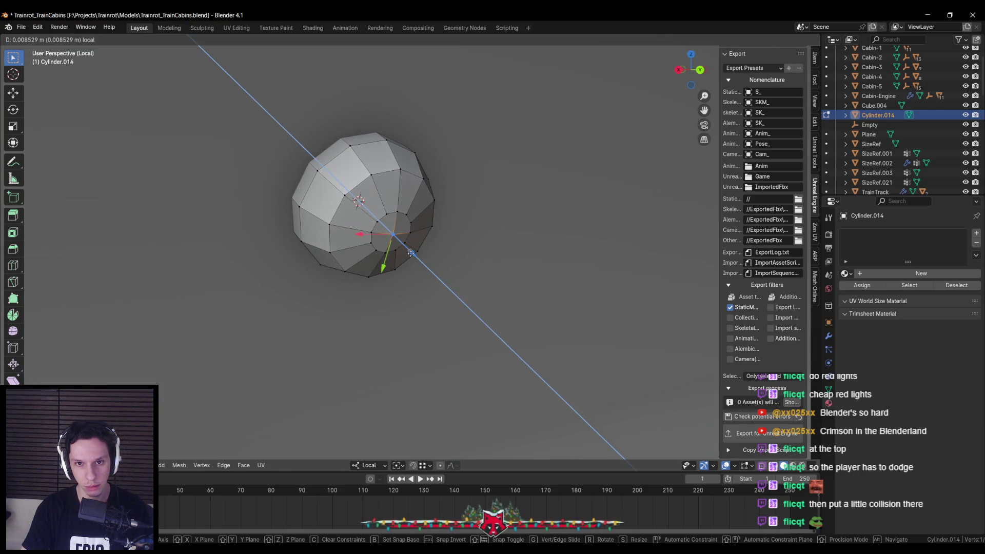
pyautogui.press('Escape')
pyautogui.click(363, 233)
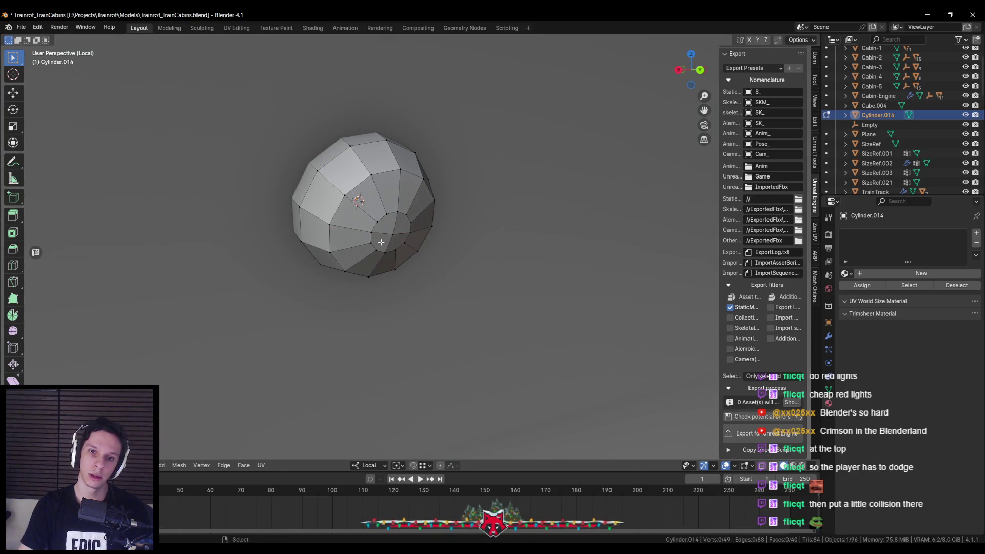
pyautogui.press('j')
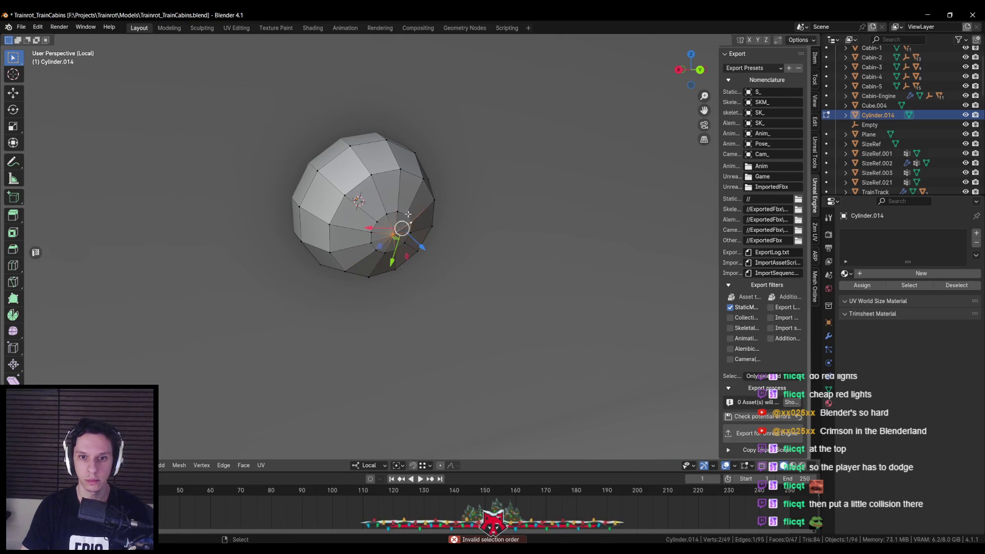
# Apply Shade Smooth to the dome in Object Mode.
pyautogui.press('Tab')
pyautogui.rightClick(415, 238)
pyautogui.click(414, 239)
pyautogui.scroll(-6, 414, 239)
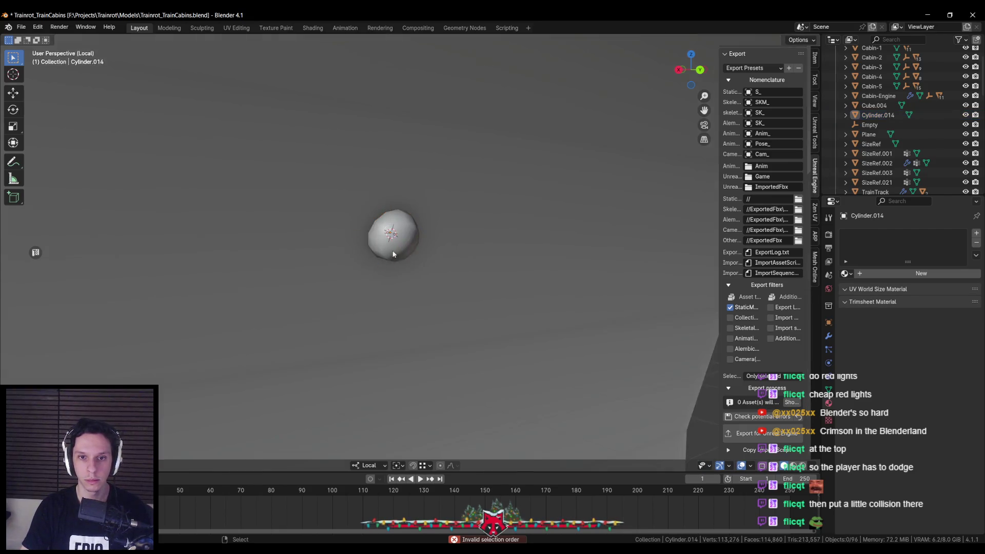
pyautogui.click(430, 244)
# Isolate the dome light in local view and give it a new material.
pyautogui.press('KP_Divide')
pyautogui.click(398, 247)
pyautogui.press('KP_Divide')
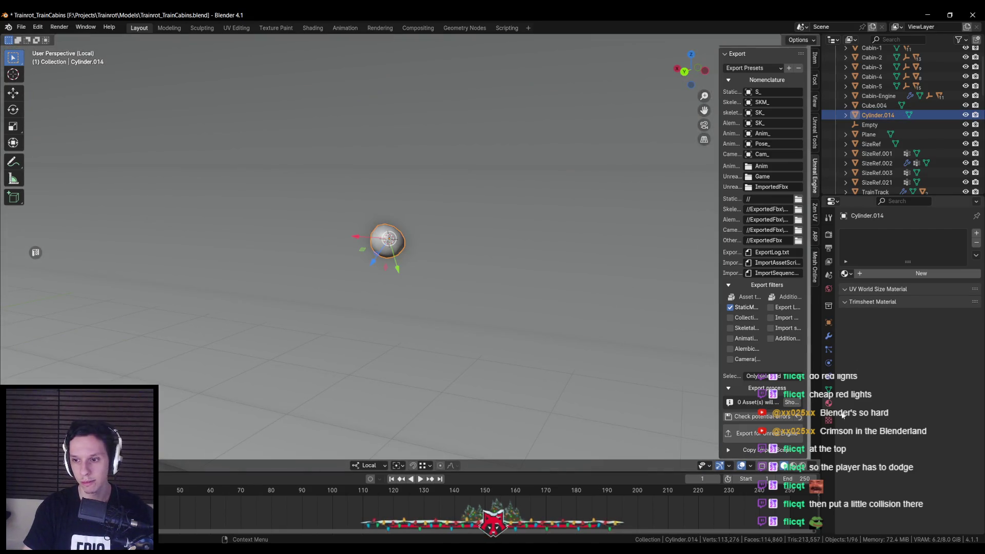
pyautogui.click(845, 274)
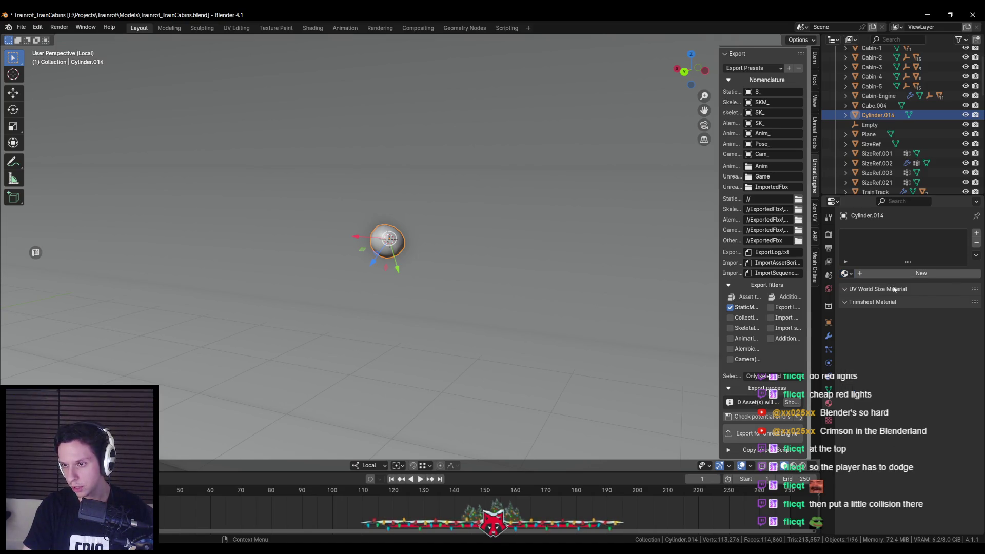
pyautogui.click(875, 273)
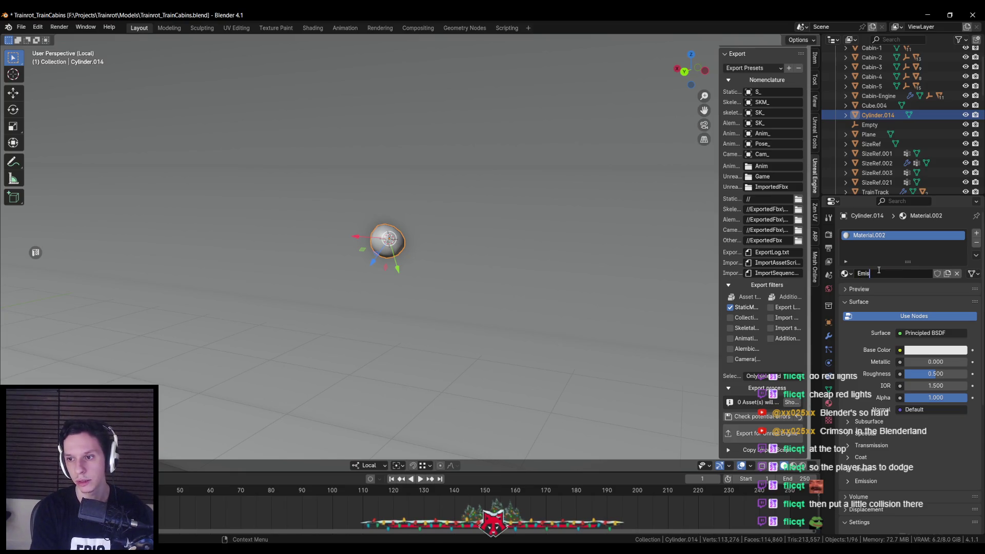
# Name the dome's material Emissive and frame the dome light in view.
pyautogui.click(362, 217)
pyautogui.scroll(-6, 404, 288)
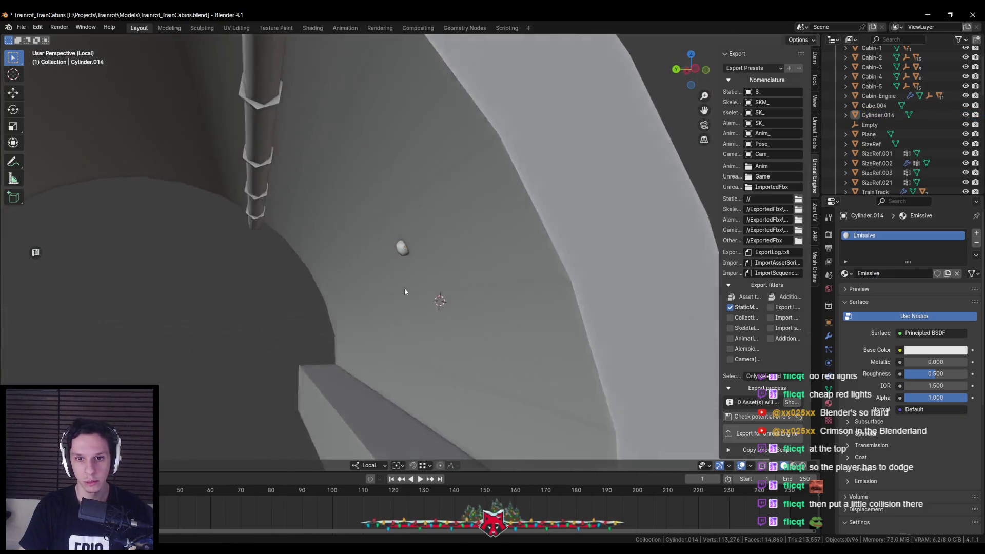
pyautogui.press('KP_Decimal')
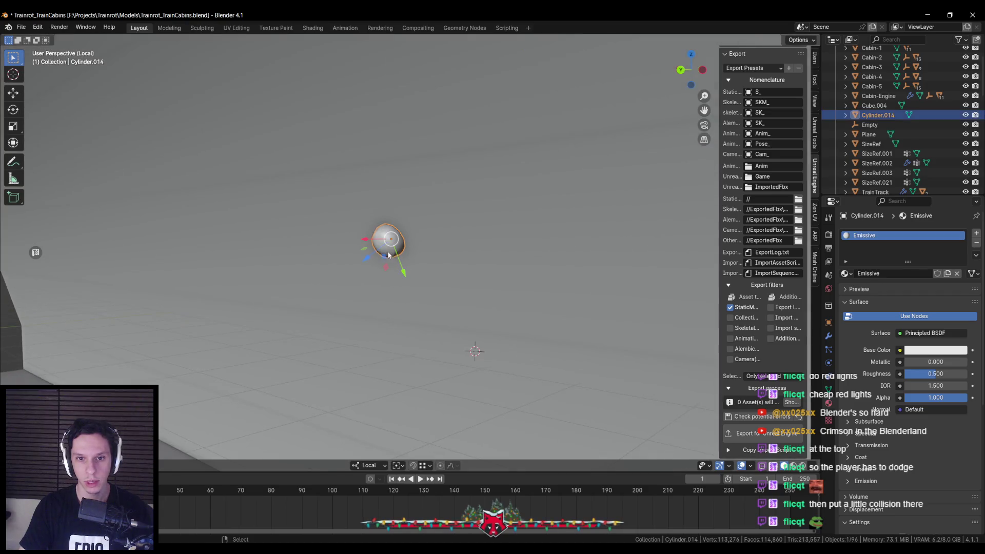
pyautogui.press('Tab')
pyautogui.scroll(2, 381, 222)
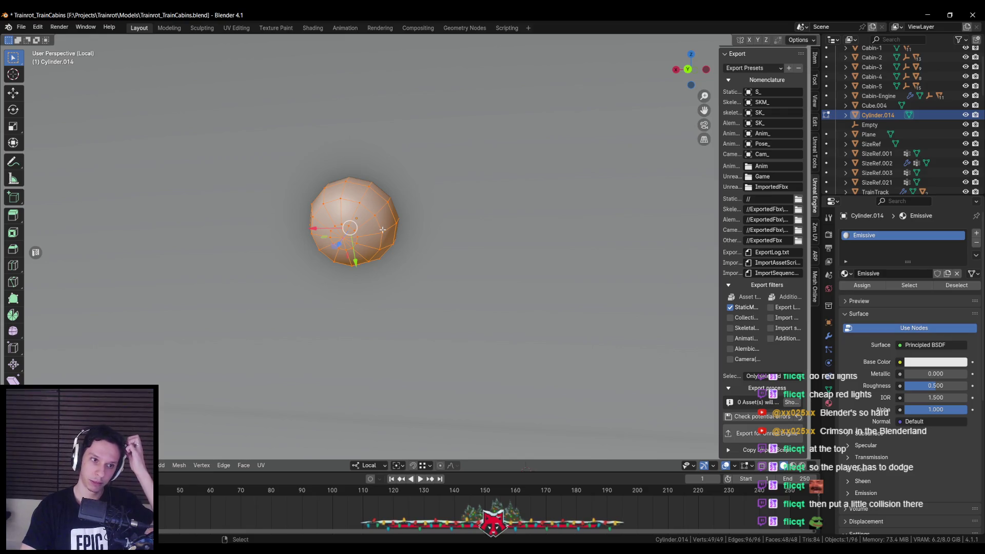
pyautogui.scroll(-4, 382, 229)
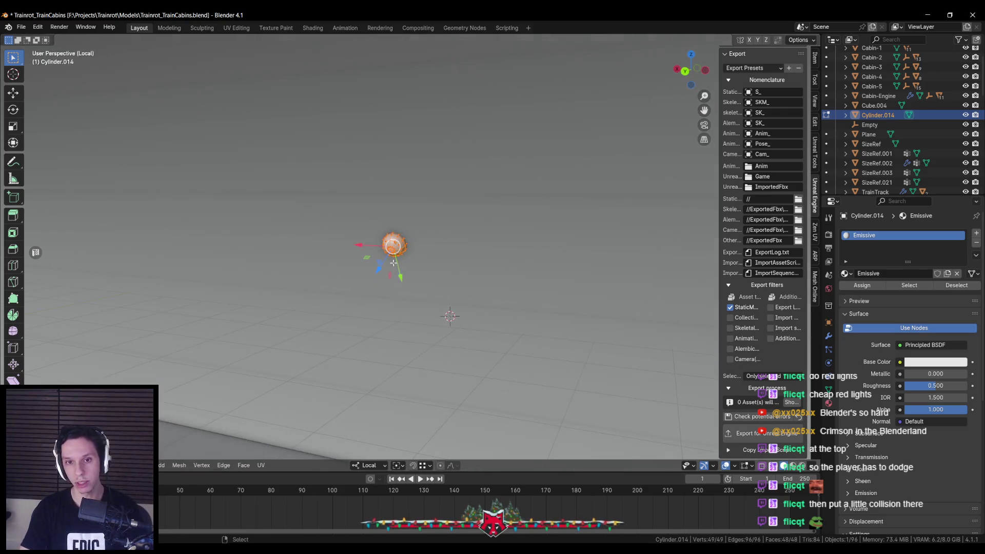
pyautogui.press('Tab')
pyautogui.scroll(-3, 385, 267)
# Parent the dome light to TrainTunnel, restore the full tunnel view, and export it.
pyautogui.click(386, 267)
pyautogui.scroll(-5, 382, 271)
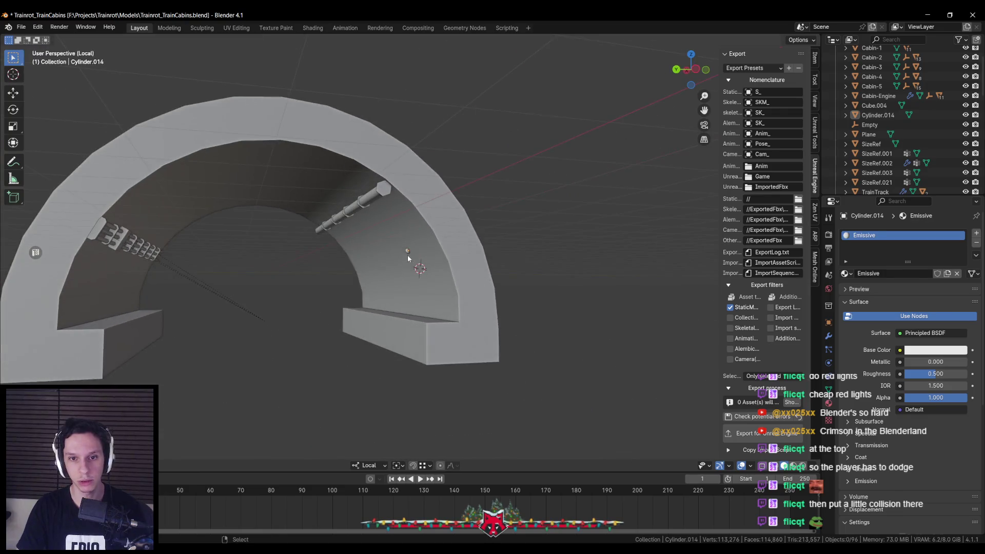
pyautogui.keyDown('shift'); pyautogui.click(407, 252); pyautogui.keyUp('shift')
pyautogui.keyDown('shift'); pyautogui.click(410, 256); pyautogui.keyUp('shift')
pyautogui.hotkey('ctrl', 'p')
pyautogui.click(430, 245)
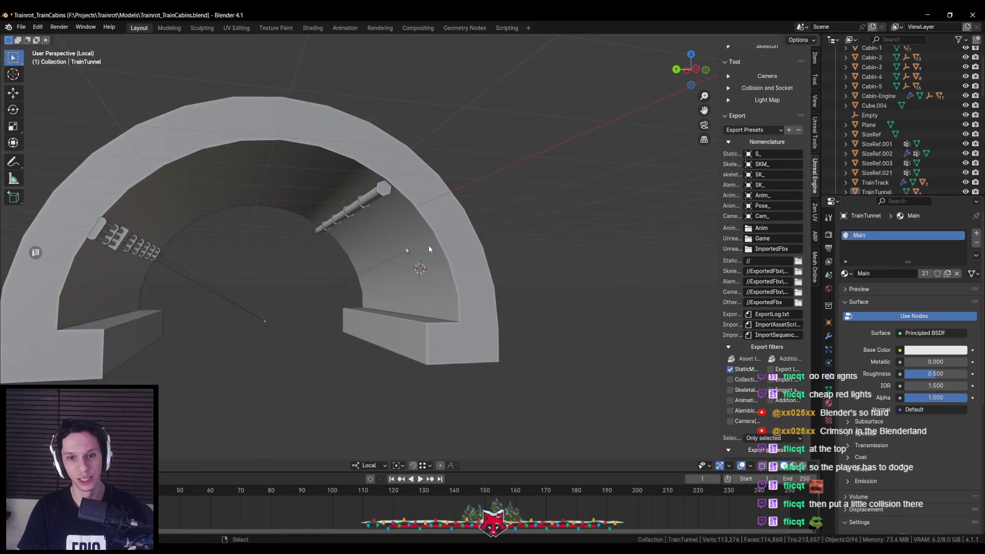
pyautogui.press('KP_Divide')
pyautogui.scroll(-3, 762, 380)
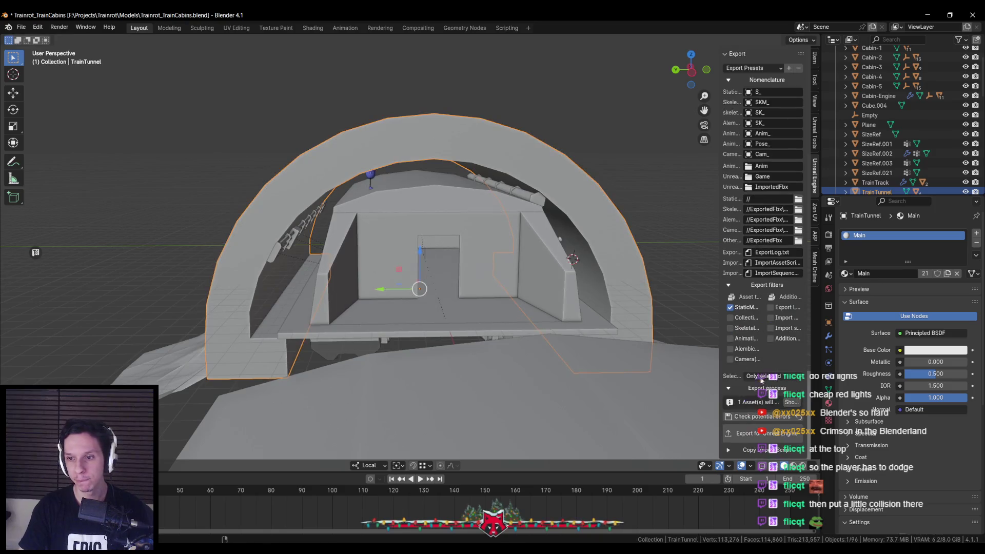
pyautogui.click(761, 435)
# Reimport the updated S_TrainTunnel mesh in Unreal Engine.
pyautogui.hotkey('alt', 'Tab')
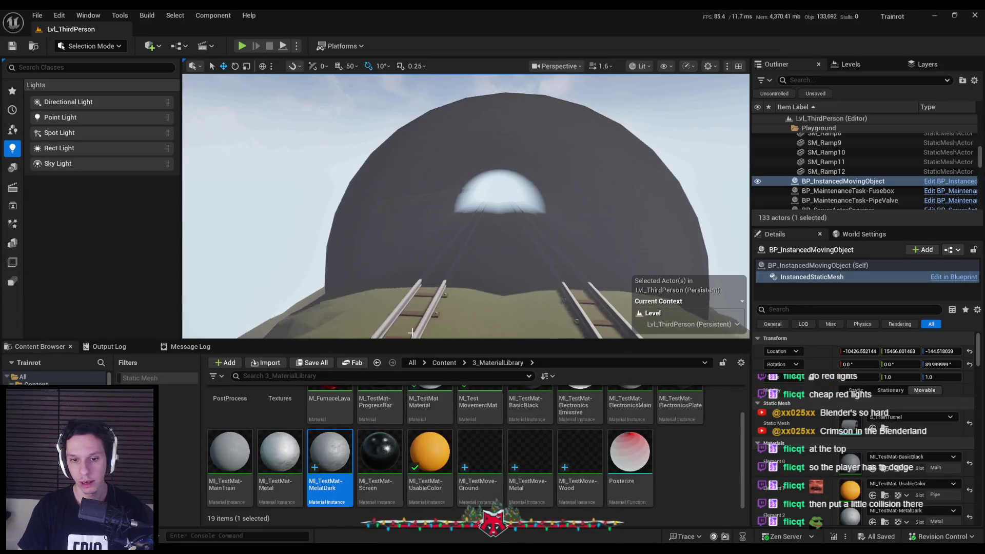
pyautogui.rightClick(443, 423)
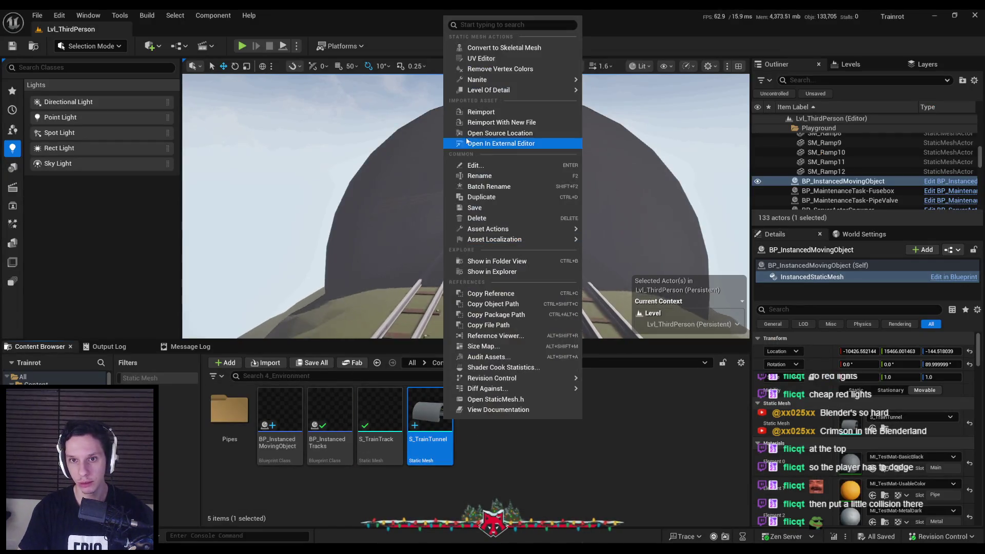
pyautogui.click(475, 112)
# Set Element 3 to MI_TestMat-ElectronicsEmissive and browse to it in the Content Browser.
pyautogui.doubleClick(432, 414)
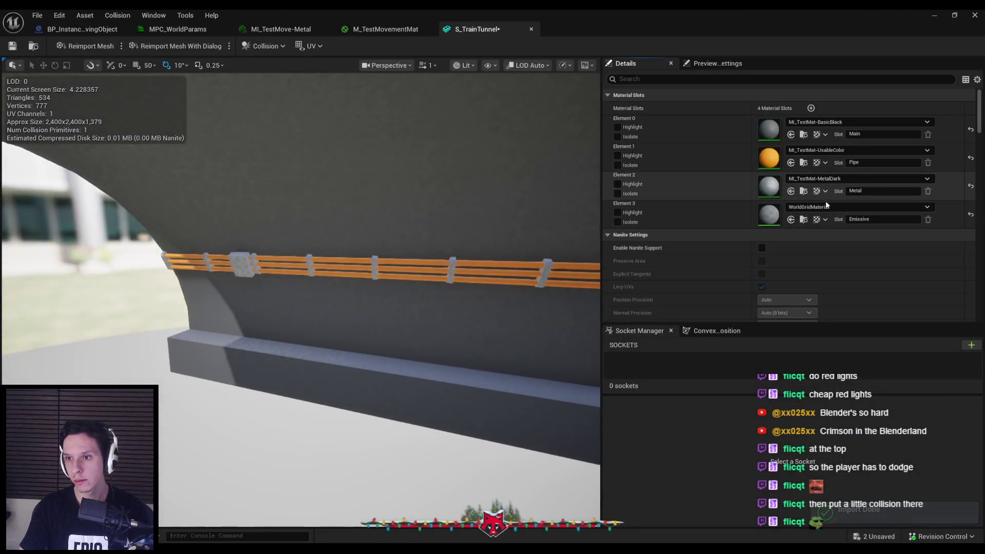
pyautogui.click(826, 207)
pyautogui.write('emi')
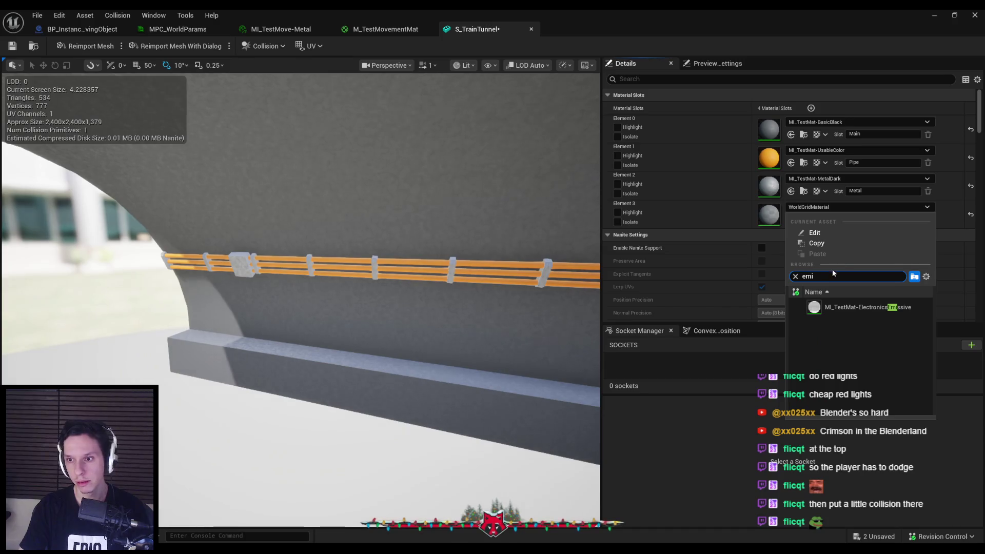
pyautogui.click(846, 310)
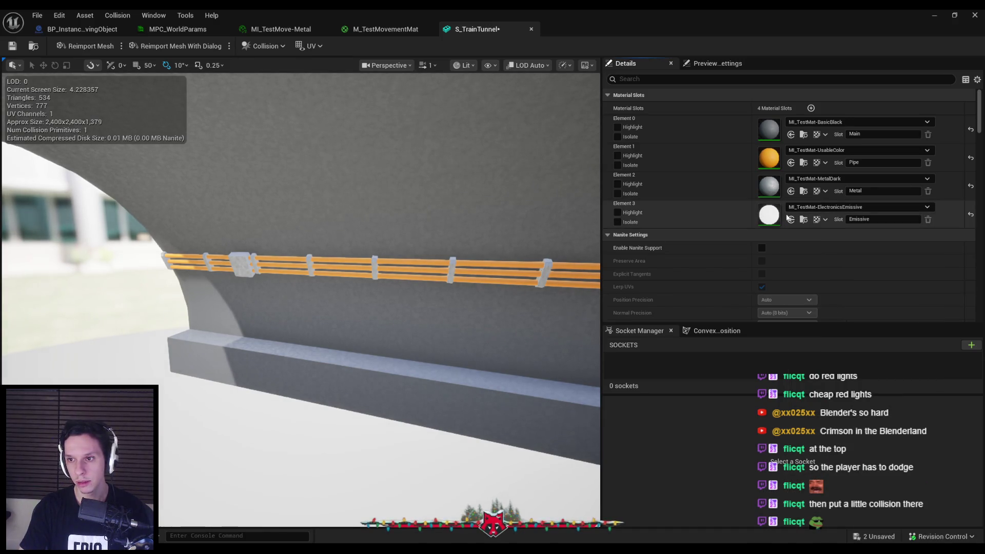
pyautogui.click(805, 221)
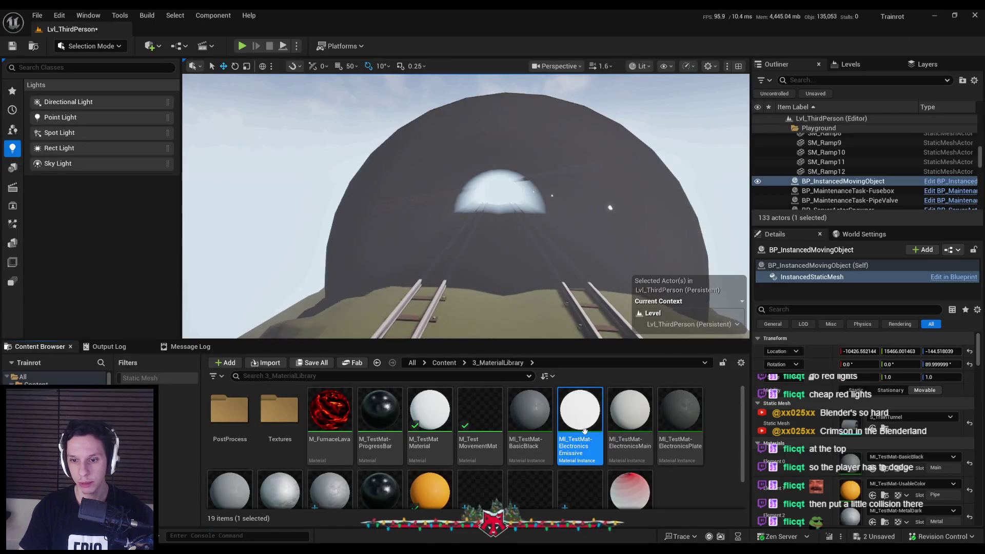
# Duplicate the ElectronicsEmissive material as MI_TestMat-RedEmissive and open it.
pyautogui.rightClick(585, 420)
pyautogui.click(629, 210)
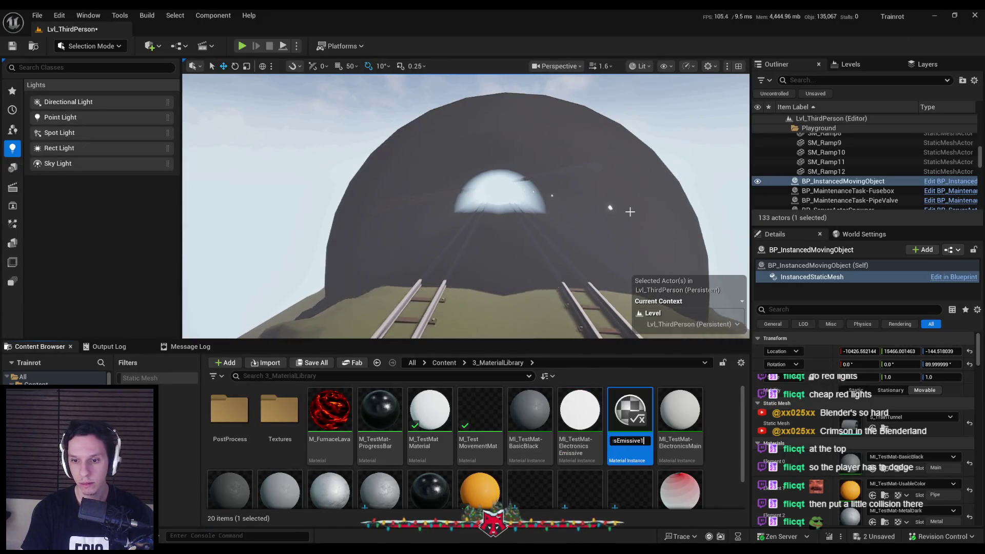
pyautogui.press('BackSpace')
pyautogui.press('BackSpace')
pyautogui.press('BackSpace')
pyautogui.write('R')
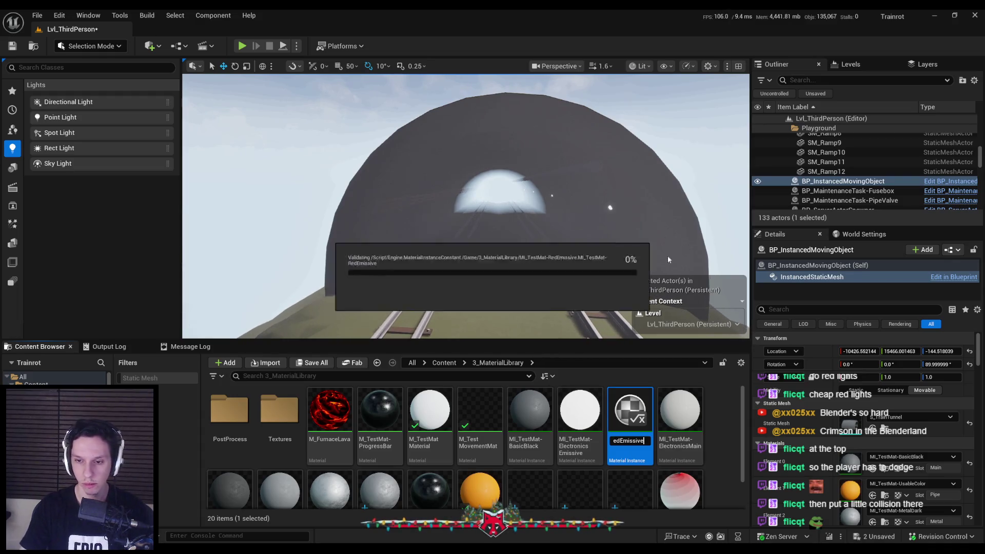
pyautogui.press('Return')
pyautogui.doubleClick(468, 431)
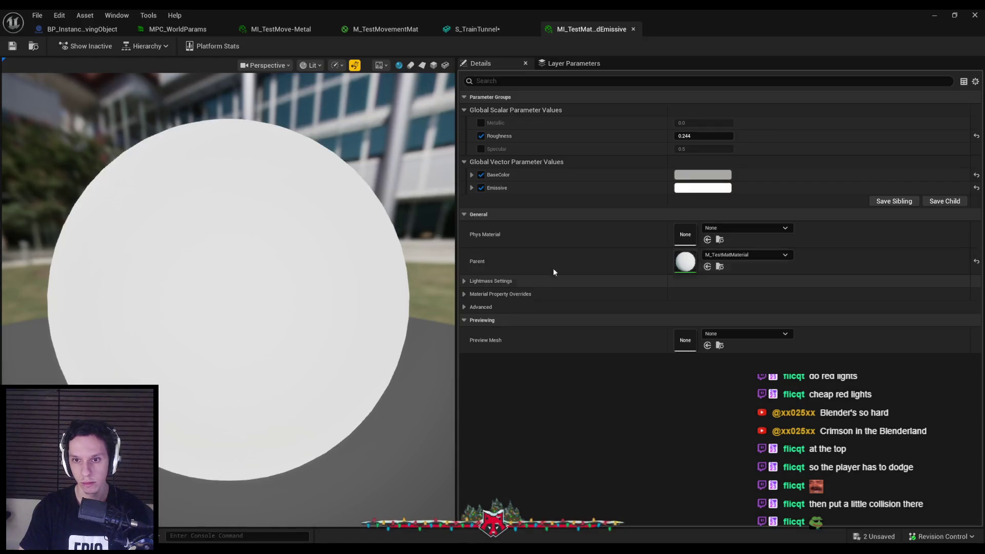
# Set the Emissive colour to a bright, fully saturated red.
pyautogui.click(696, 188)
pyautogui.moveTo(821, 234); pyautogui.dragTo(818, 181)
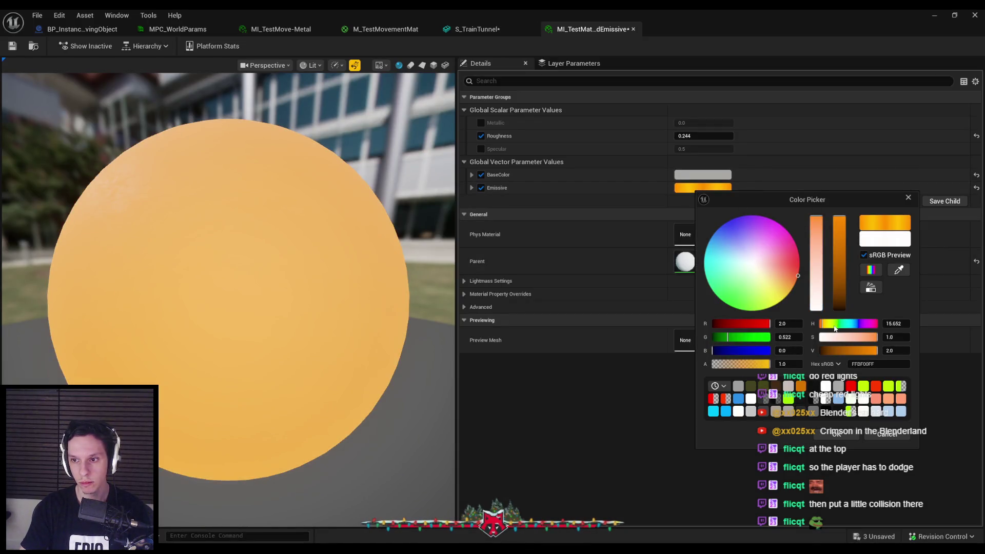
pyautogui.moveTo(836, 328); pyautogui.dragTo(781, 325)
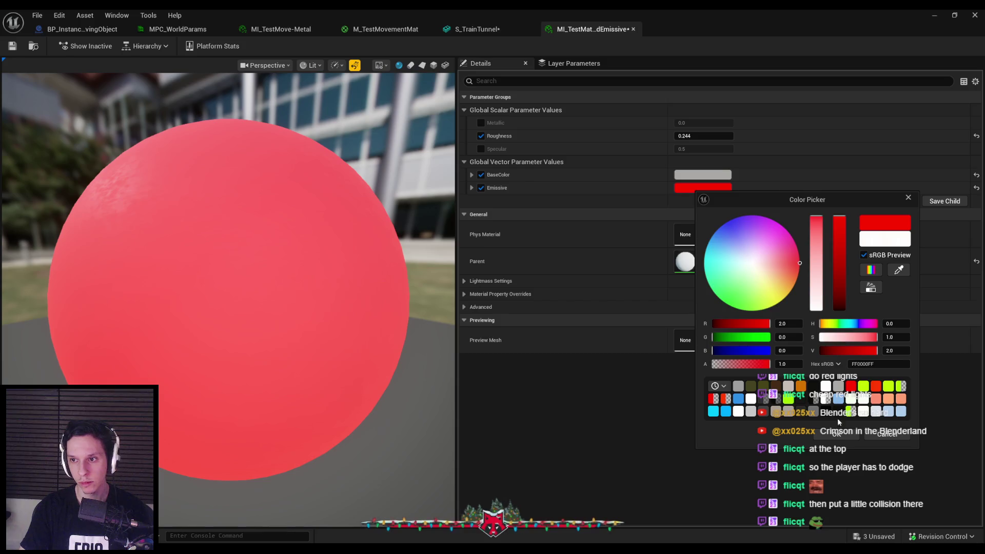
pyautogui.click(831, 435)
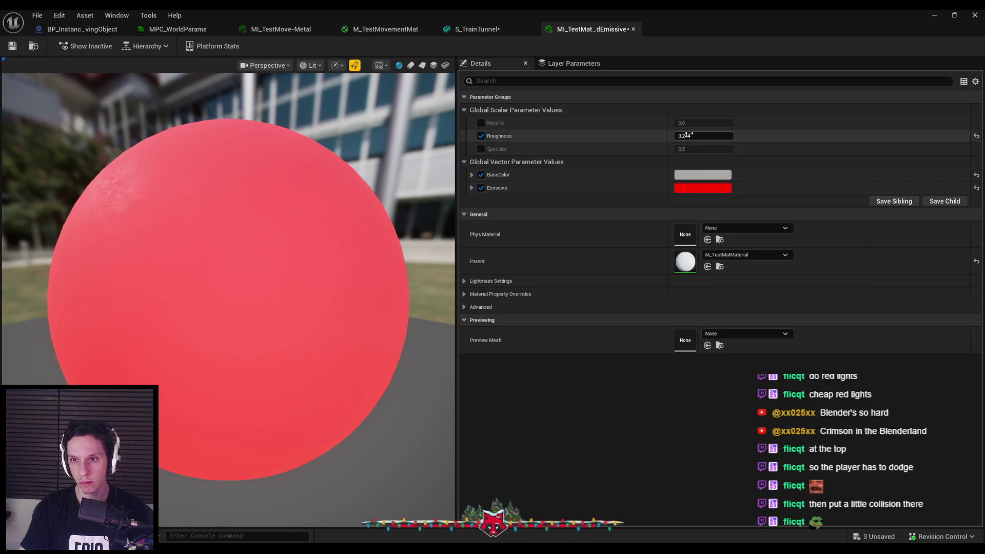
pyautogui.click(697, 189)
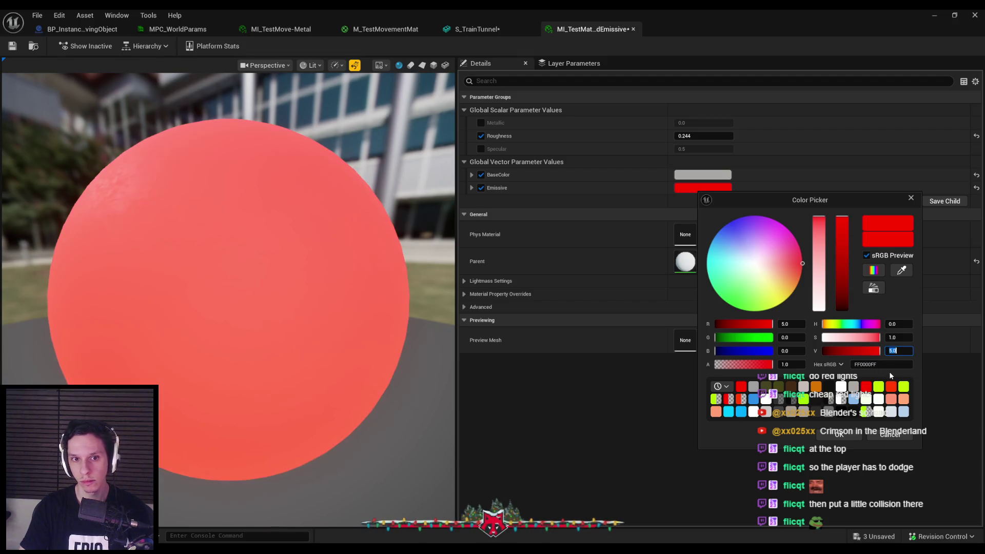
pyautogui.click(838, 435)
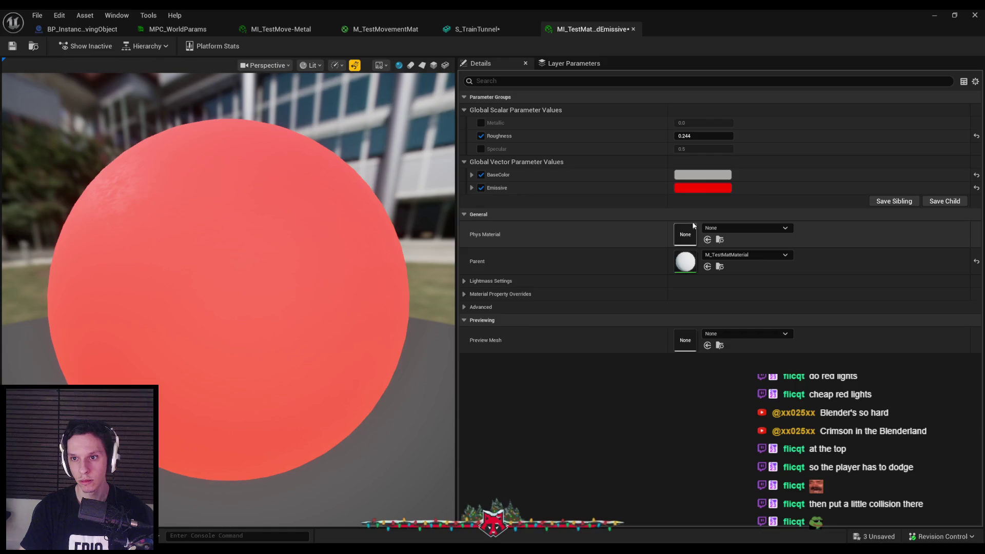
# Make the BaseColor black and close the RedEmissive material editor.
pyautogui.click(698, 175)
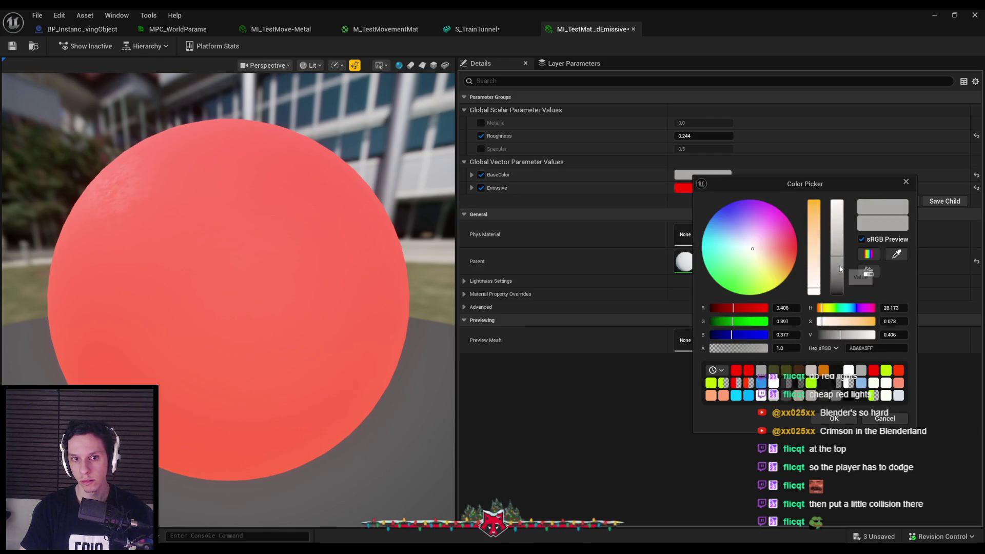
pyautogui.moveTo(840, 268); pyautogui.dragTo(839, 326)
pyautogui.click(834, 420)
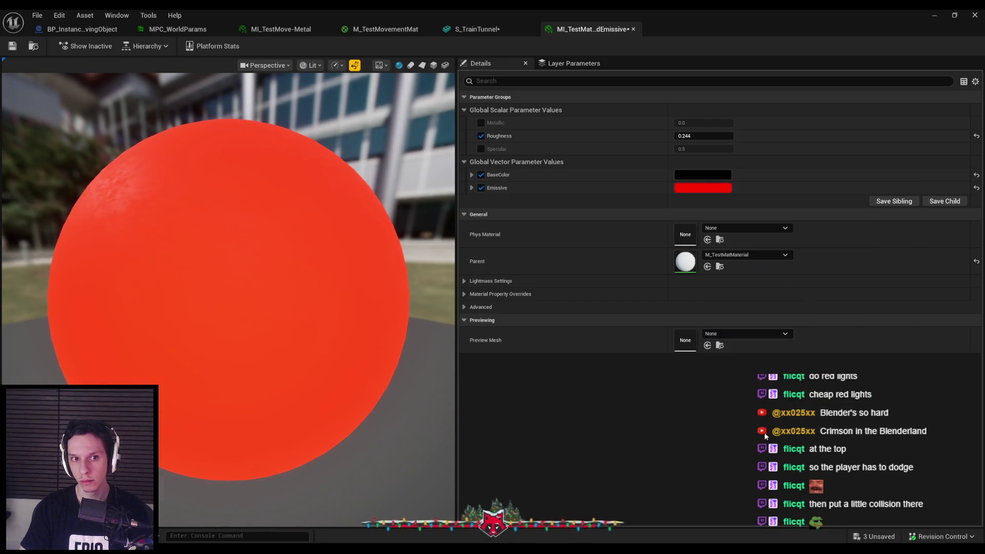
pyautogui.middleClick(575, 27)
pyautogui.click(852, 207)
# Assign MI_TestMat-RedEmissive to Element 3, save the mesh, and play-test the level.
pyautogui.write('emi')
pyautogui.click(853, 325)
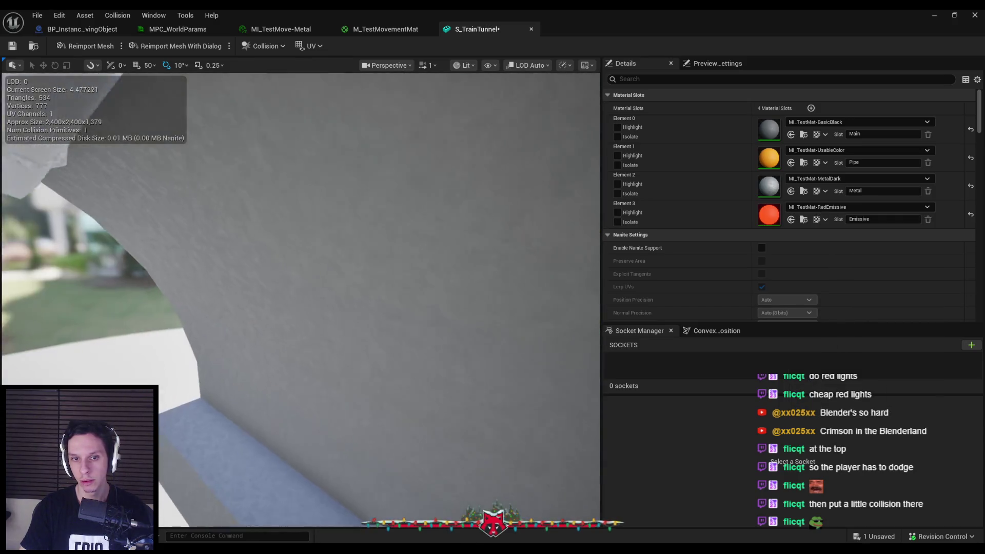
pyautogui.hotkey('ctrl', 's')
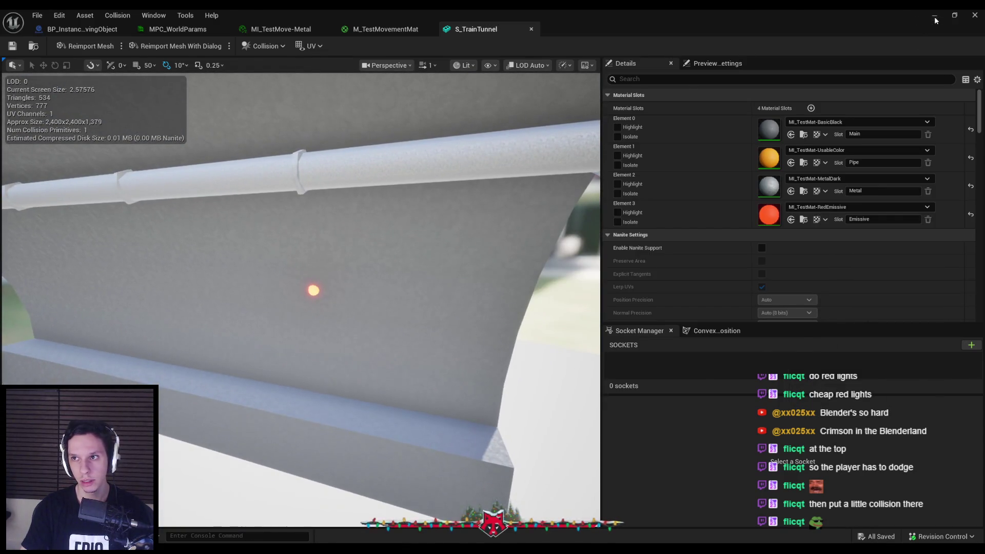
pyautogui.click(935, 18)
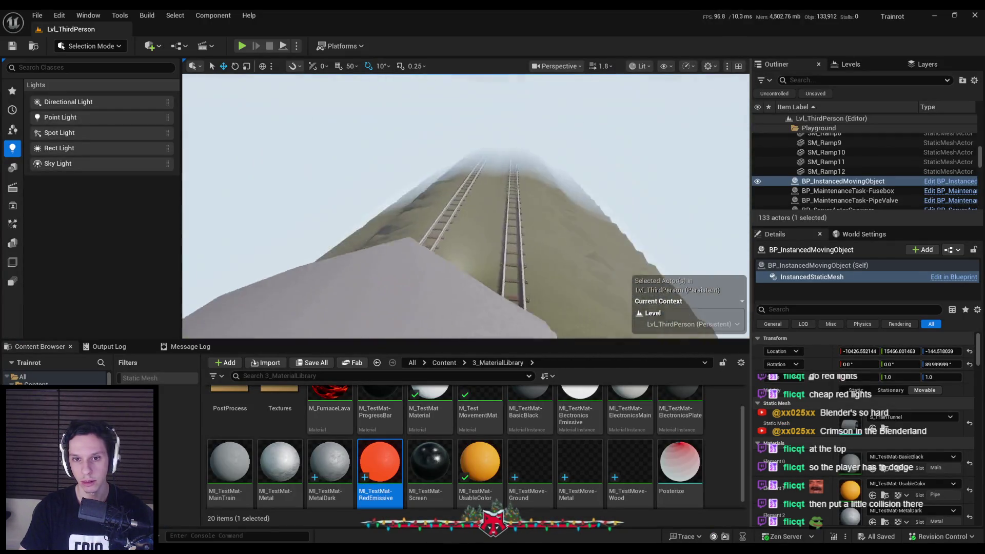
pyautogui.hotkey('alt', 'p')
pyautogui.press('F11')
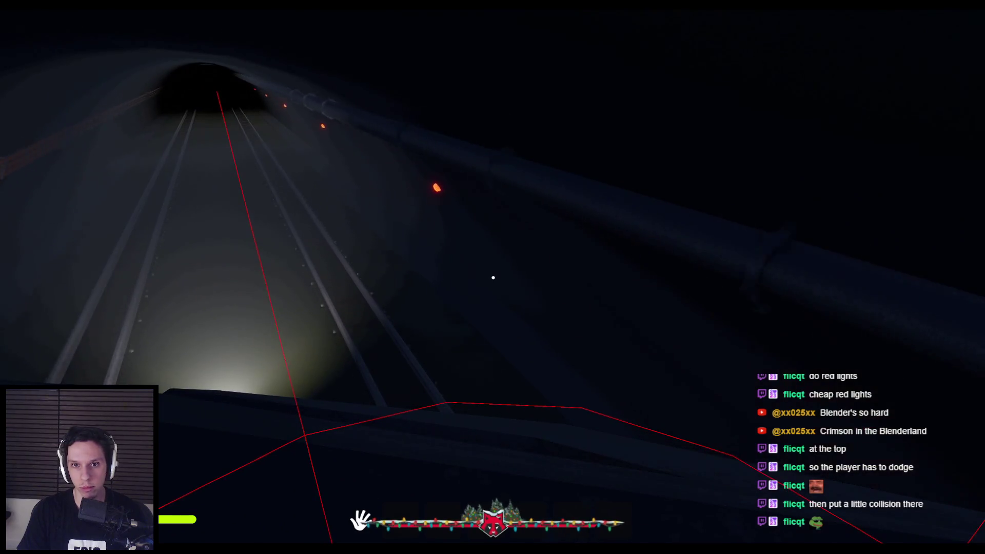
# Stop the play-test and snap the 3D cursor to the wall light Cylinder.014.
pyautogui.press('Escape')
pyautogui.hotkey('alt', 'Tab')
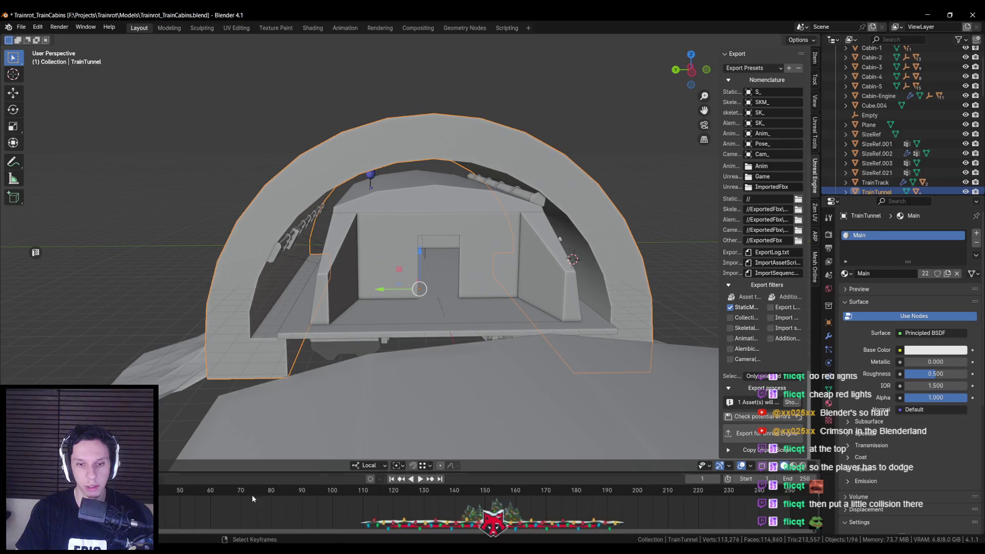
pyautogui.scroll(5, 566, 290)
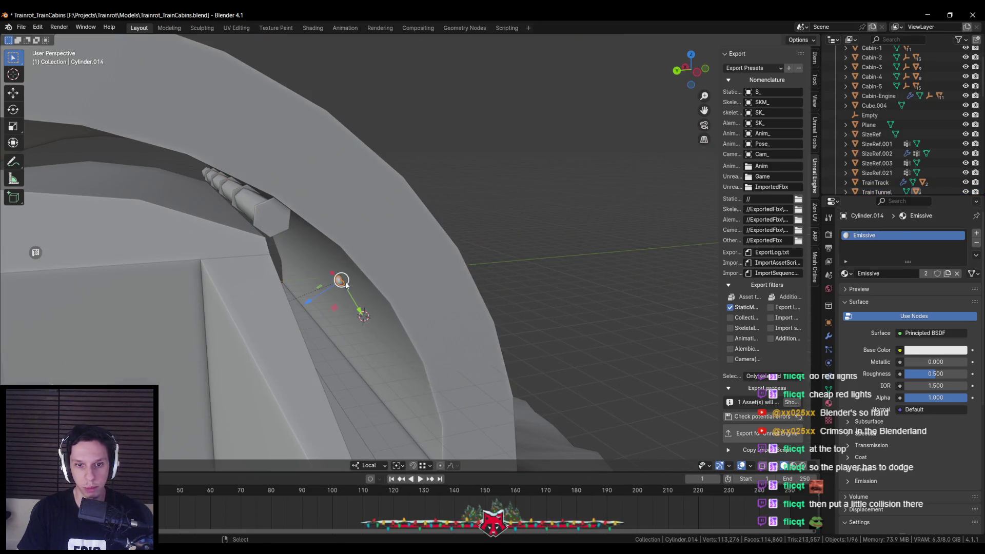
pyautogui.click(377, 291)
pyautogui.press('KP_Decimal')
pyautogui.press('Tab')
pyautogui.press('KP_Decimal')
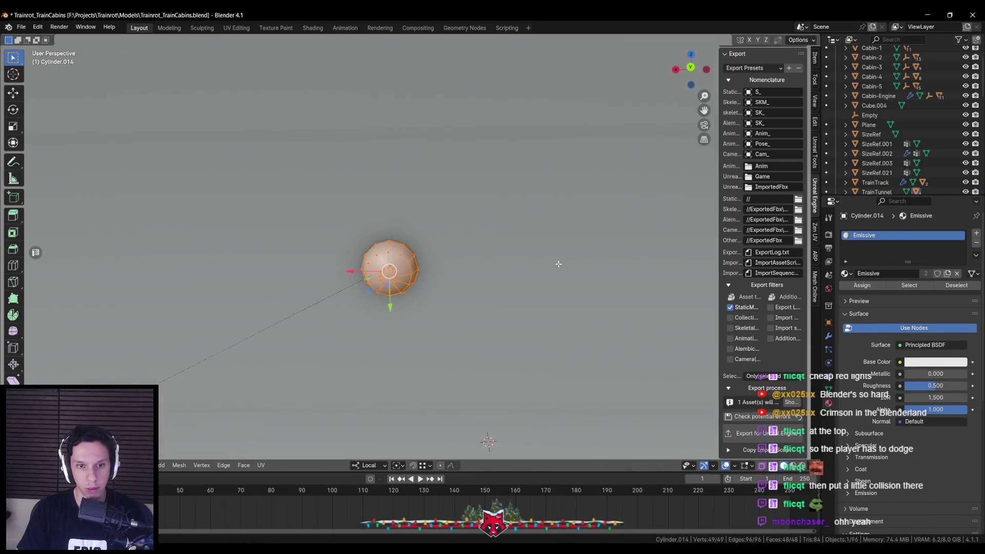
pyautogui.hotkey('alt', 'z')
pyautogui.hotkey('alt', 'z')
pyautogui.hotkey('shift', 's')
pyautogui.click(446, 301)
# Scale the light mesh down around the 3D cursor using Global orientation.
pyautogui.click(369, 465)
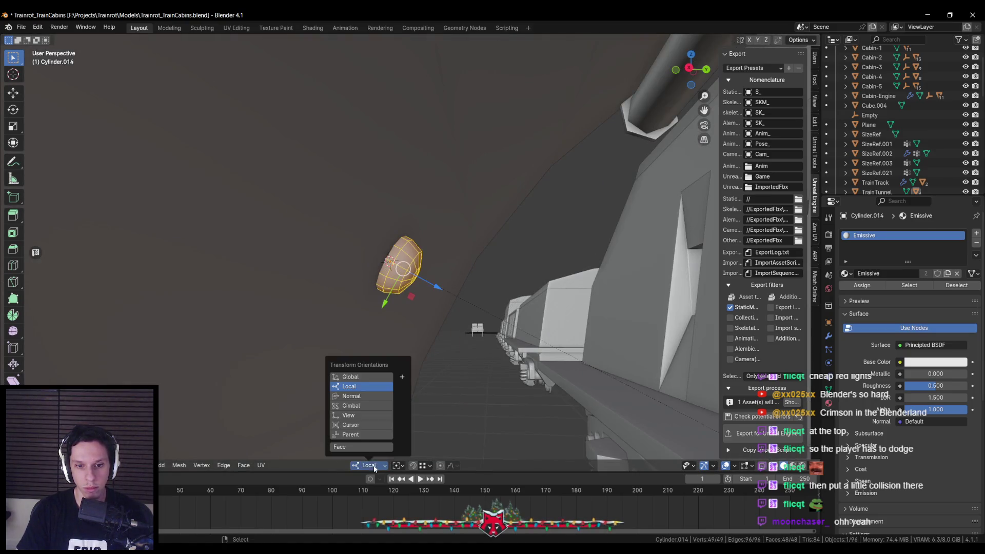
pyautogui.click(350, 378)
pyautogui.click(404, 466)
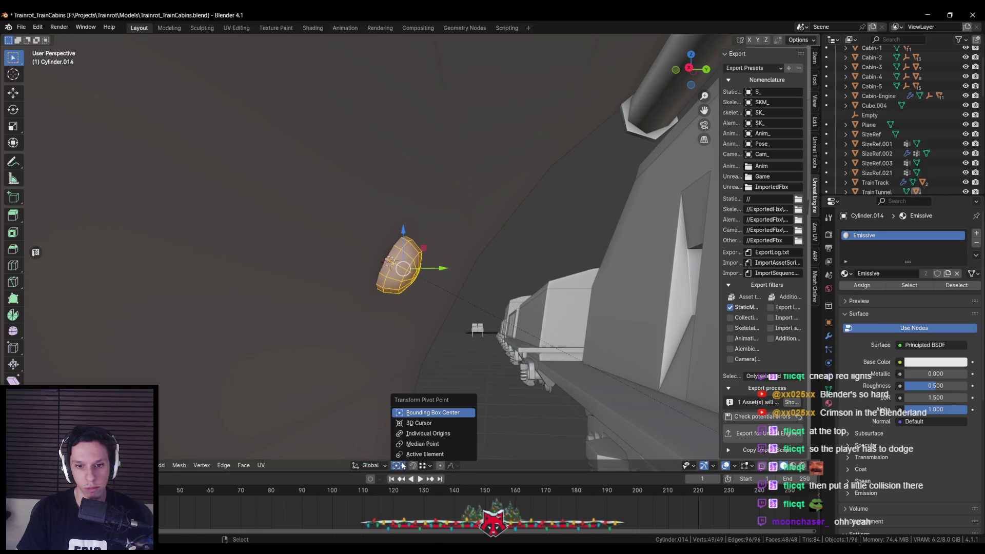
pyautogui.click(410, 424)
pyautogui.press('s')
pyautogui.click(469, 288)
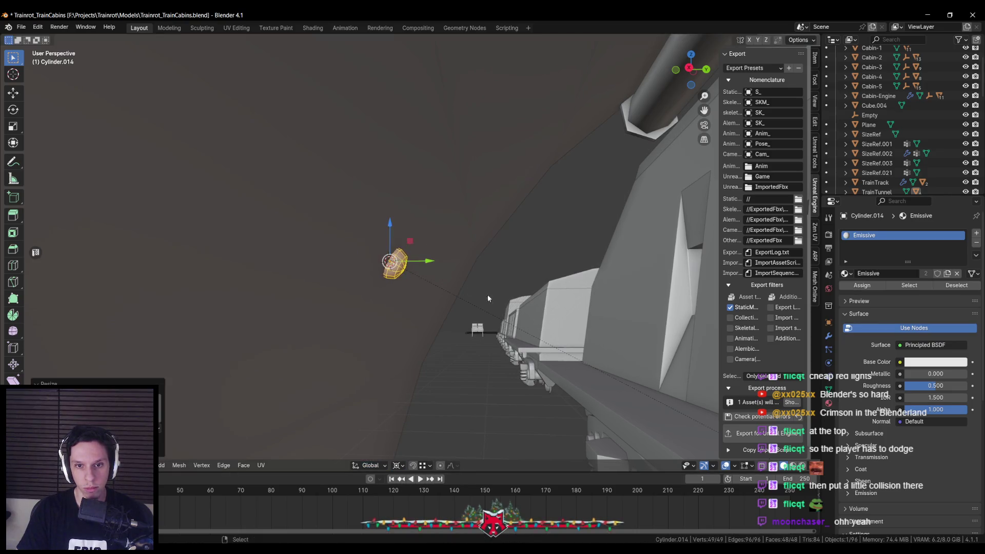
pyautogui.press('Tab')
# Select the TrainTunnel model and save the Blender file.
pyautogui.scroll(5, 381, 323)
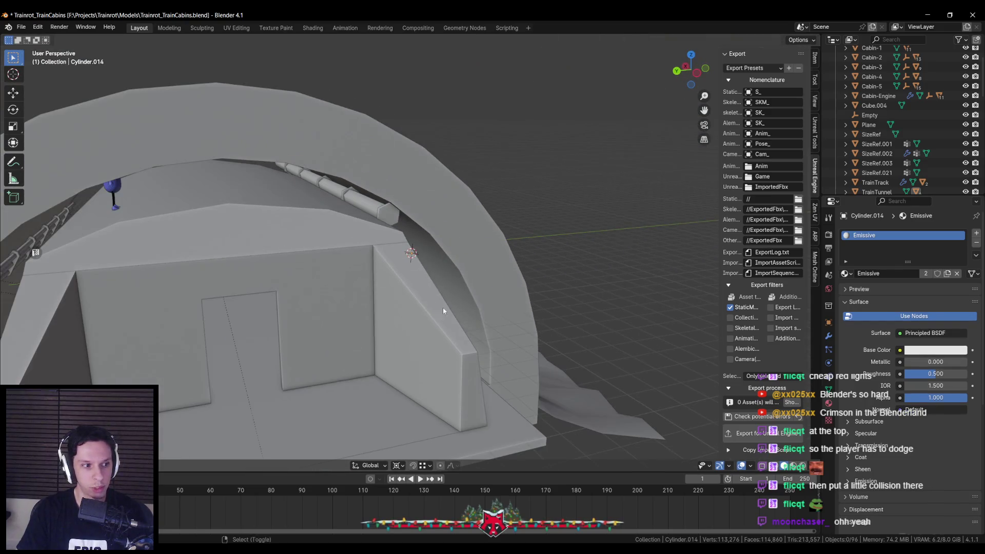
pyautogui.click(443, 310)
pyautogui.hotkey('ctrl', 's')
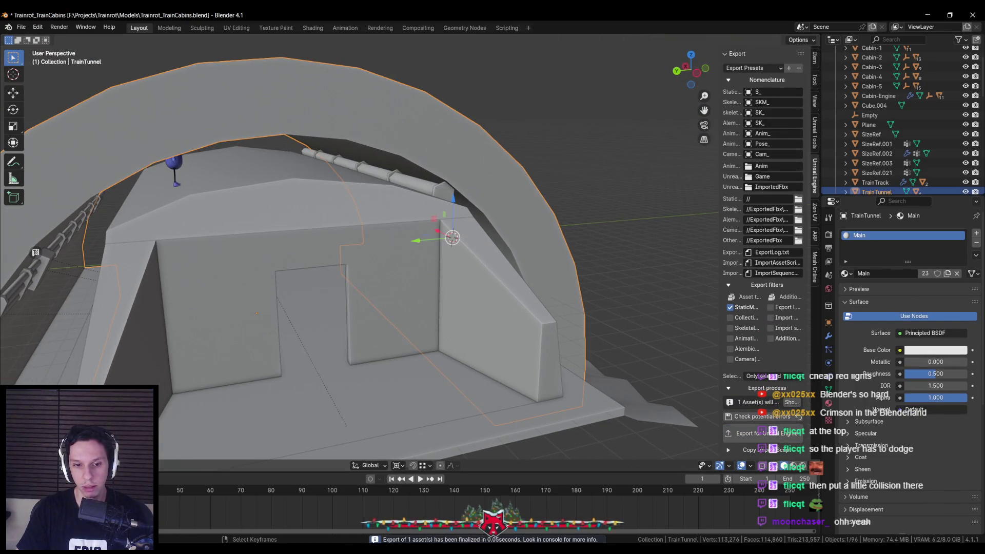
pyautogui.hotkey('alt', 'Tab')
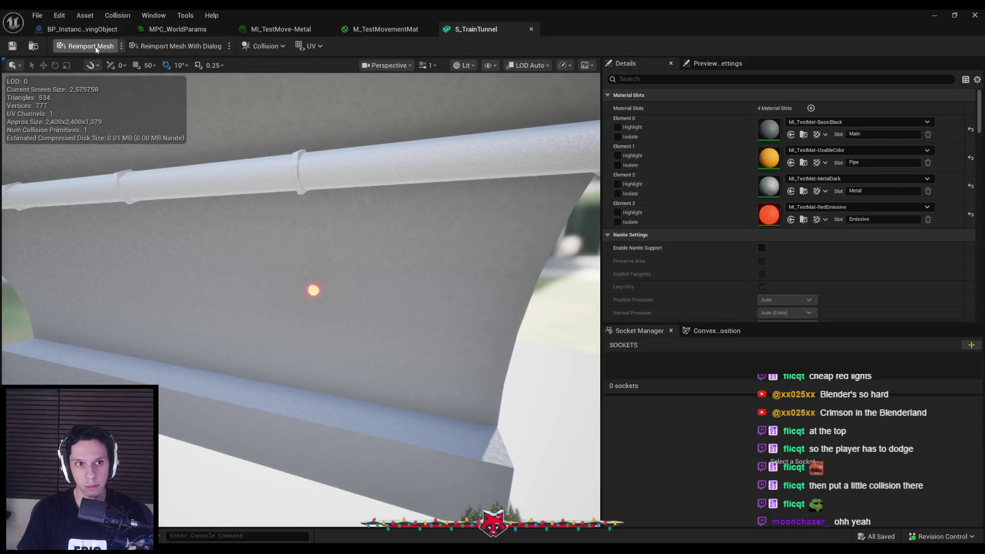
# Reimport the S_TrainTunnel mesh and launch Play In Editor again.
pyautogui.click(932, 14)
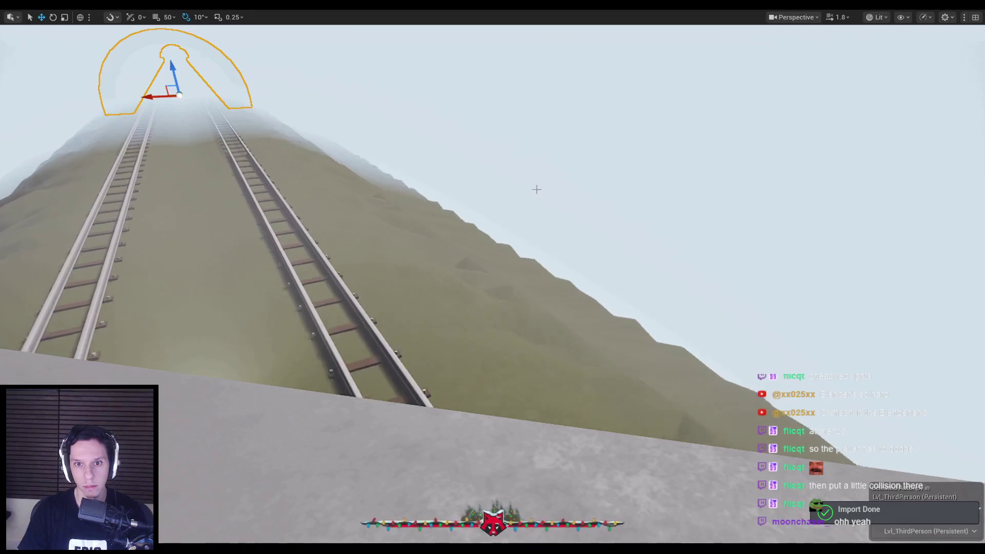
pyautogui.hotkey('alt', 'p')
pyautogui.press('w')
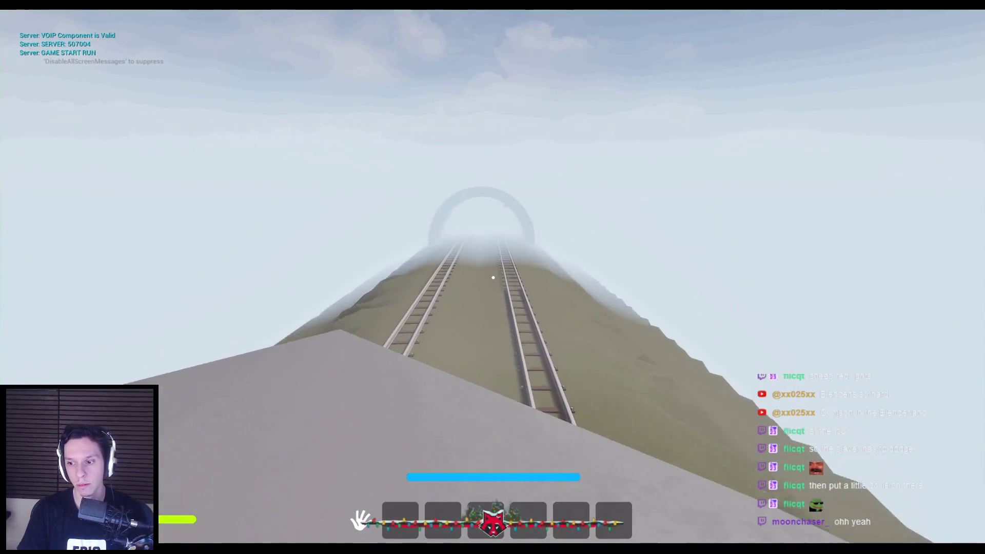